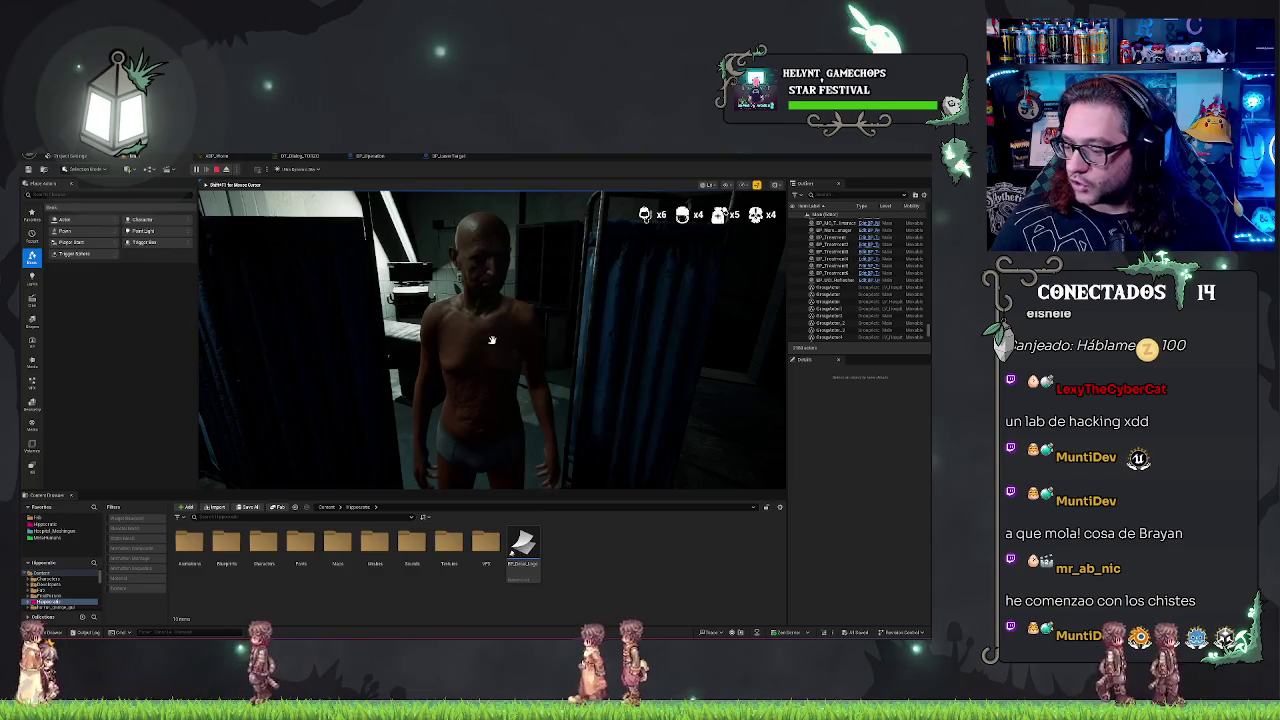
# Step: Start the organ minigame, pick the laser tool, and fire repeatedly at the organs until the counter reads 5
pyautogui.click(492, 340)
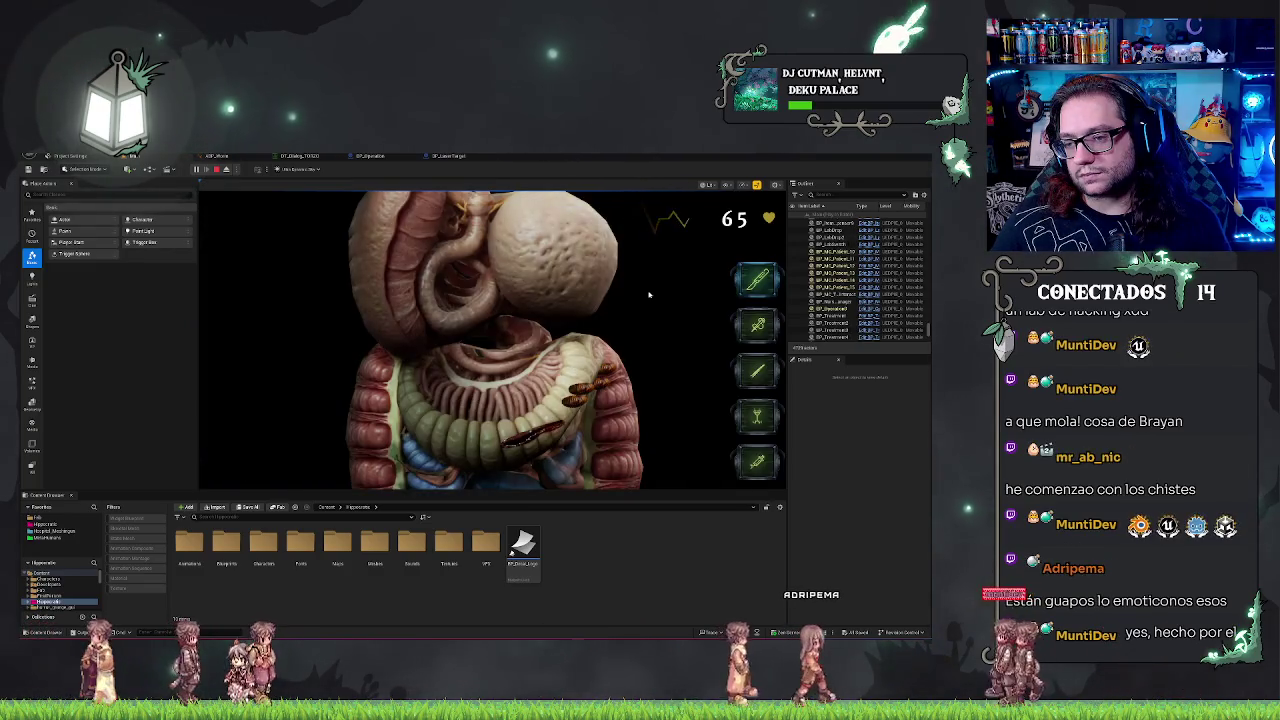
pyautogui.click(517, 450)
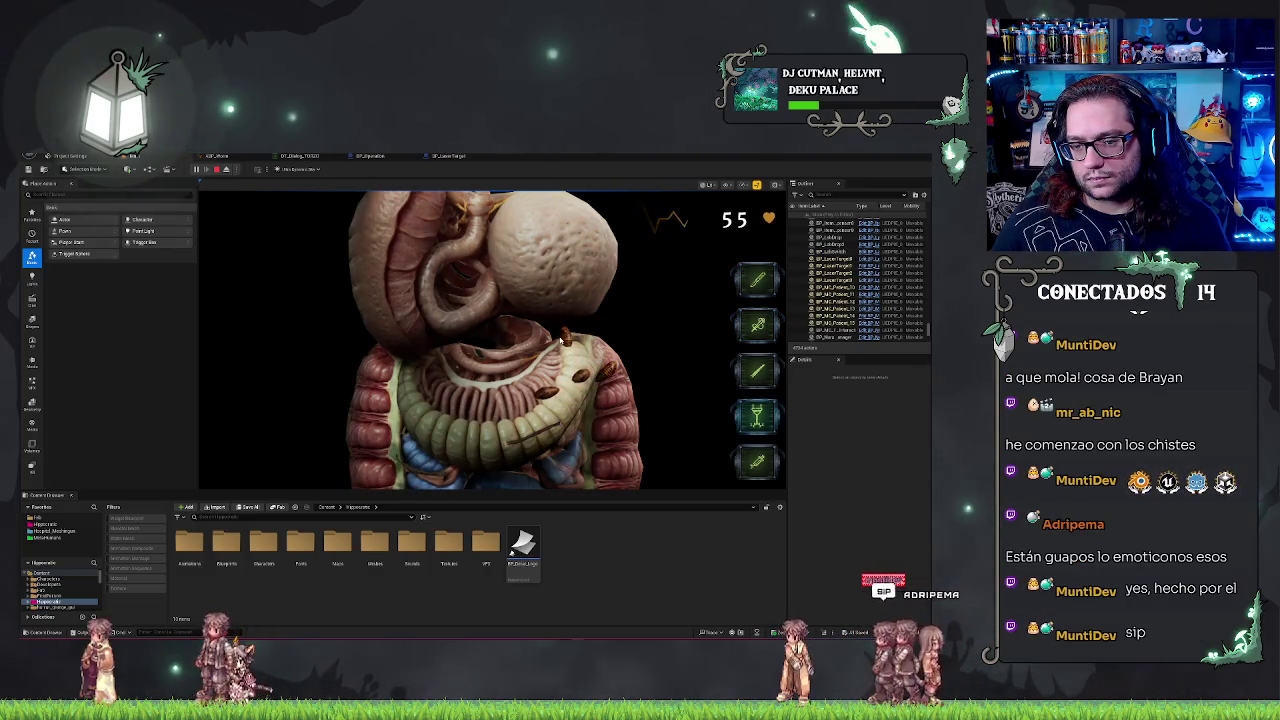
pyautogui.moveTo(563, 338)
pyautogui.mouseDown()
pyautogui.moveTo(549, 363)
pyautogui.moveTo(529, 358)
pyautogui.moveTo(650, 370)
pyautogui.moveTo(560, 362)
pyautogui.moveTo(612, 370)
pyautogui.moveTo(575, 345)
pyautogui.moveTo(562, 360)
pyautogui.moveTo(568, 347)
pyautogui.moveTo(585, 382)
pyautogui.mouseUp()
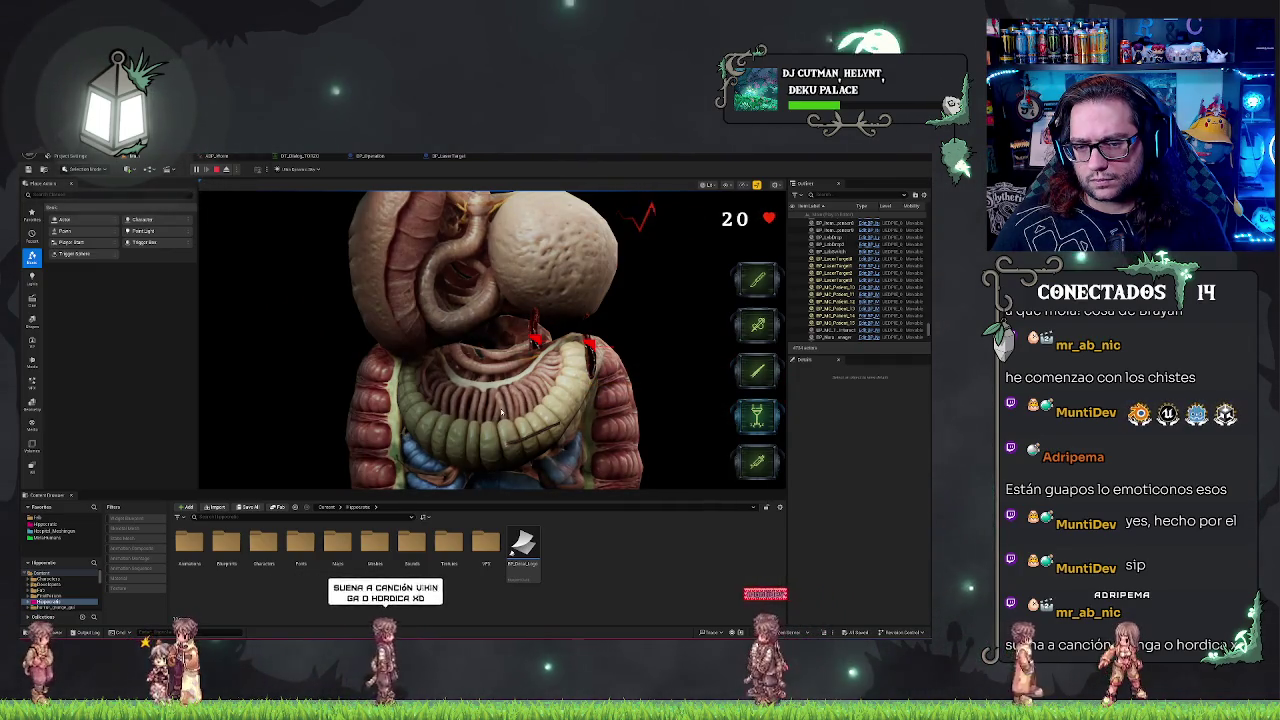
pyautogui.moveTo(500, 343); pyautogui.dragTo(484, 350)
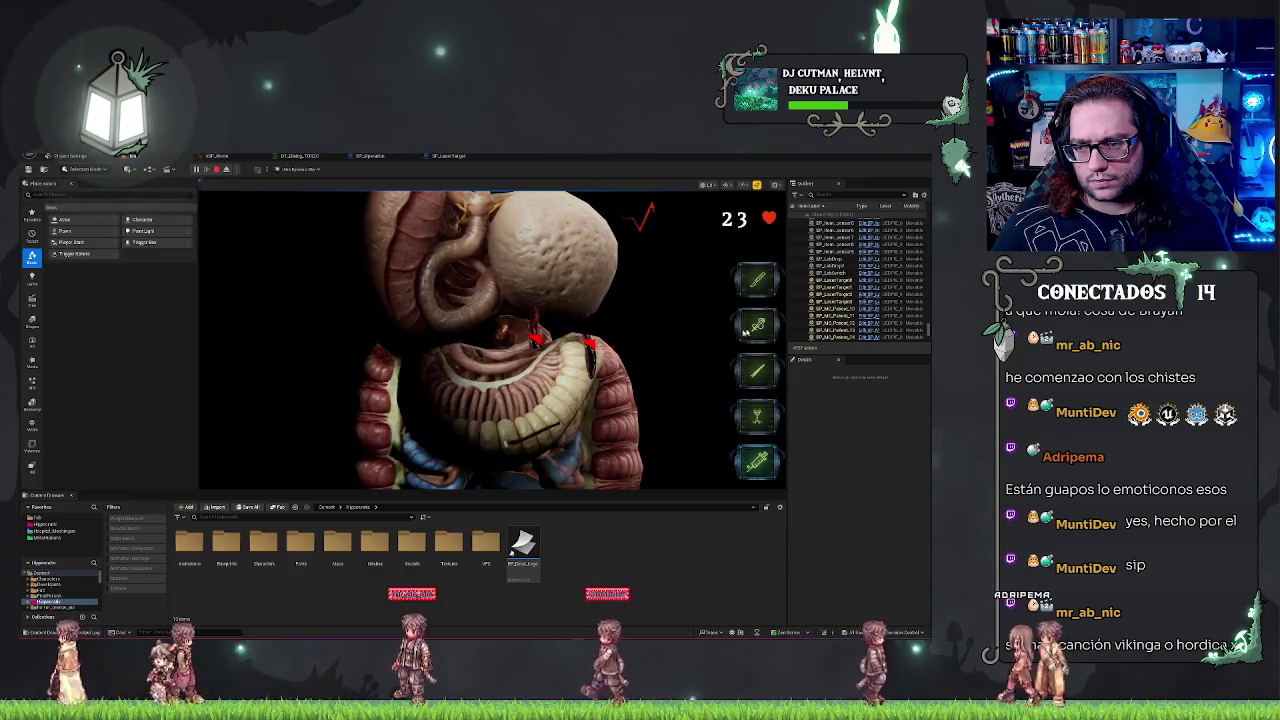
pyautogui.moveTo(496, 337); pyautogui.dragTo(500, 365)
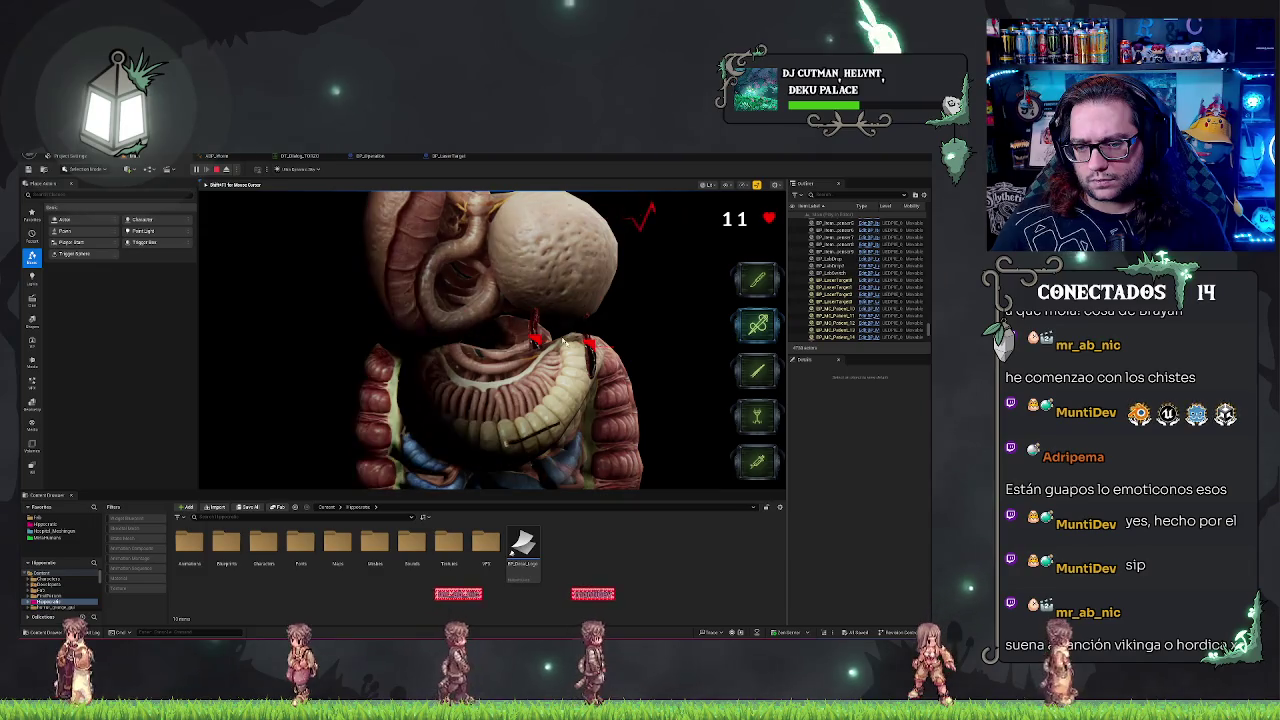
pyautogui.click(533, 318)
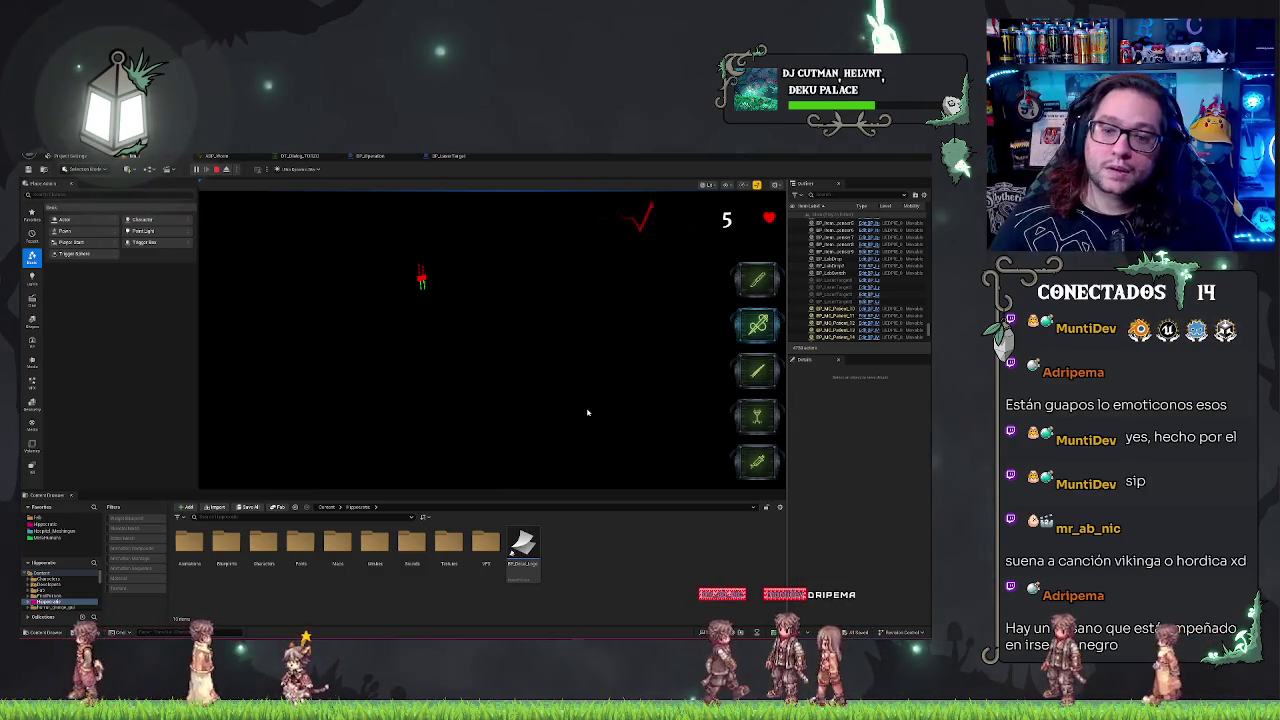
# Step: Stop the playtest and pan BP_LaserTarget's AttackCalc graph across its math, Branch, Cast and spawn nodes
pyautogui.press('Escape')
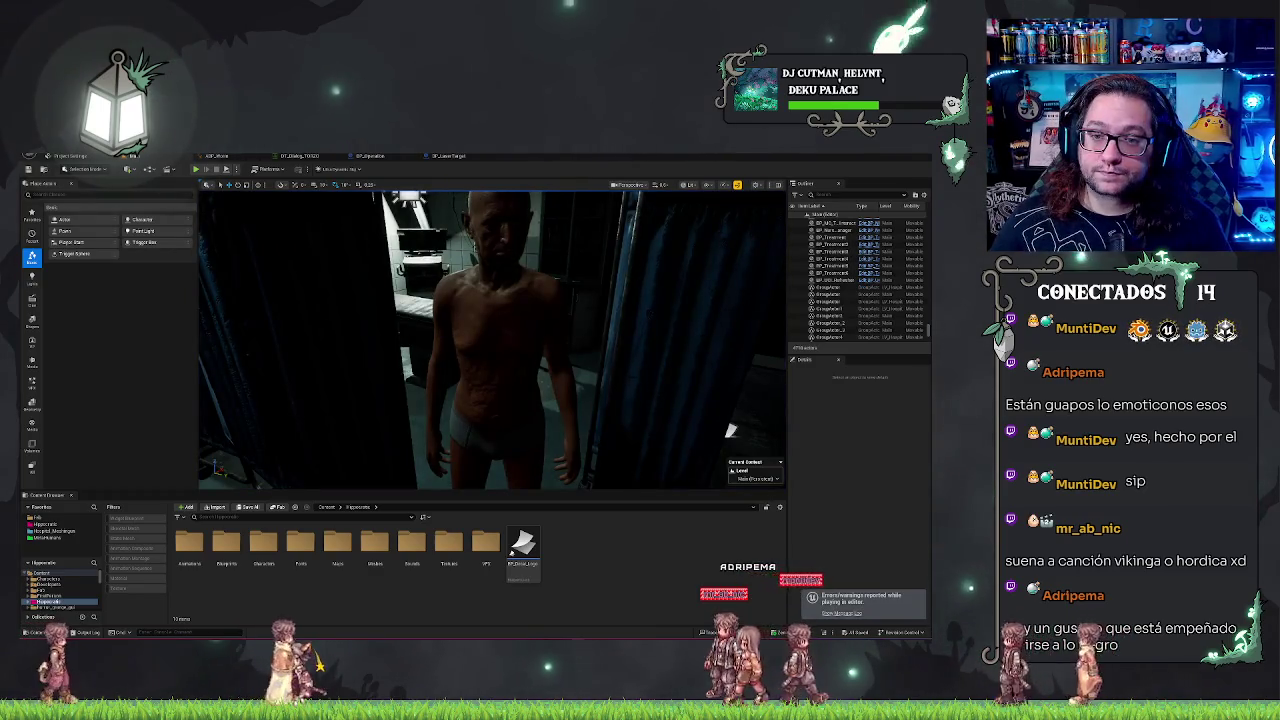
pyautogui.click(462, 156)
pyautogui.moveTo(444, 237)
pyautogui.mouseDown()
pyautogui.moveTo(501, 394)
pyautogui.moveTo(423, 474)
pyautogui.moveTo(438, 446)
pyautogui.mouseUp()
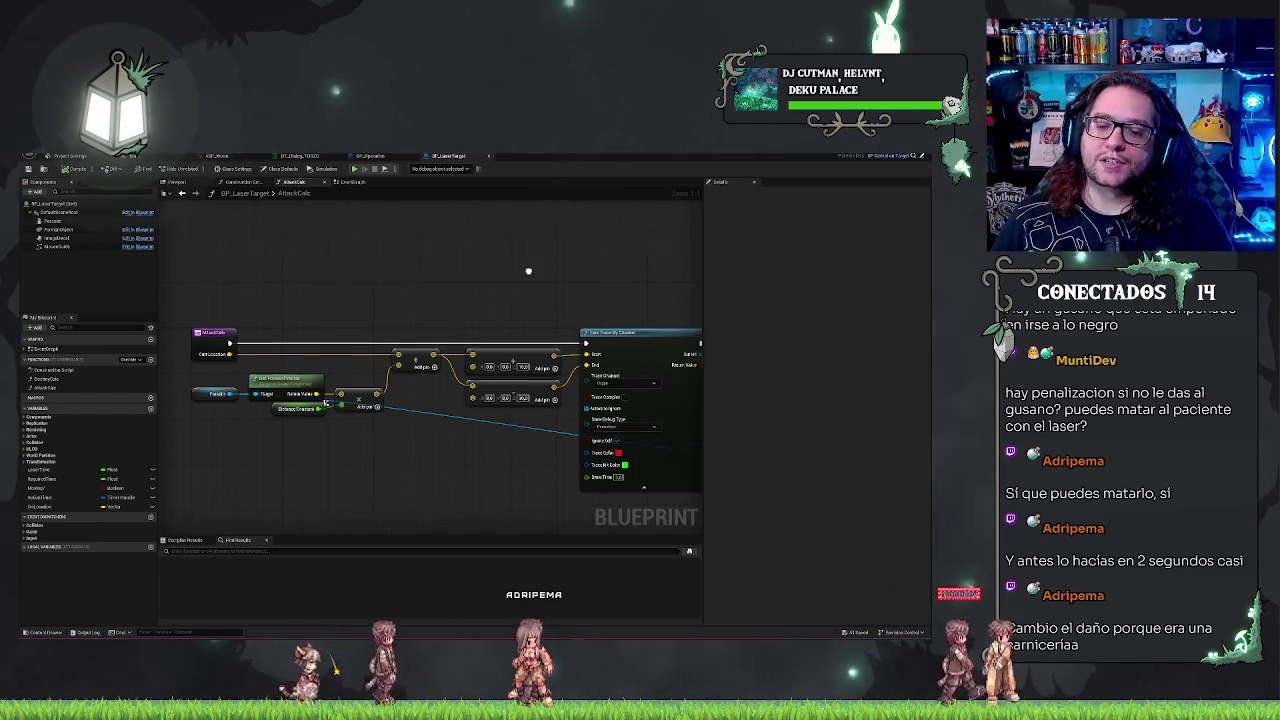
pyautogui.moveTo(528, 271)
pyautogui.mouseDown()
pyautogui.moveTo(434, 309)
pyautogui.moveTo(263, 247)
pyautogui.mouseUp()
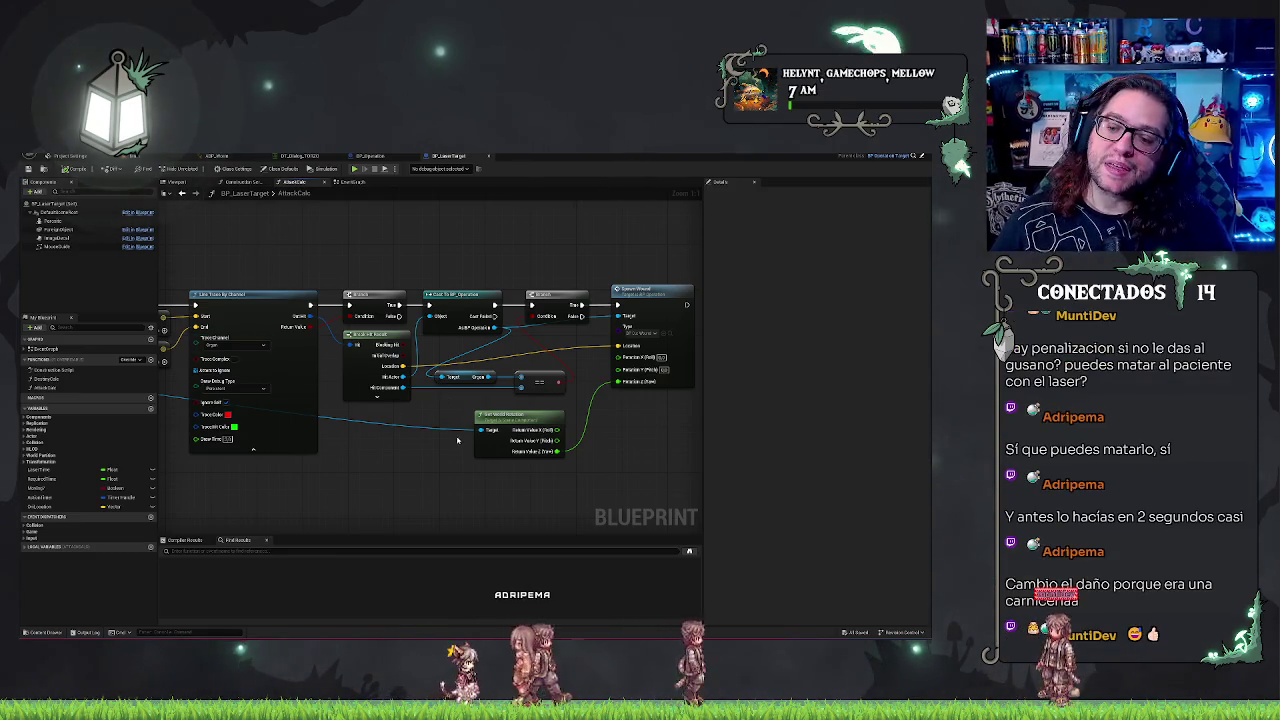
pyautogui.moveTo(422, 447); pyautogui.dragTo(344, 458)
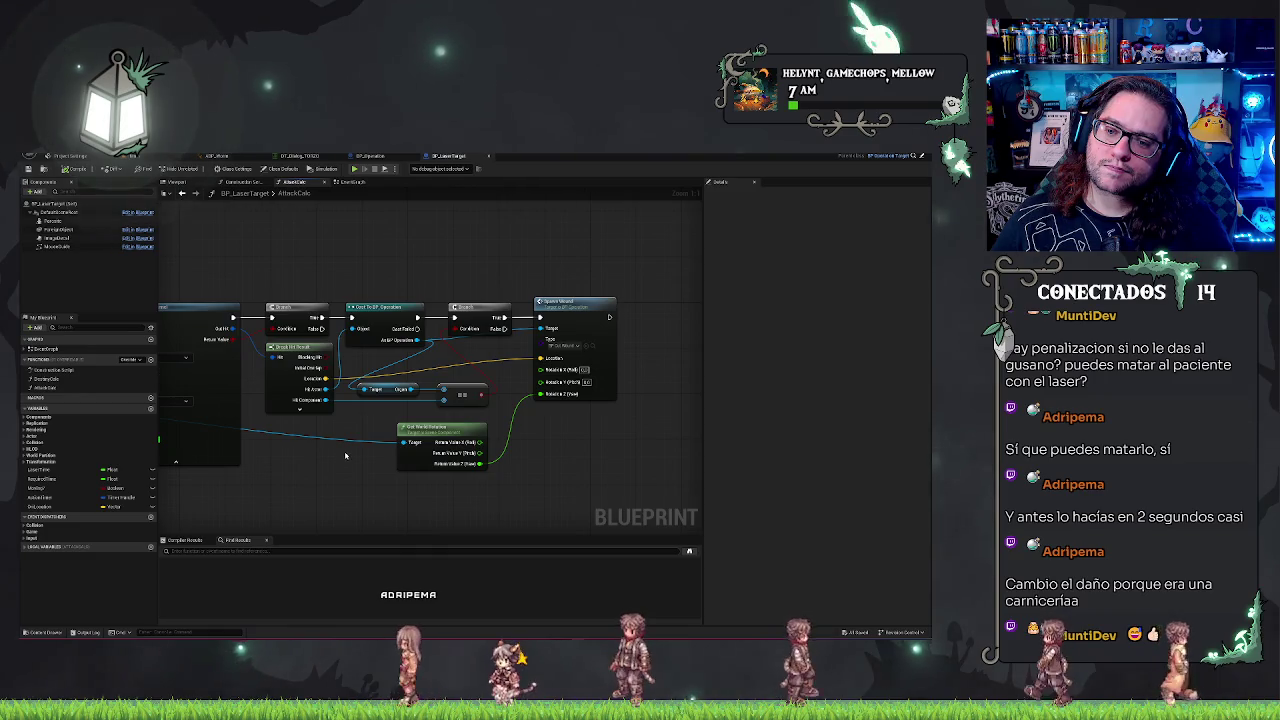
pyautogui.moveTo(345, 457)
pyautogui.mouseDown()
pyautogui.moveTo(533, 434)
pyautogui.moveTo(458, 424)
pyautogui.mouseUp()
pyautogui.scroll(-1, 533, 434)
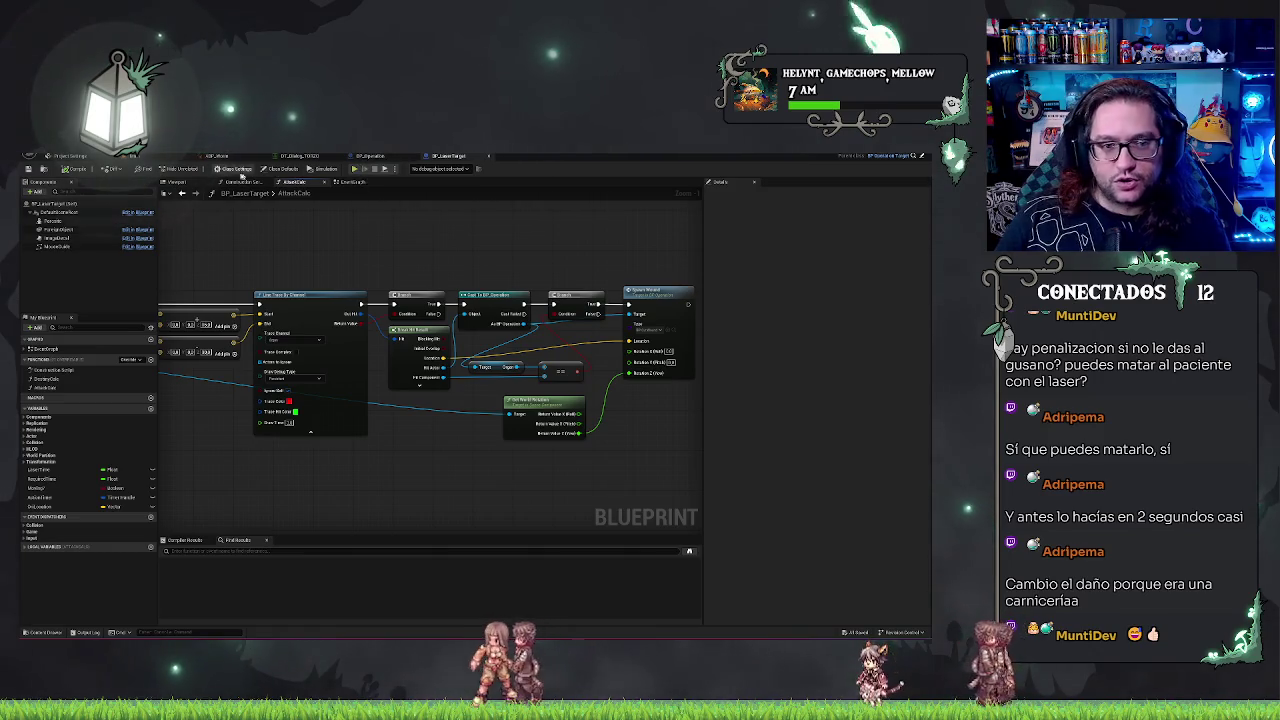
# Step: Play the level through the patient's Next and Accept dialogue, then stop with the countdown at 4
pyautogui.click(215, 156)
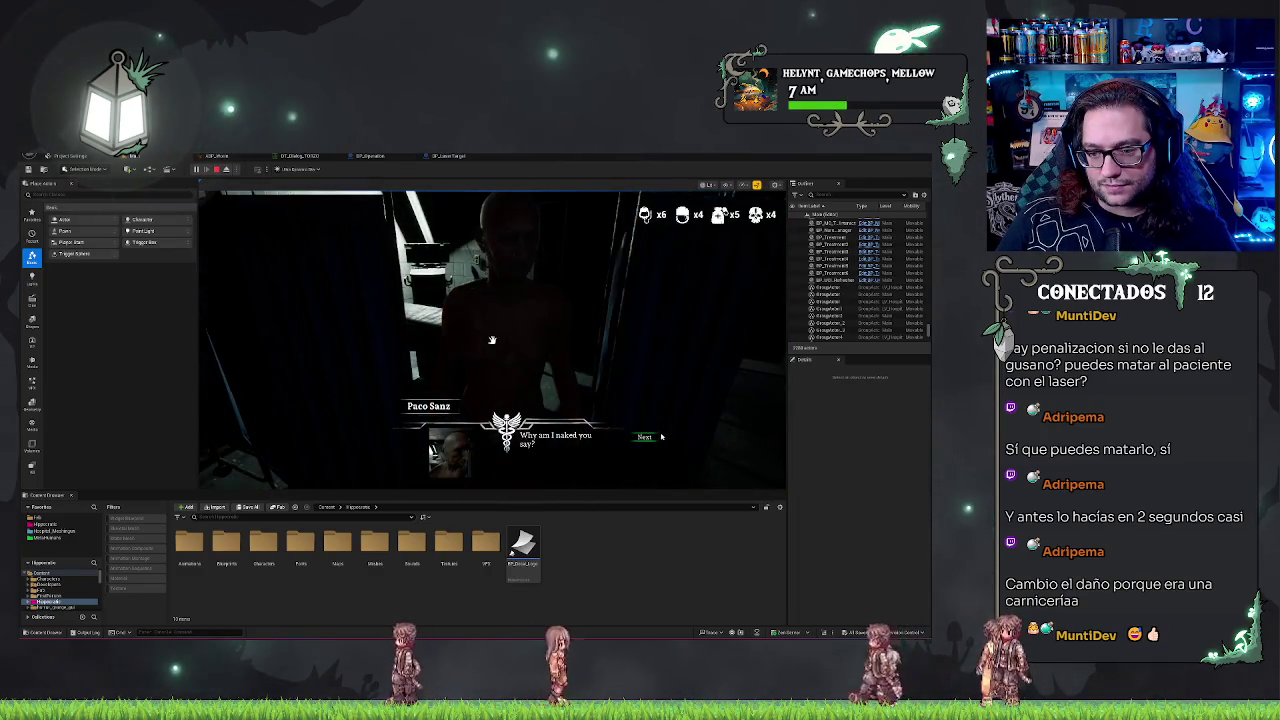
pyautogui.click(648, 437)
pyautogui.click(645, 452)
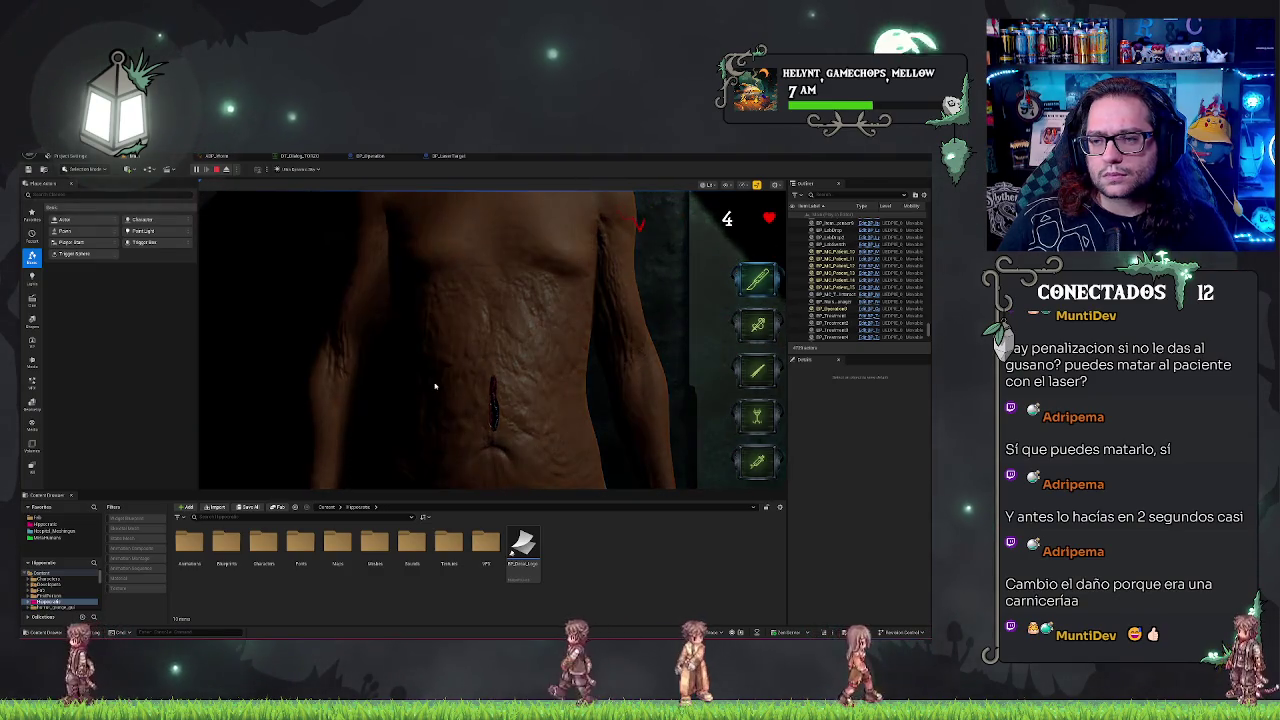
pyautogui.press('Escape')
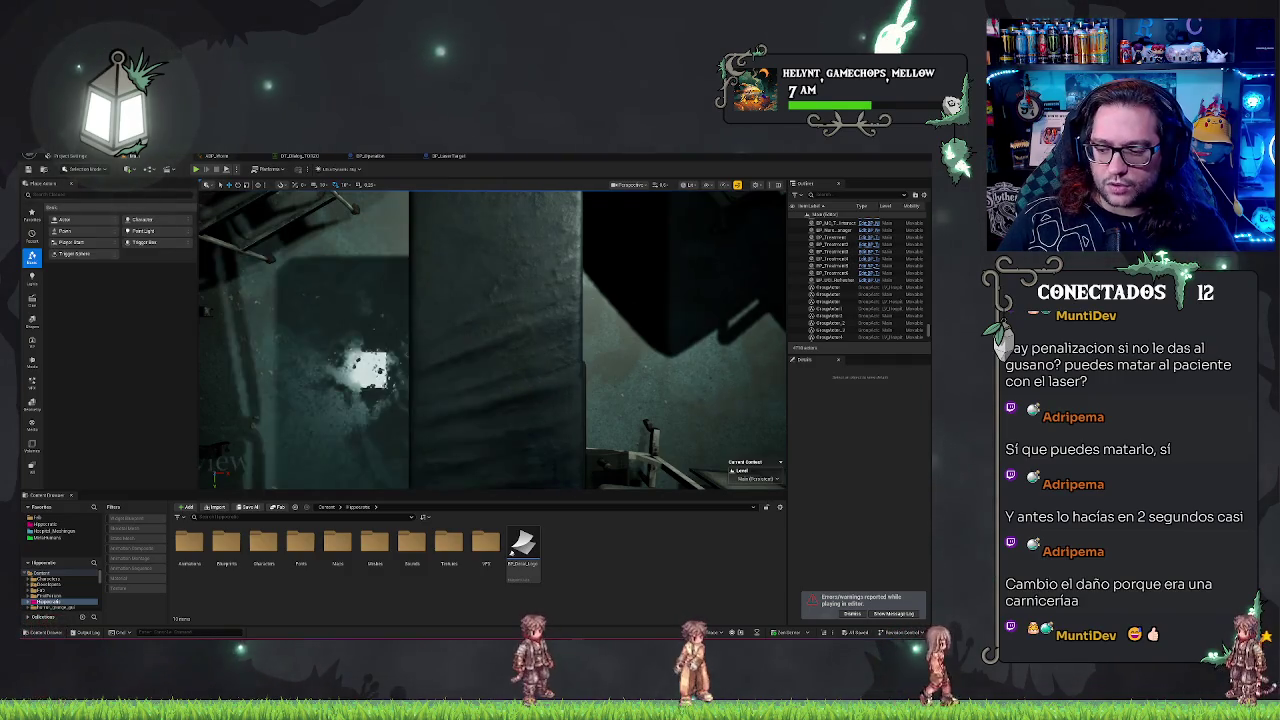
# Step: In BP_Operation, find all references to SpawnWound and jump to its two calls
pyautogui.moveTo(490, 340); pyautogui.dragTo(490, 340)
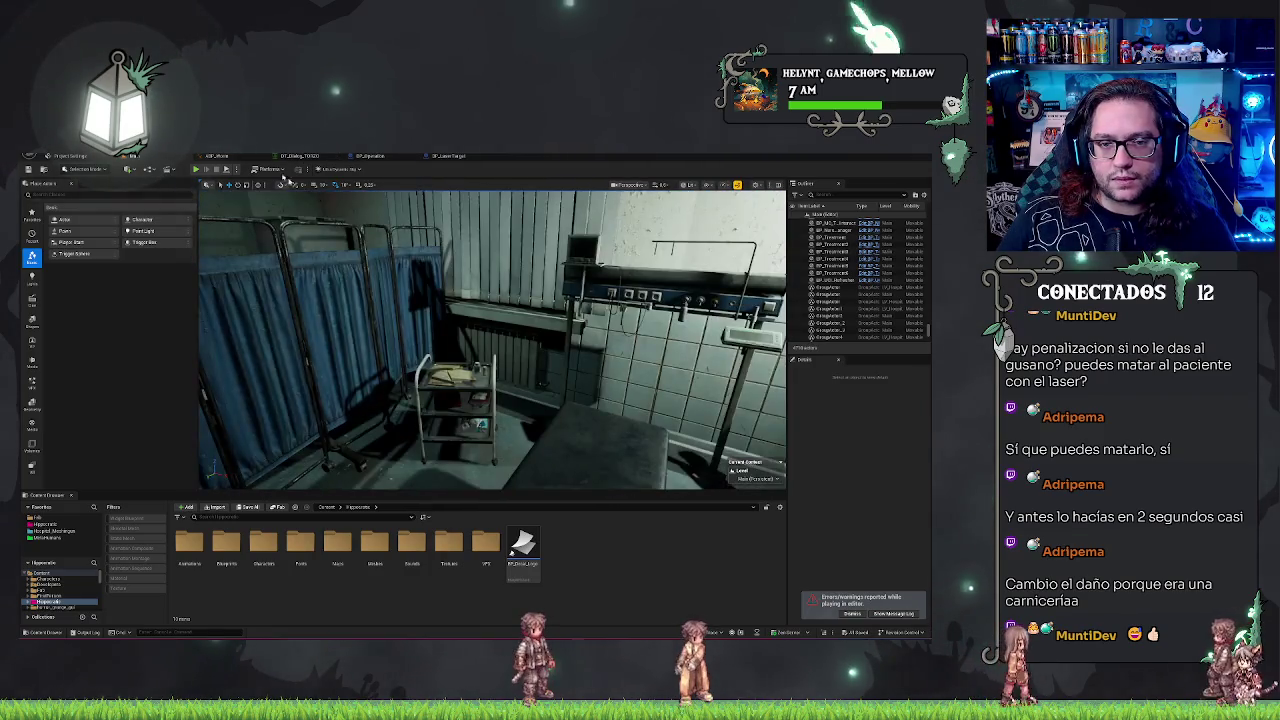
pyautogui.click(464, 158)
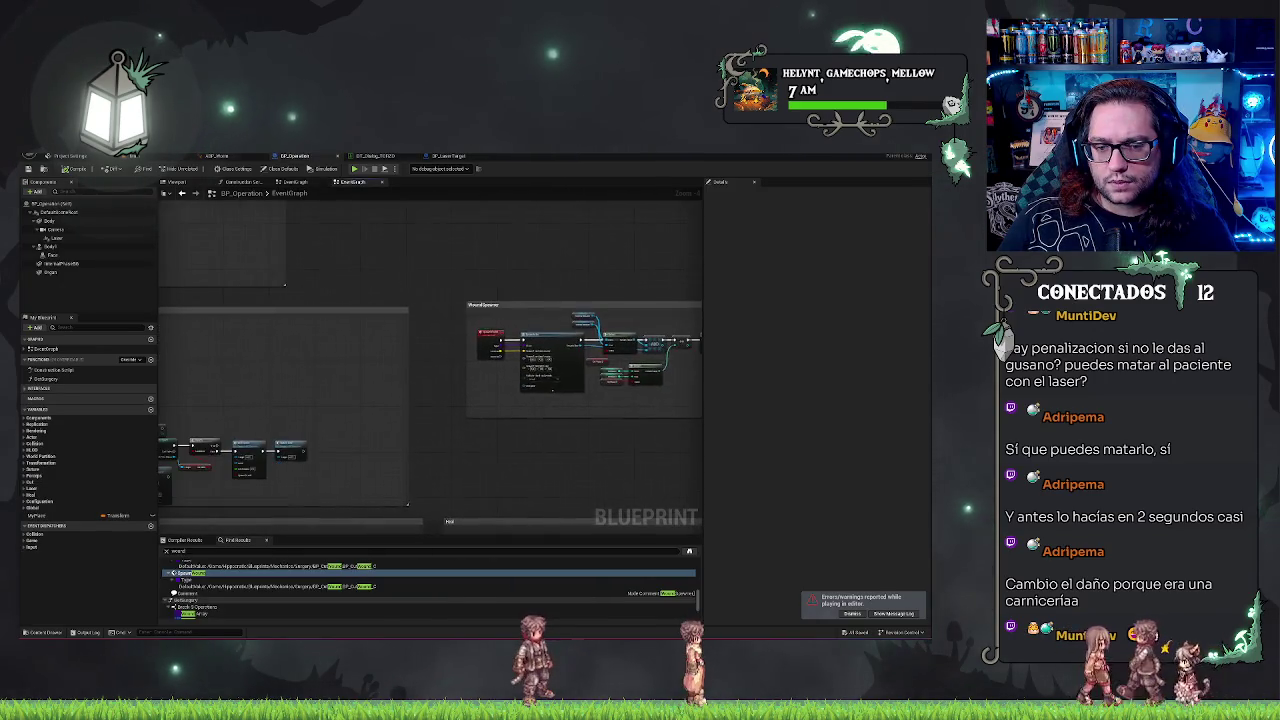
pyautogui.scroll(3, 556, 341)
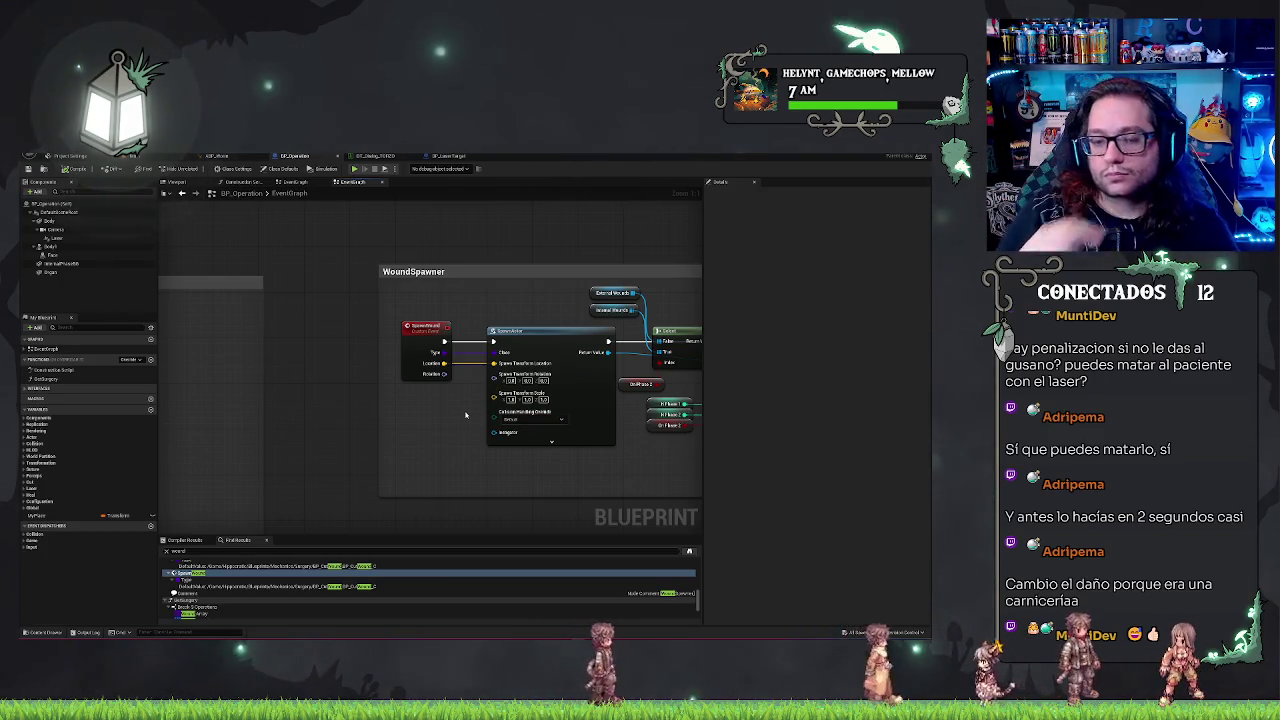
pyautogui.rightClick(422, 332)
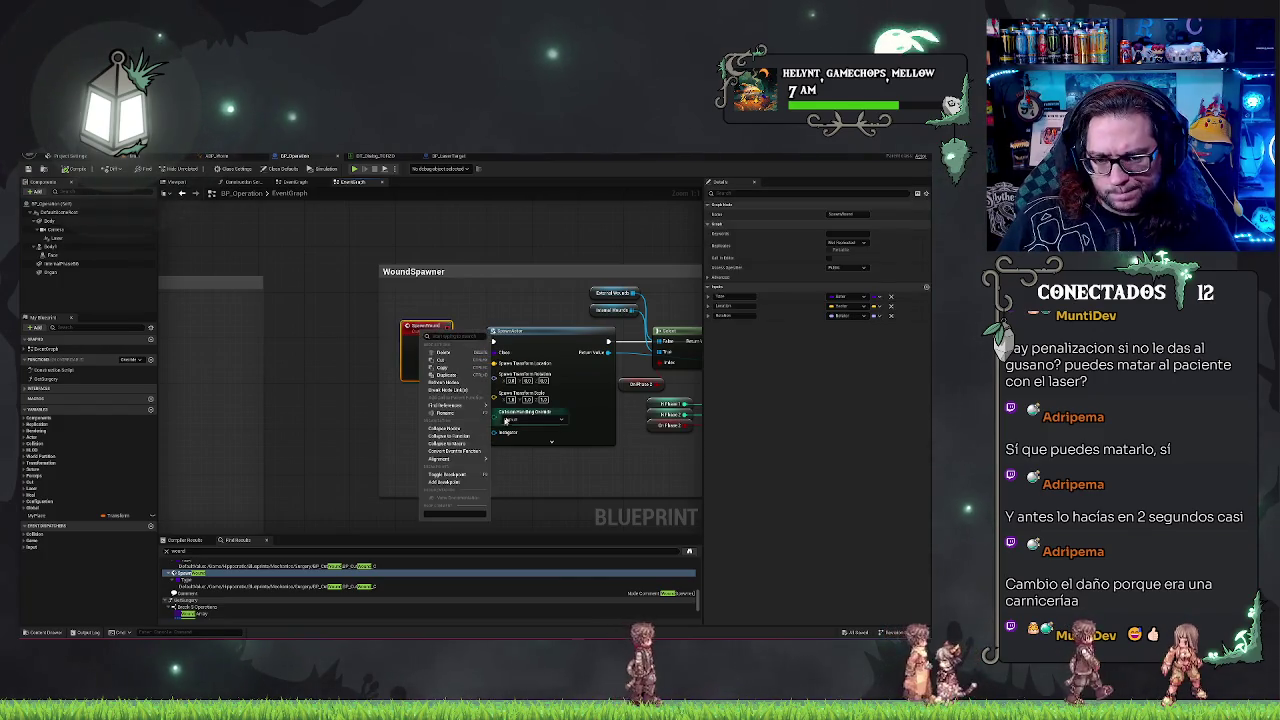
pyautogui.click(560, 414)
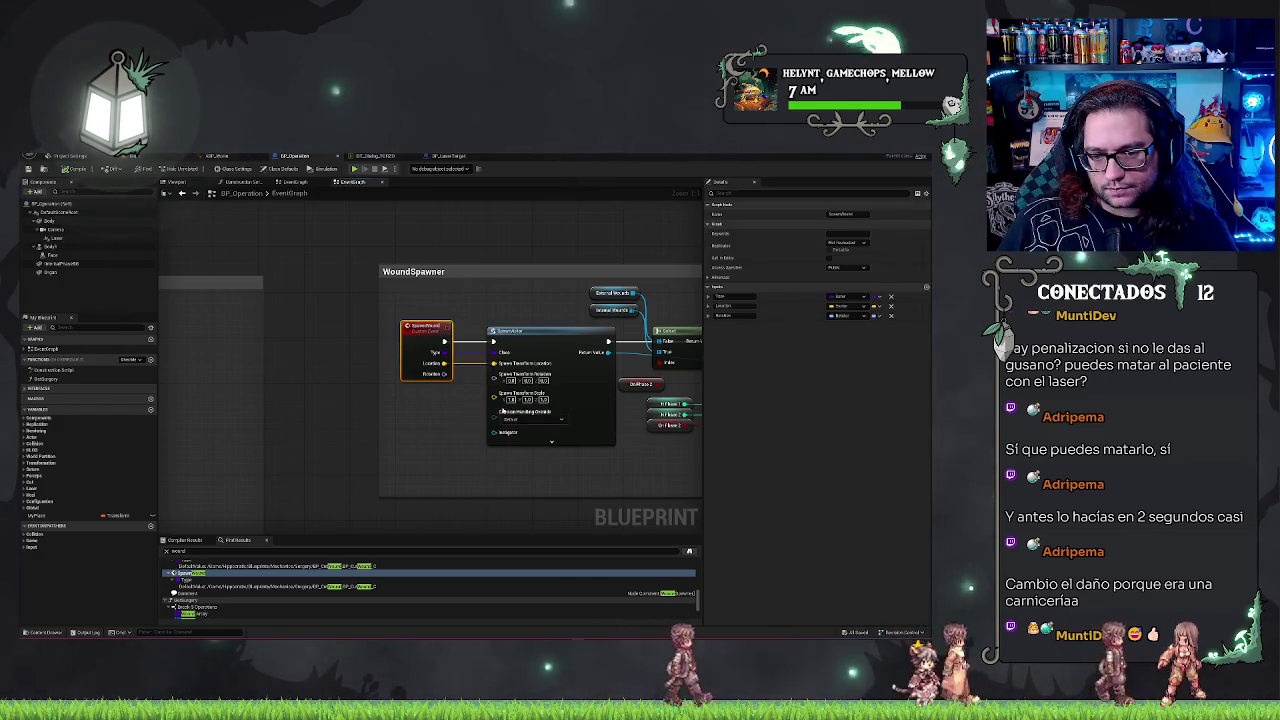
pyautogui.scroll(-2, 580, 380)
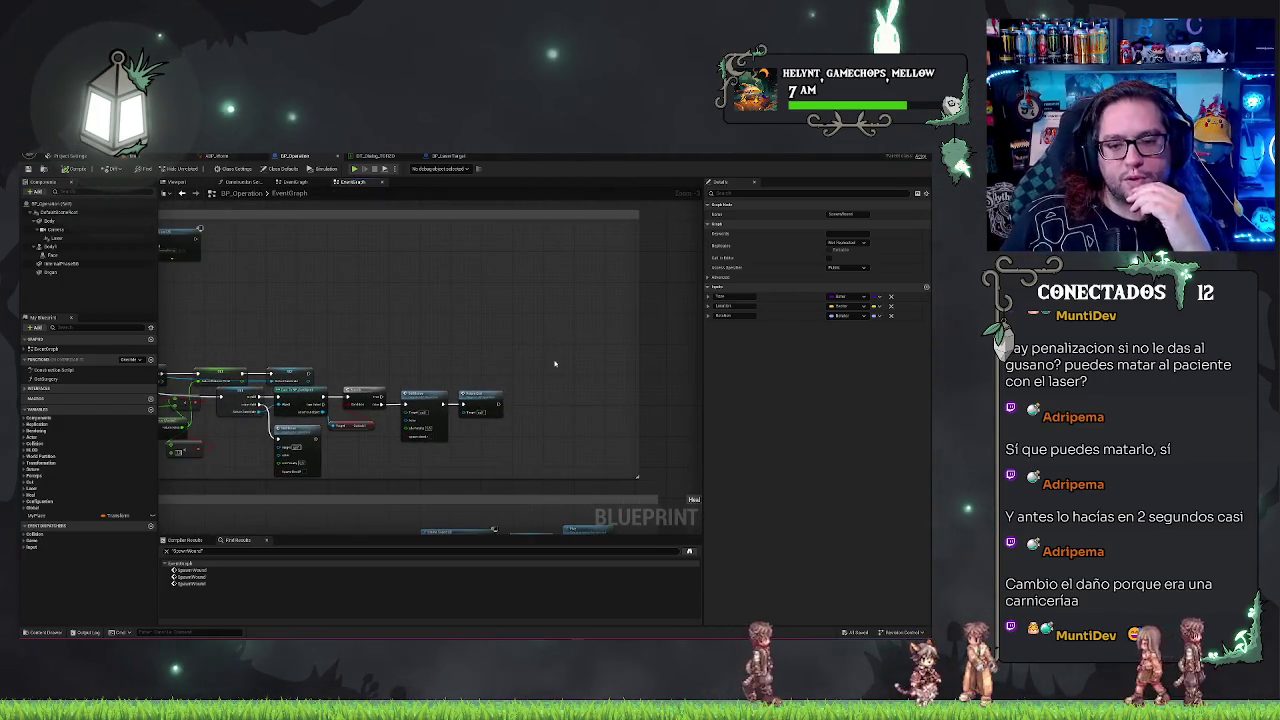
pyautogui.scroll(-2, 550, 370)
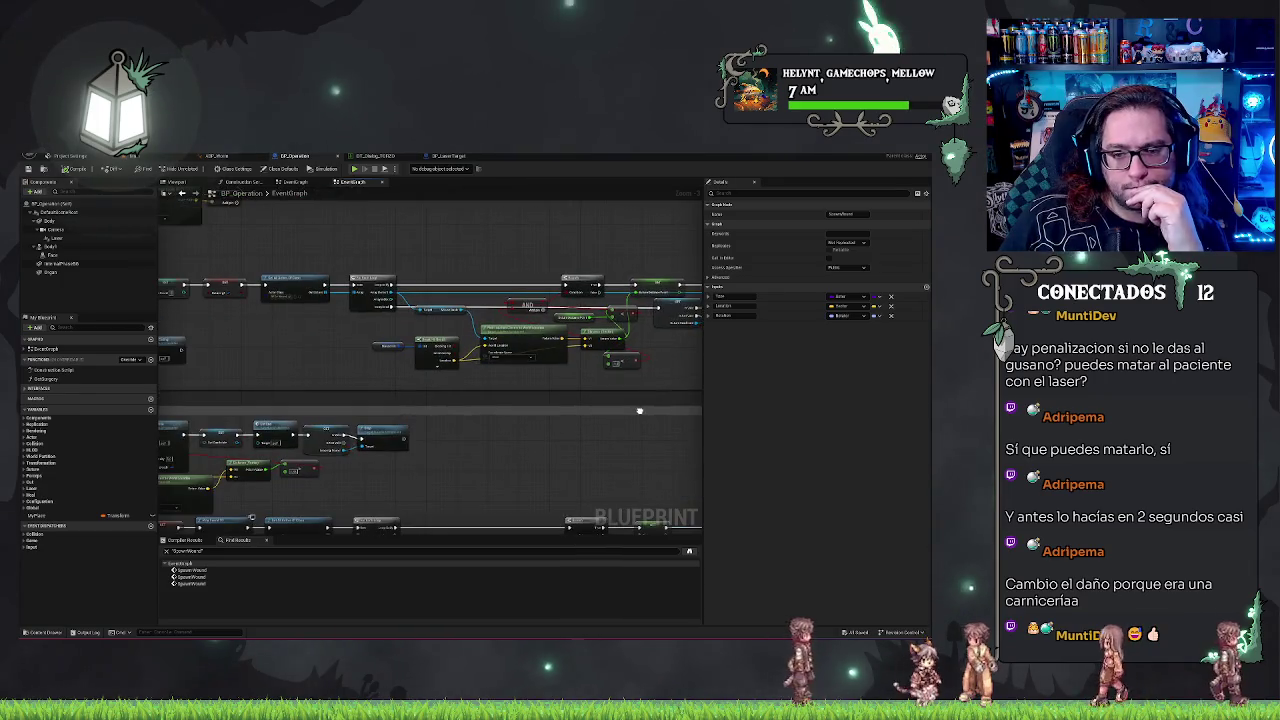
pyautogui.moveTo(639, 410); pyautogui.dragTo(515, 437)
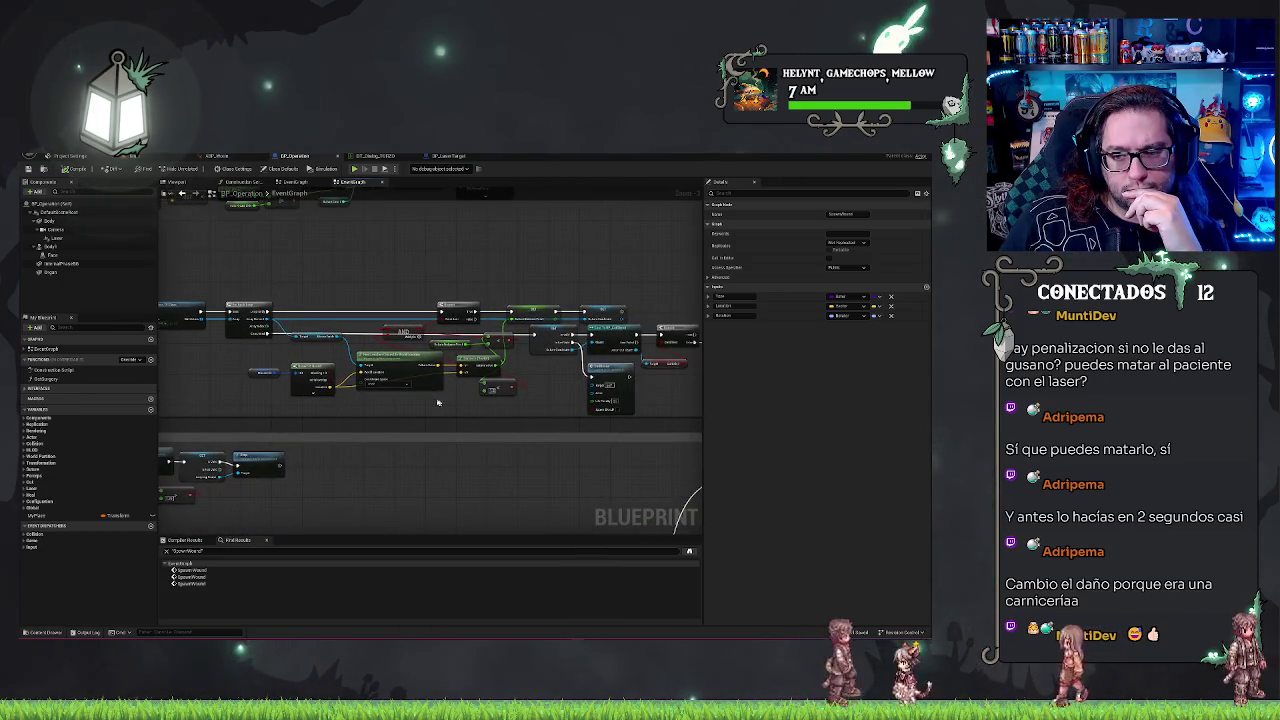
pyautogui.click(178, 570)
pyautogui.click(180, 577)
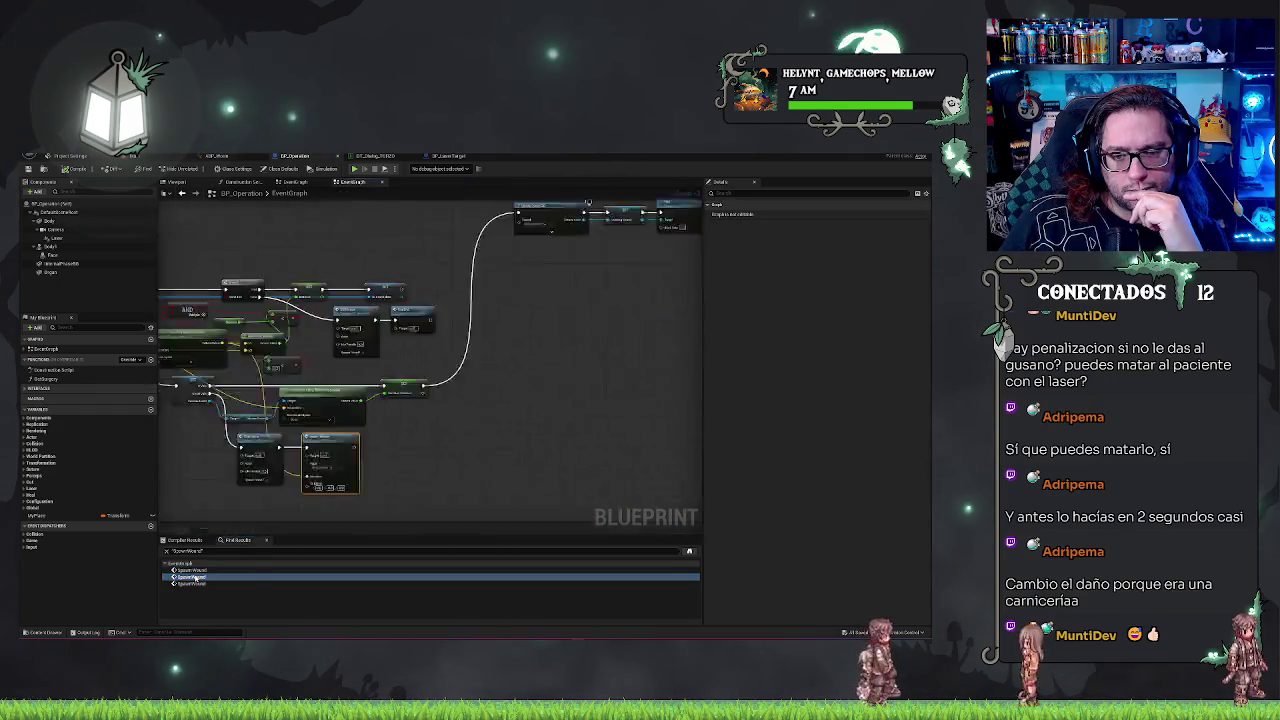
# Step: Wire a location into Spawn Wound's Location input and return to the level viewport
pyautogui.moveTo(215, 317); pyautogui.dragTo(338, 437)
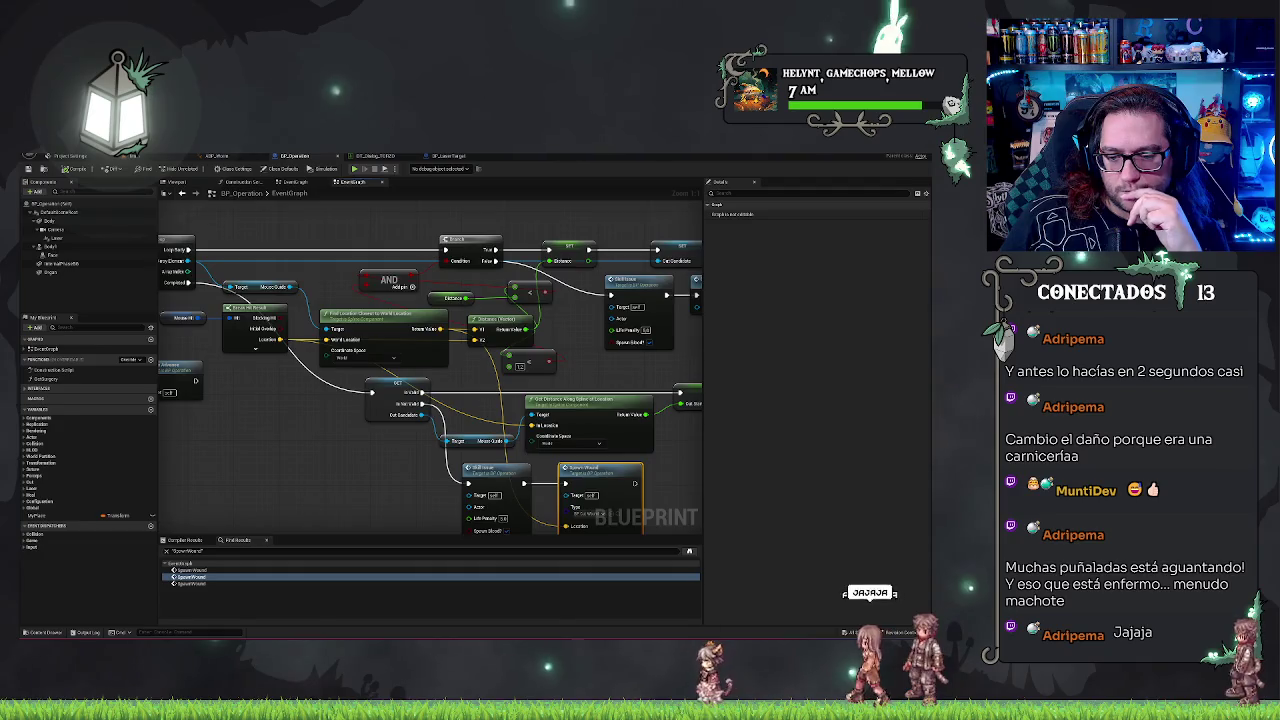
pyautogui.moveTo(526, 455); pyautogui.dragTo(526, 436)
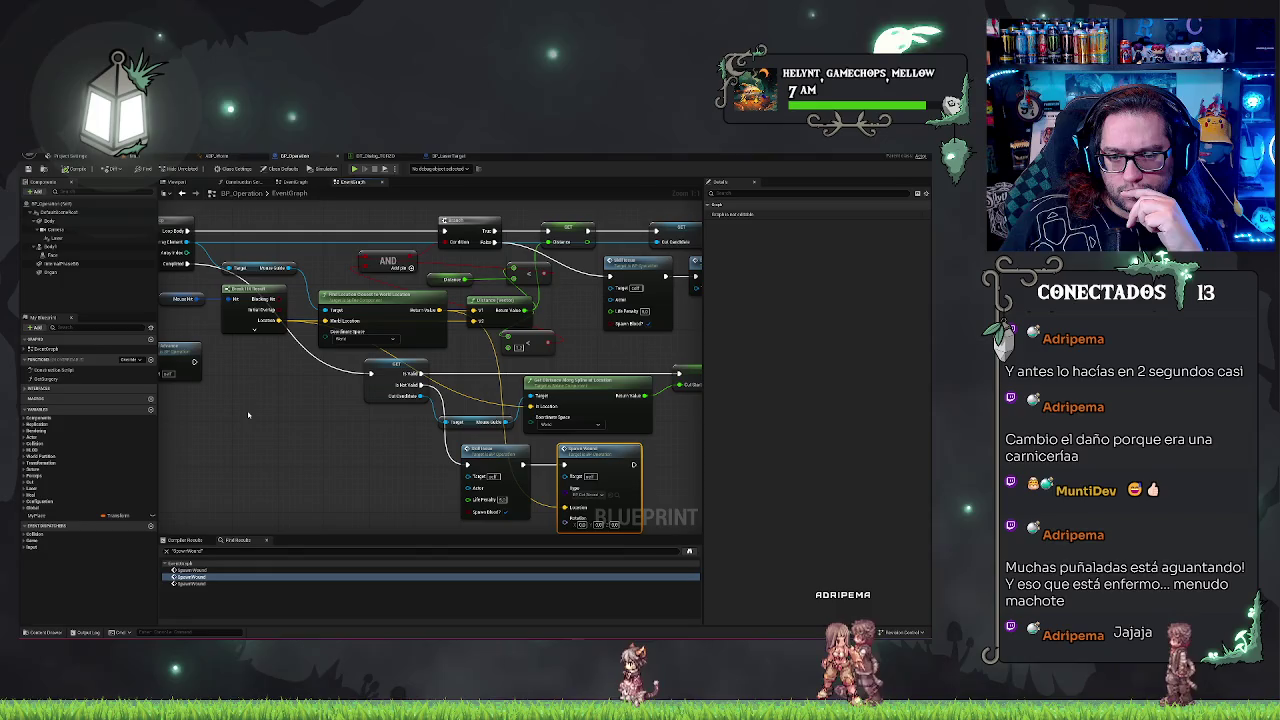
pyautogui.moveTo(248, 414); pyautogui.dragTo(277, 333)
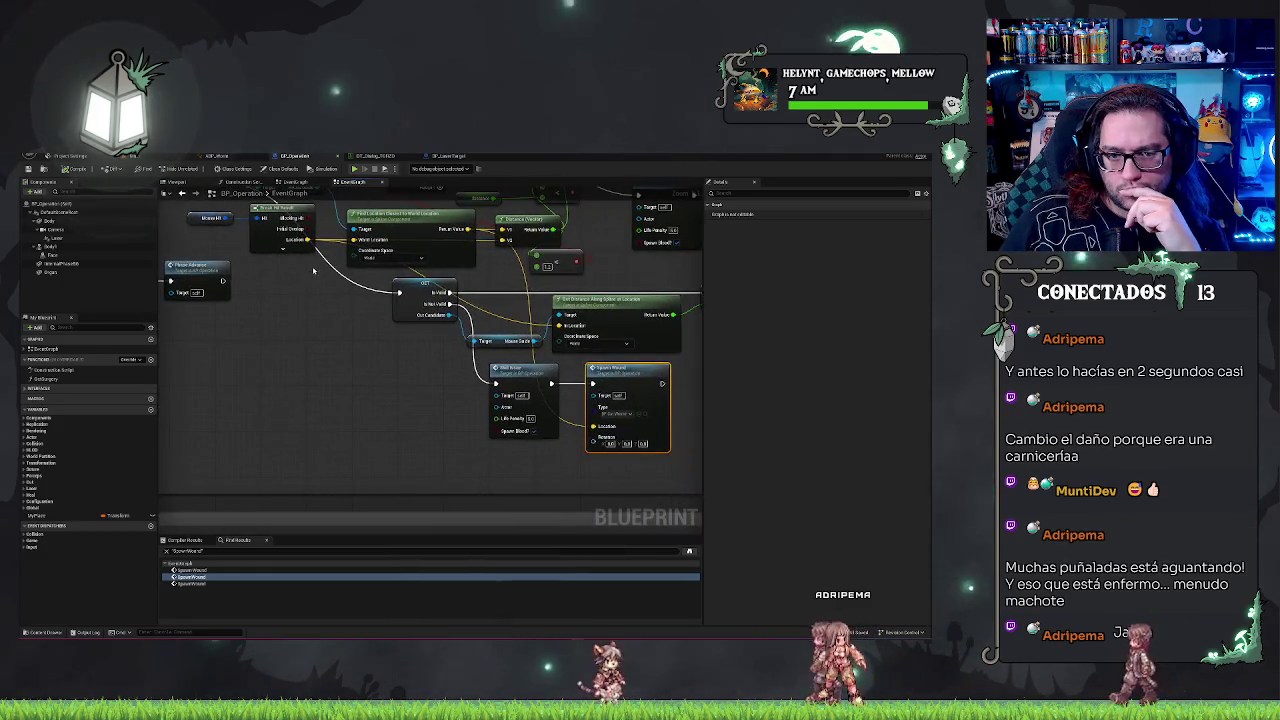
pyautogui.moveTo(308, 240)
pyautogui.mouseDown()
pyautogui.moveTo(470, 322)
pyautogui.moveTo(593, 426)
pyautogui.mouseUp()
pyautogui.moveTo(507, 471); pyautogui.dragTo(399, 496)
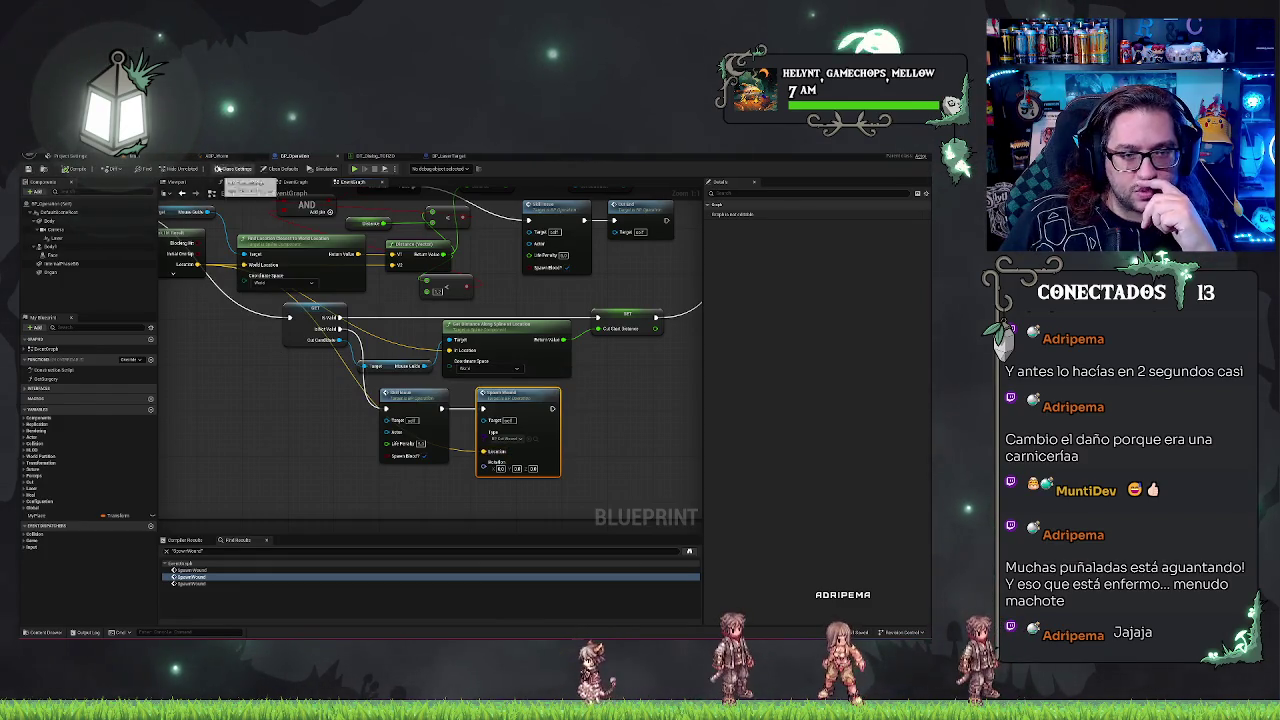
pyautogui.click(136, 156)
pyautogui.click(184, 178)
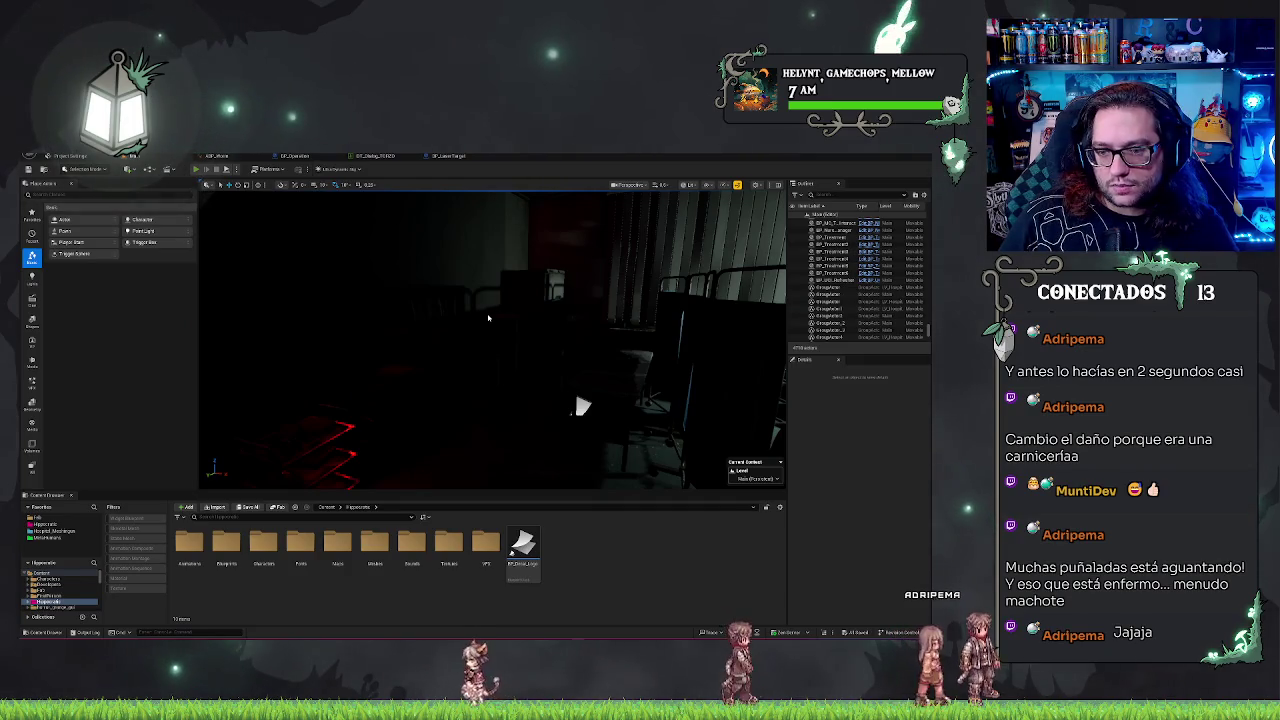
# Step: Start a new playtest, dismiss the patient's dialogue, and make scalpel cuts on the chest and torso
pyautogui.hotkey('alt', 'p')
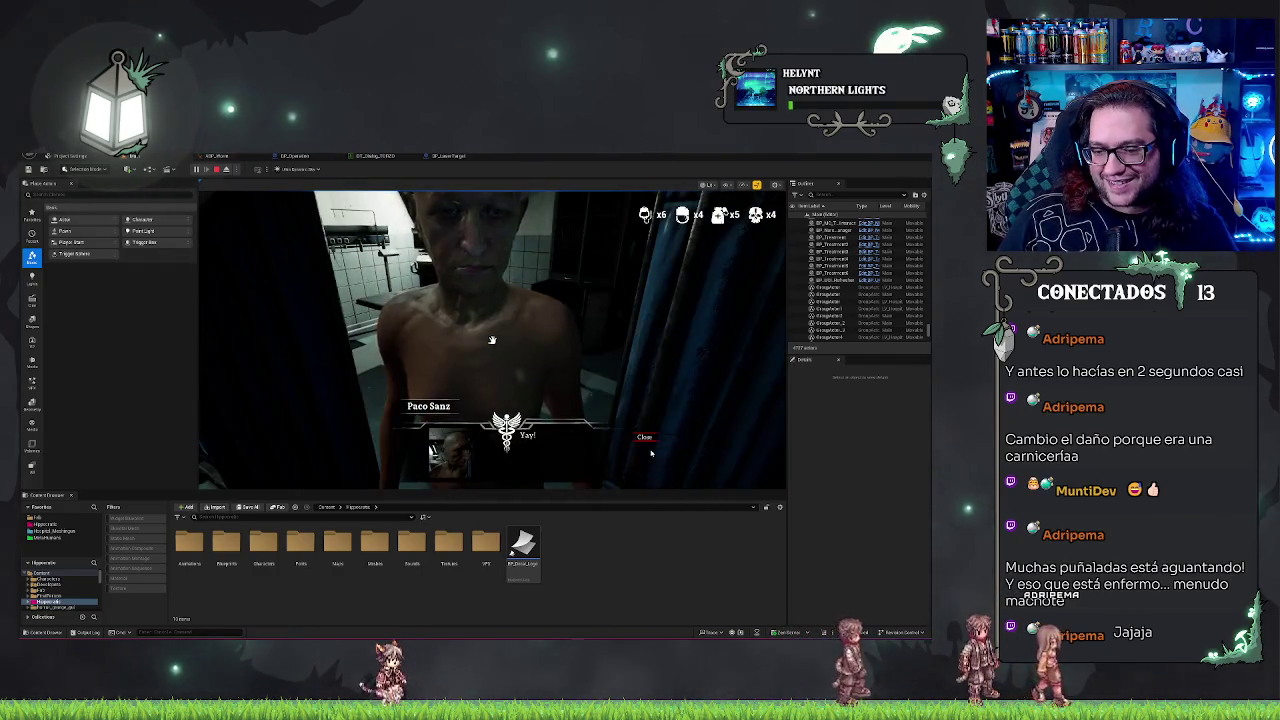
pyautogui.click(492, 340)
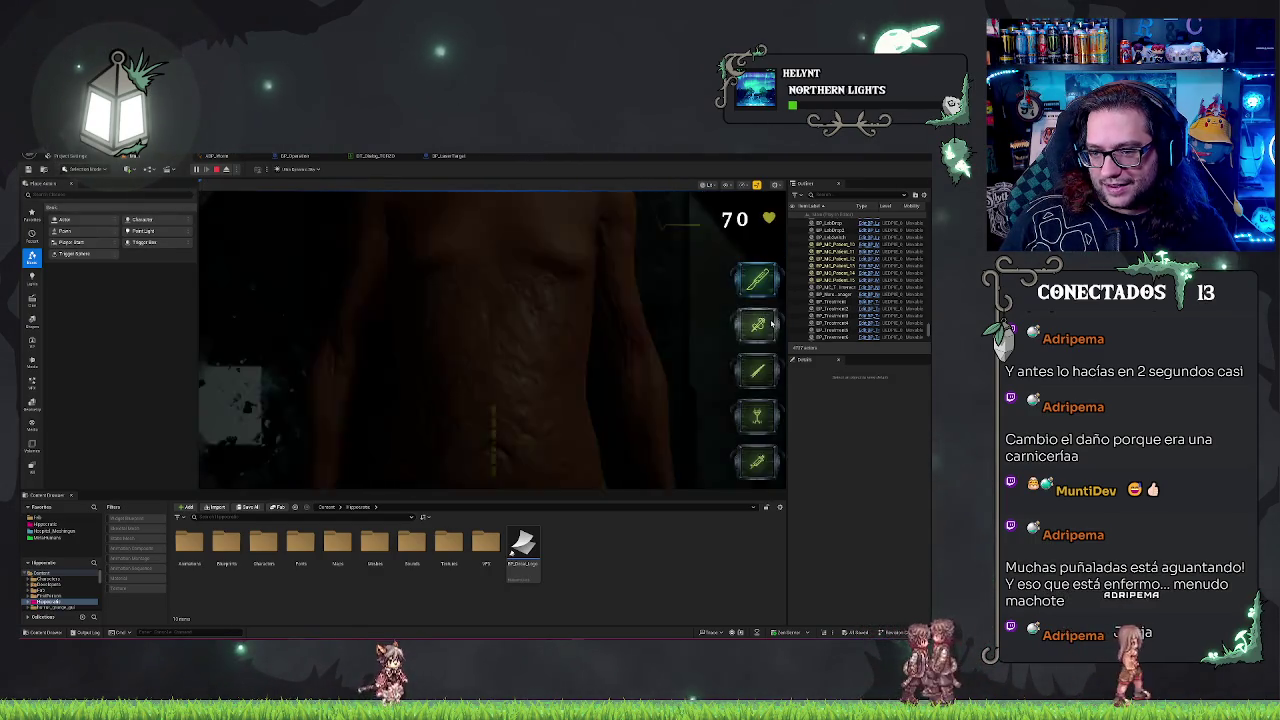
pyautogui.click(566, 255)
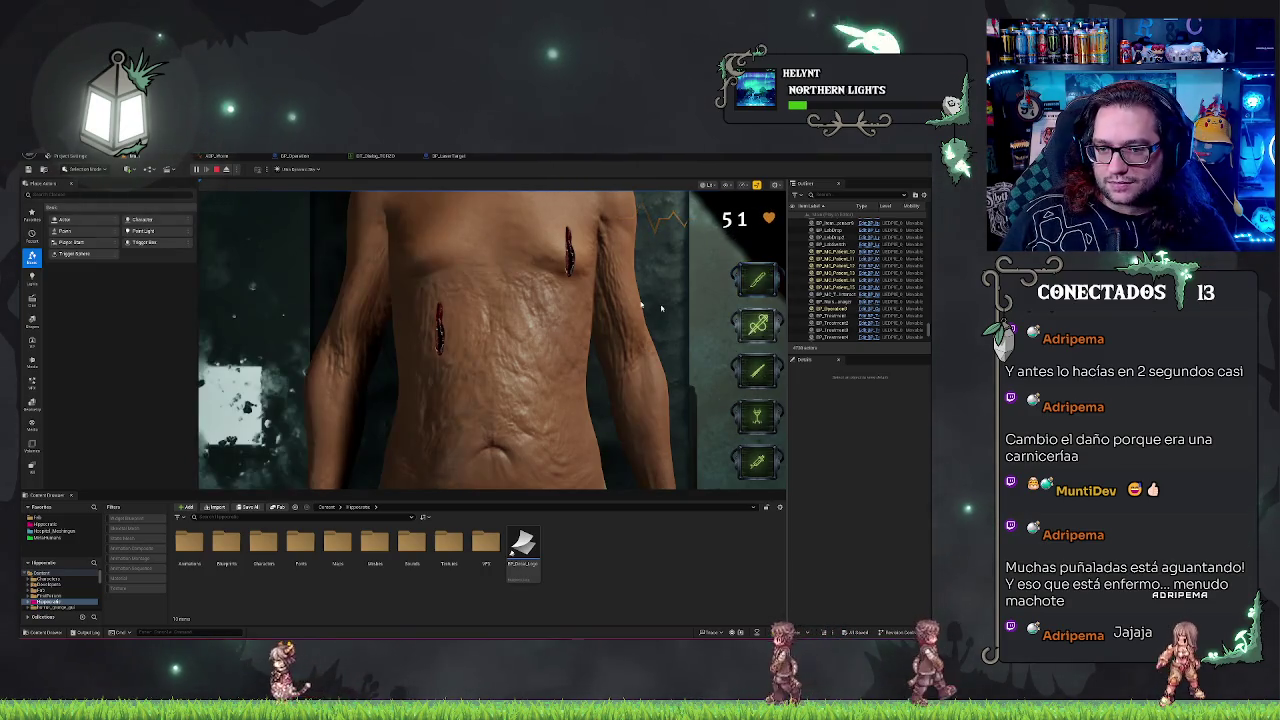
pyautogui.click(568, 218)
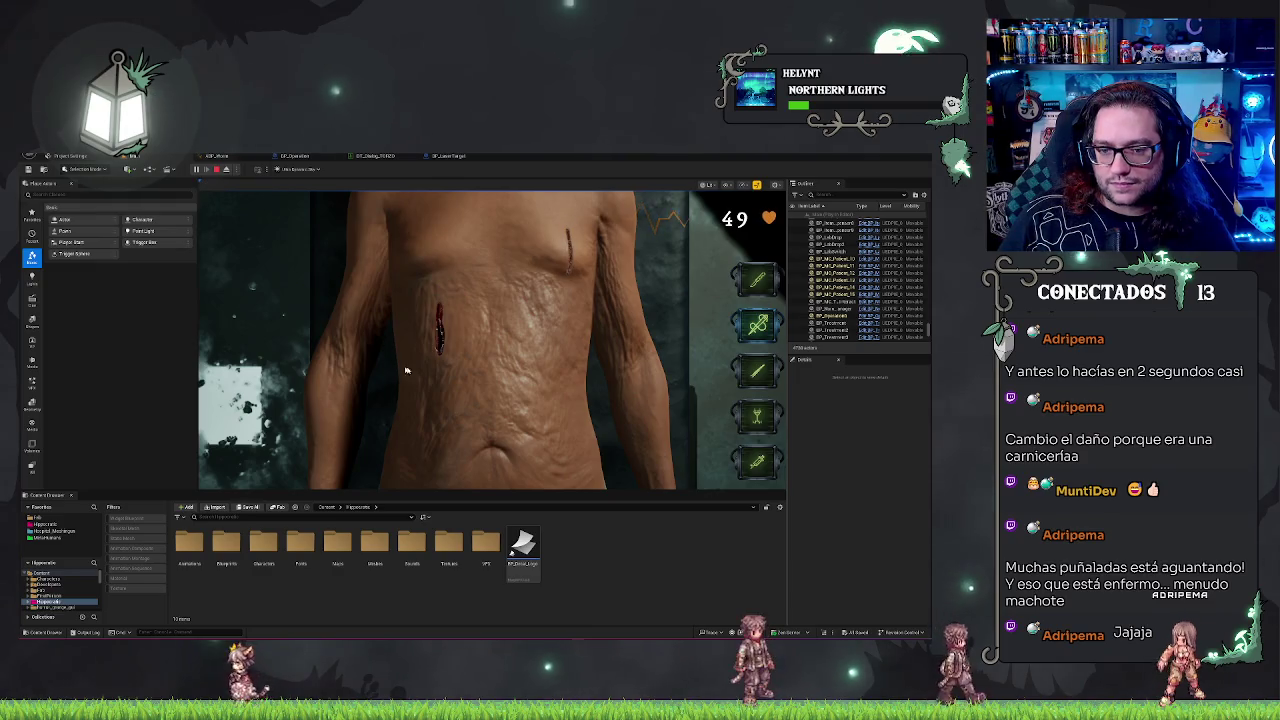
pyautogui.click(453, 310)
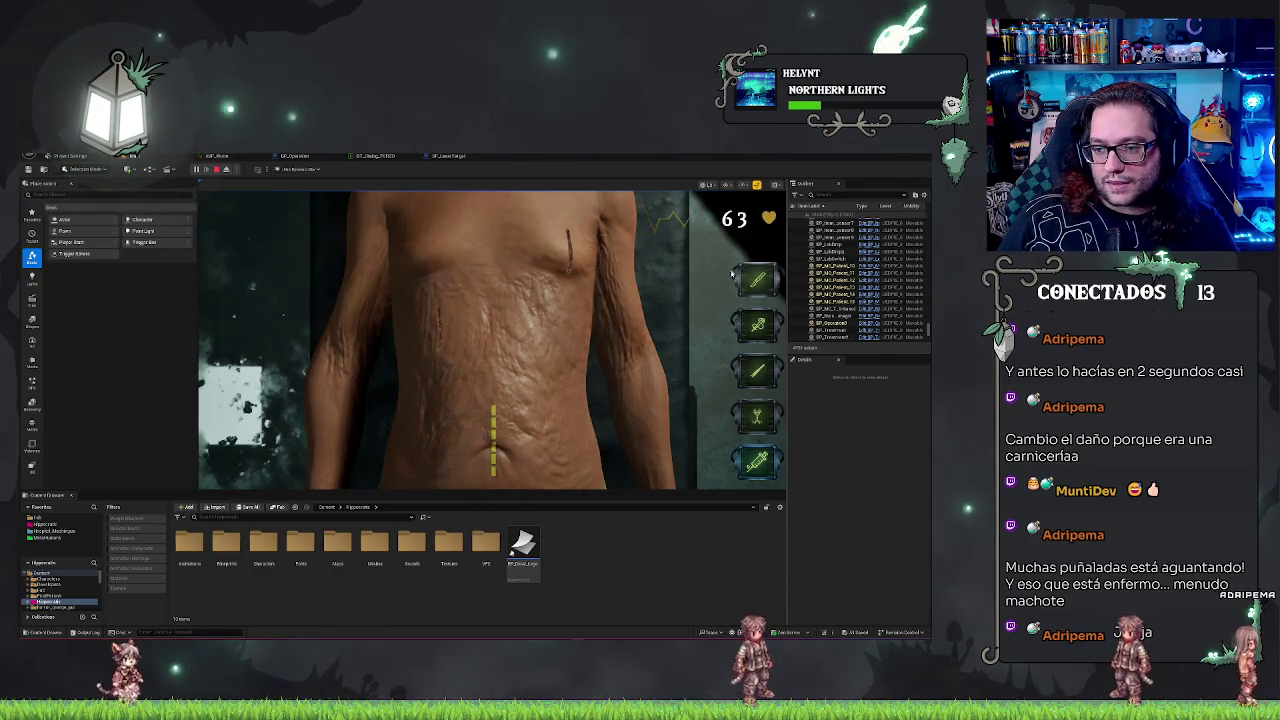
# Step: Cut along the yellow belly incision line, then fire the laser repeatedly across the exposed organs
pyautogui.click(765, 418)
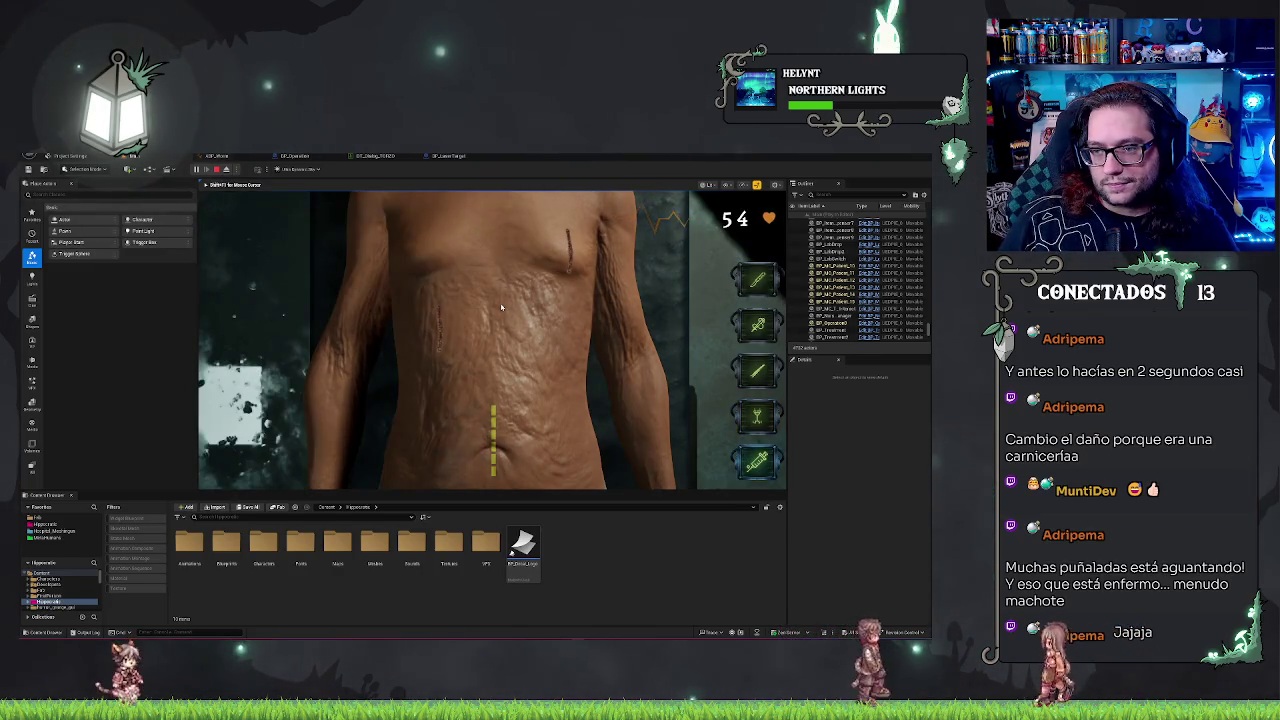
pyautogui.press('1')
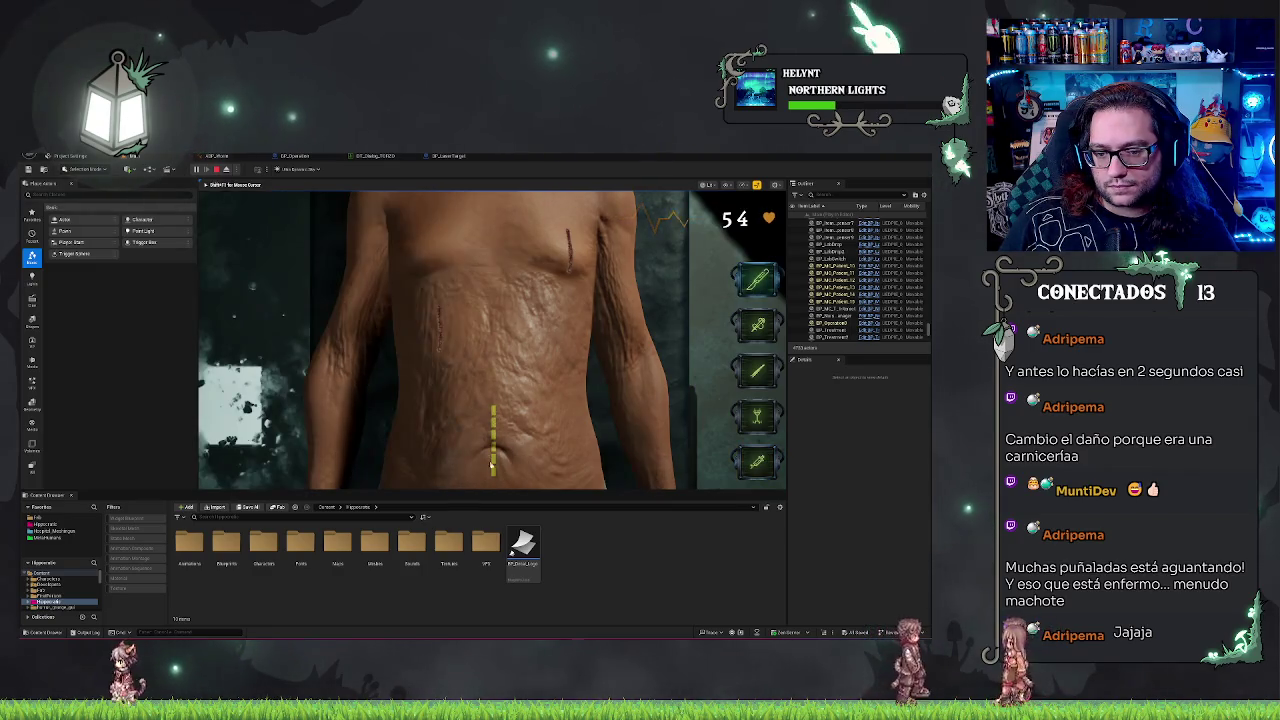
pyautogui.moveTo(491, 464); pyautogui.dragTo(492, 468)
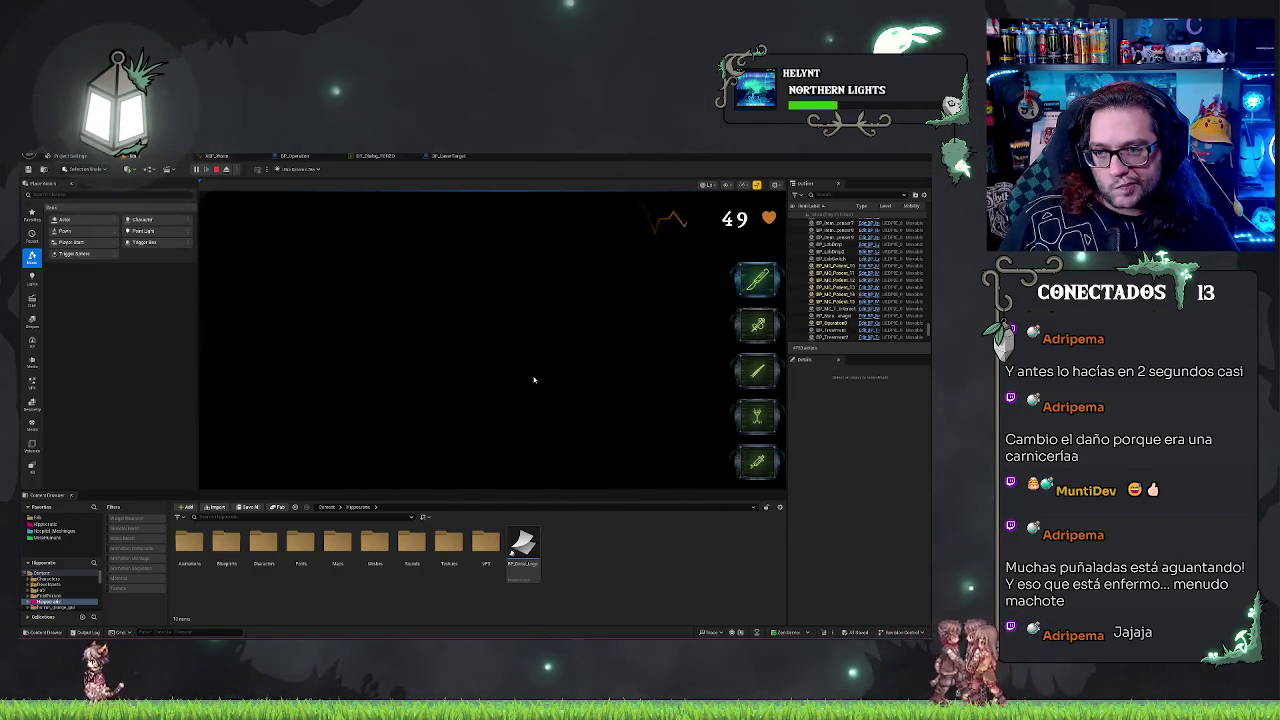
pyautogui.click(758, 413)
pyautogui.moveTo(740, 405)
pyautogui.mouseDown()
pyautogui.moveTo(552, 377)
pyautogui.moveTo(500, 351)
pyautogui.moveTo(480, 320)
pyautogui.moveTo(490, 330)
pyautogui.mouseUp()
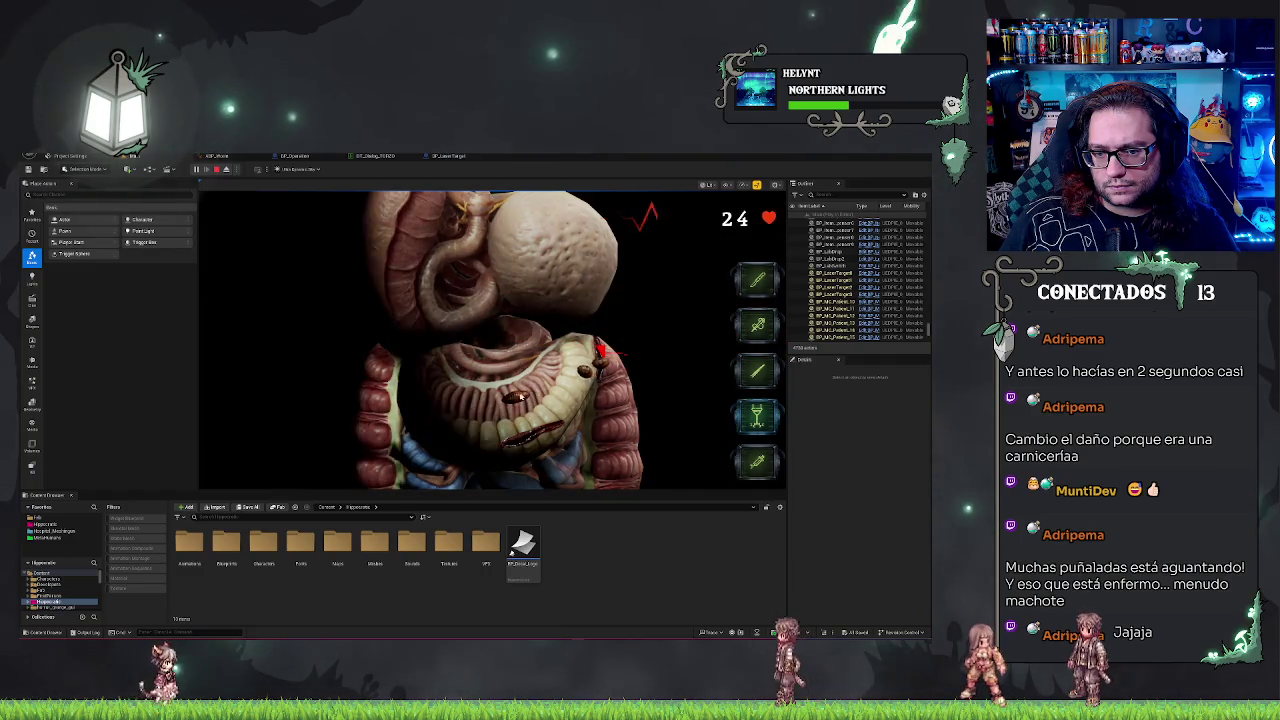
pyautogui.moveTo(520, 397)
pyautogui.mouseDown()
pyautogui.moveTo(543, 385)
pyautogui.moveTo(505, 375)
pyautogui.moveTo(478, 389)
pyautogui.mouseUp()
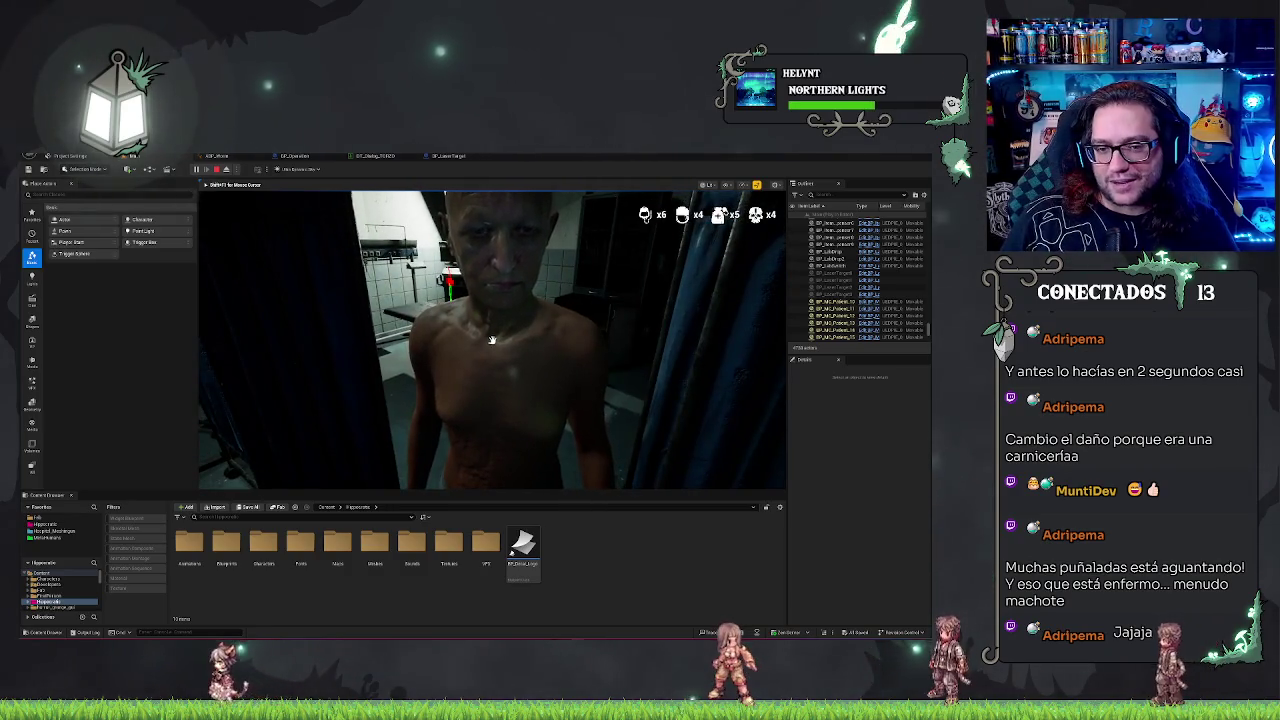
# Step: Restart play, clear the dialogue, cut the belly incision, try the second tool and pincers, then stop
pyautogui.press('Escape')
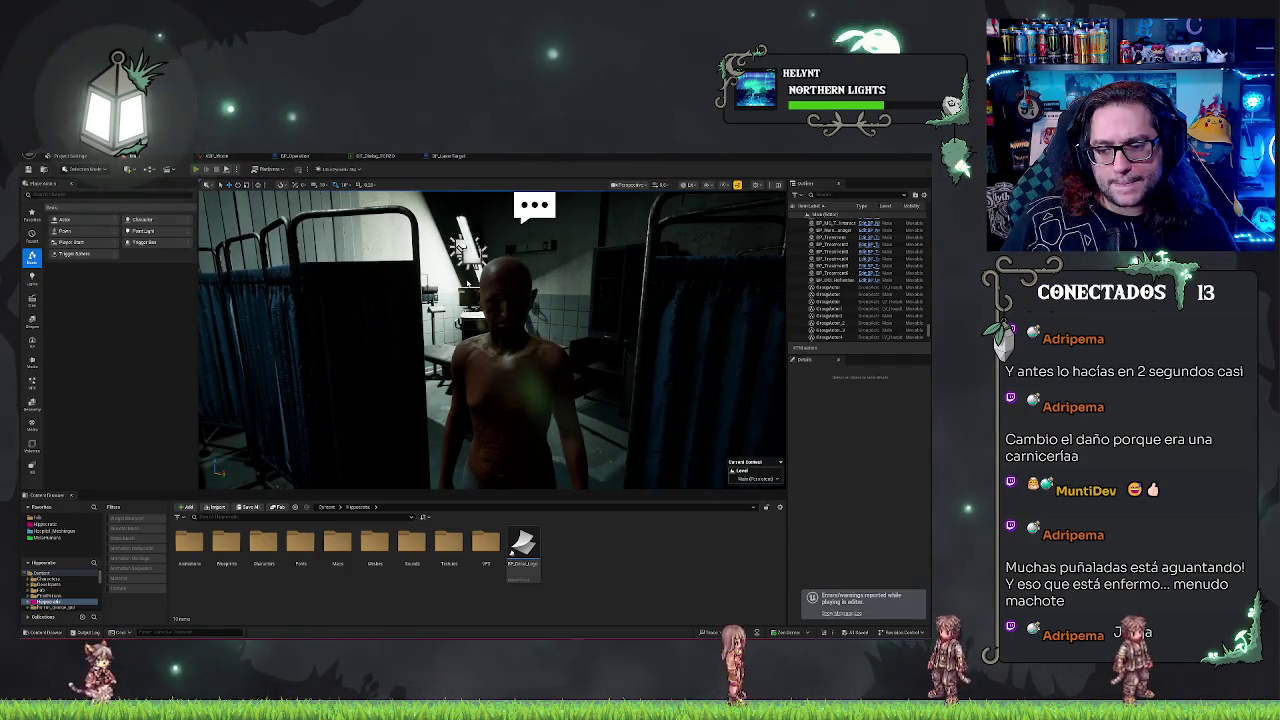
pyautogui.hotkey('alt', 'p')
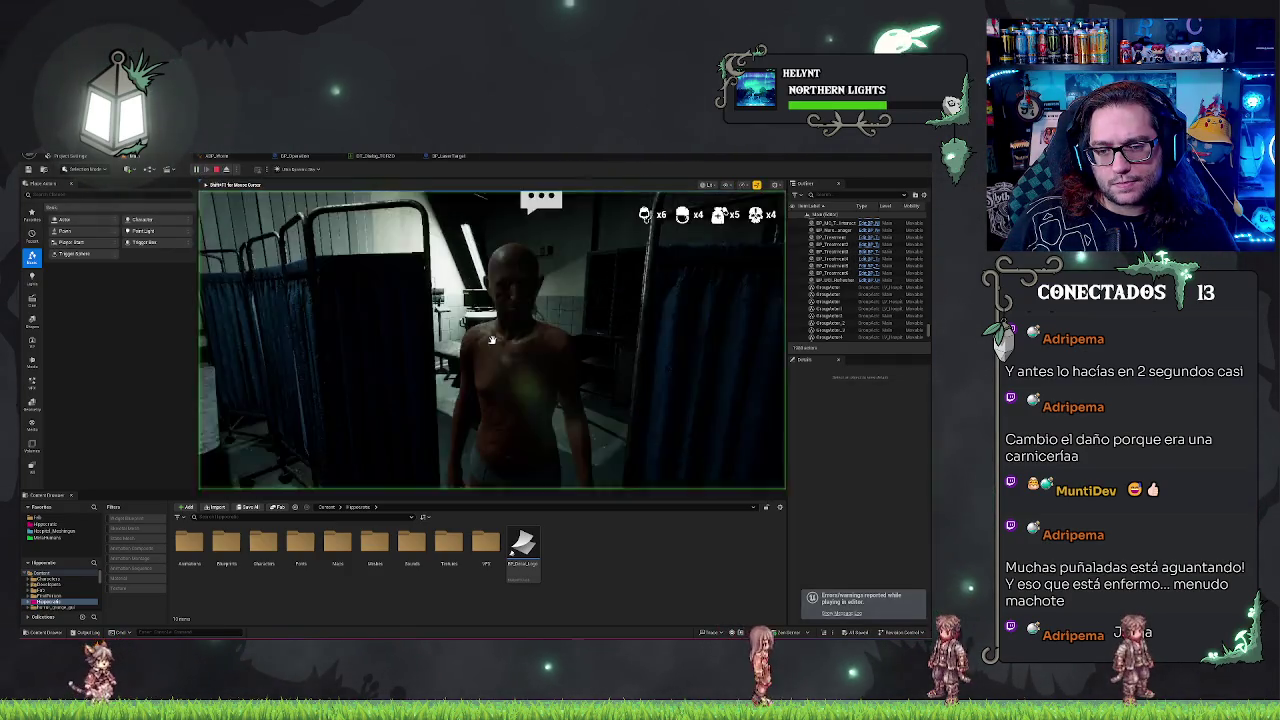
pyautogui.click(646, 440)
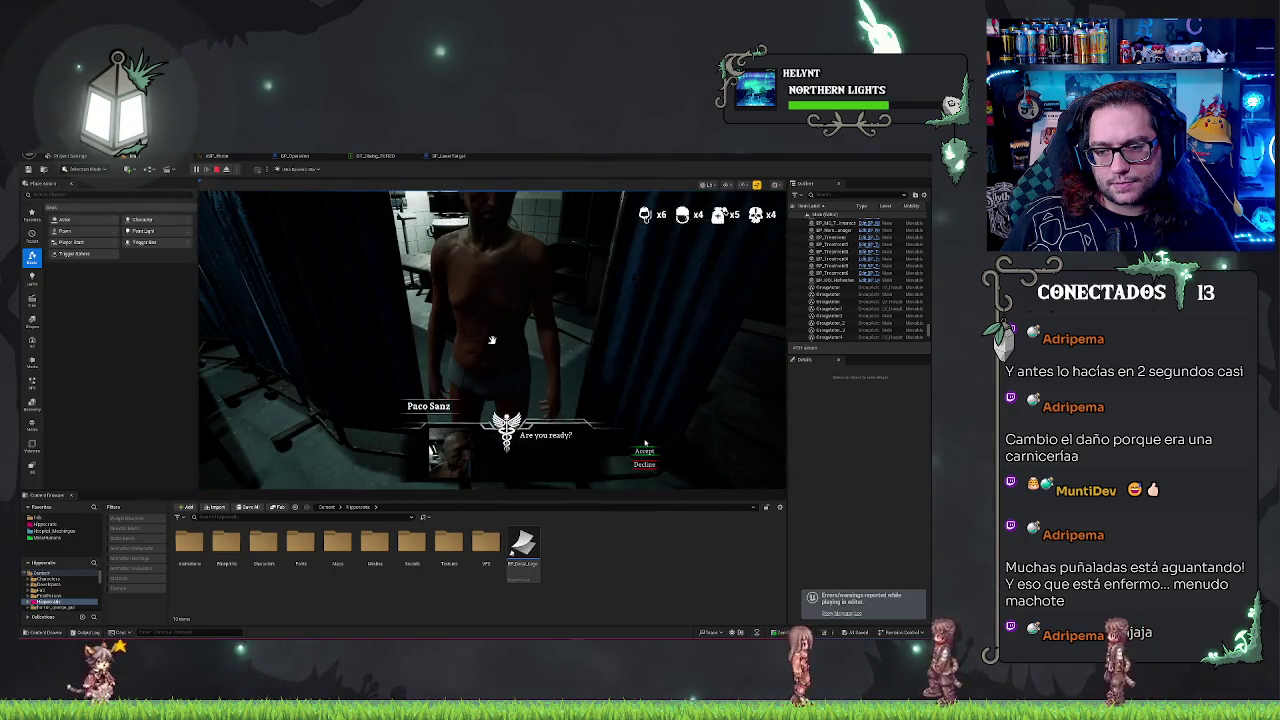
pyautogui.click(645, 438)
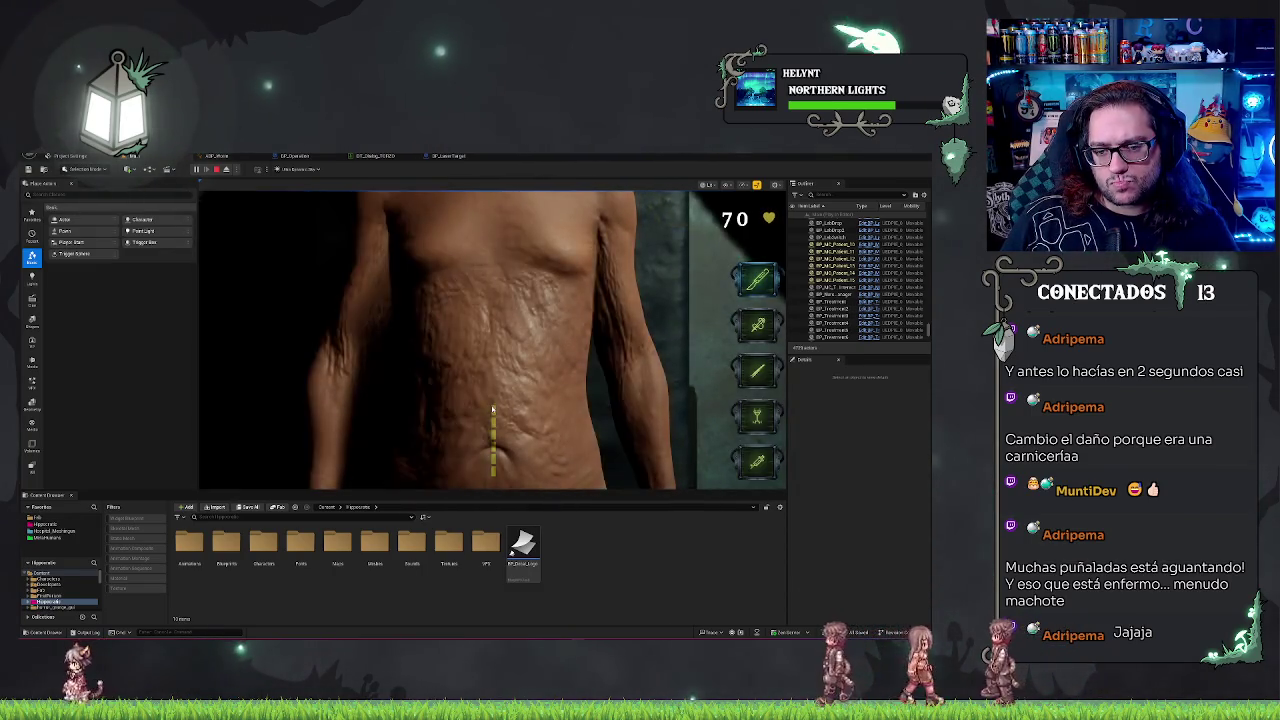
pyautogui.moveTo(492, 409); pyautogui.dragTo(492, 465)
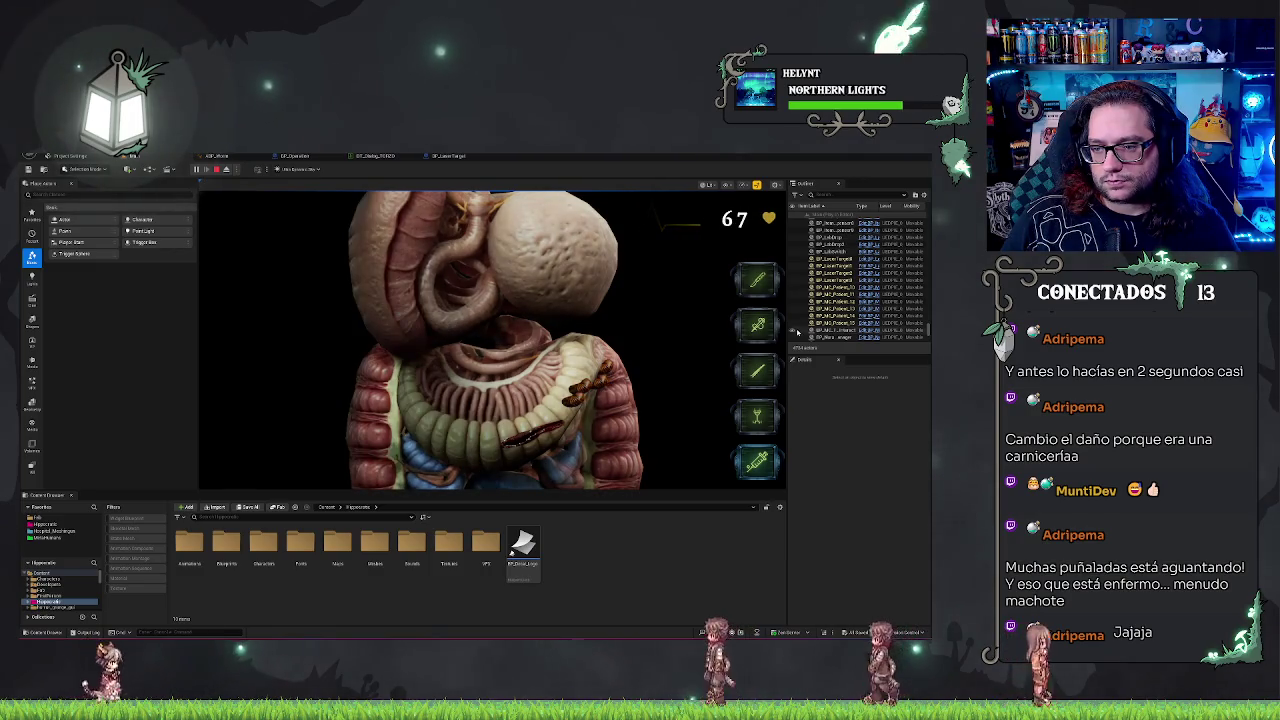
pyautogui.click(758, 323)
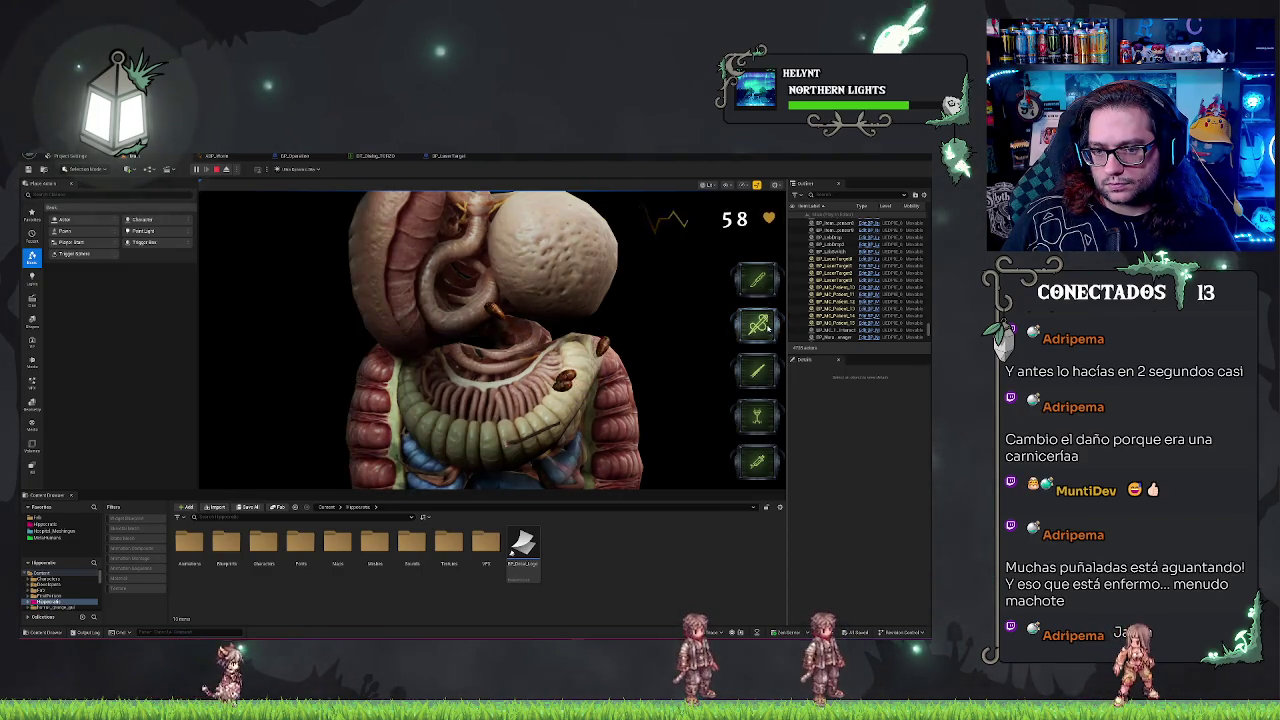
pyautogui.click(755, 413)
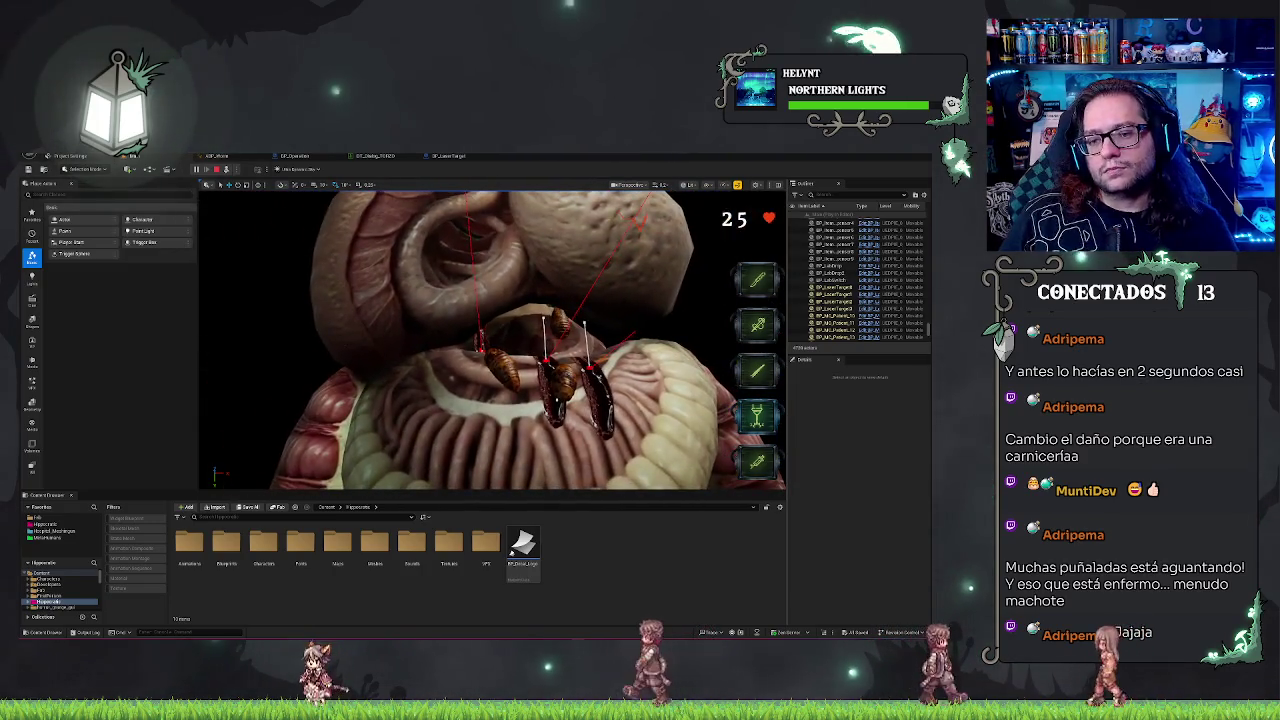
pyautogui.press('Escape')
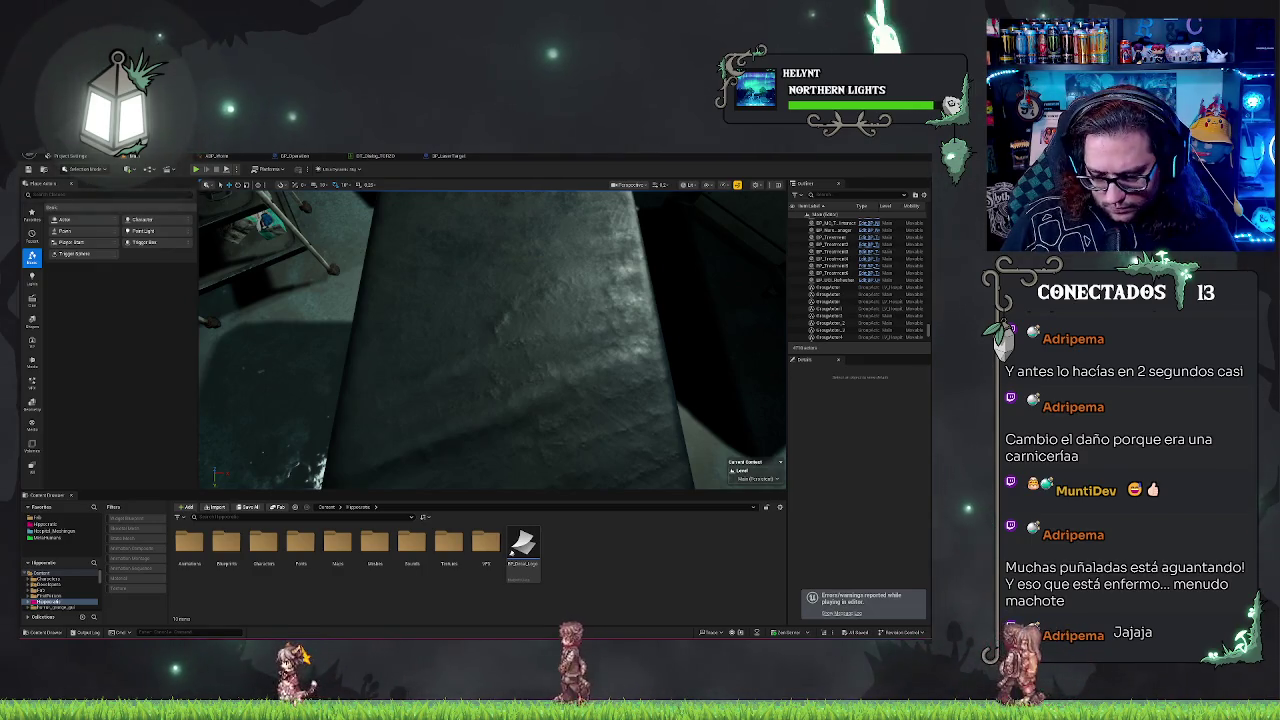
# Step: In BP_LaserTarget's AttackCalc, add a + node off the Get World Rotation Z output
pyautogui.click(446, 157)
pyautogui.moveTo(545, 430)
pyautogui.mouseDown()
pyautogui.moveTo(505, 430)
pyautogui.moveTo(543, 440)
pyautogui.mouseUp()
pyautogui.write('+')
pyautogui.press('Return')
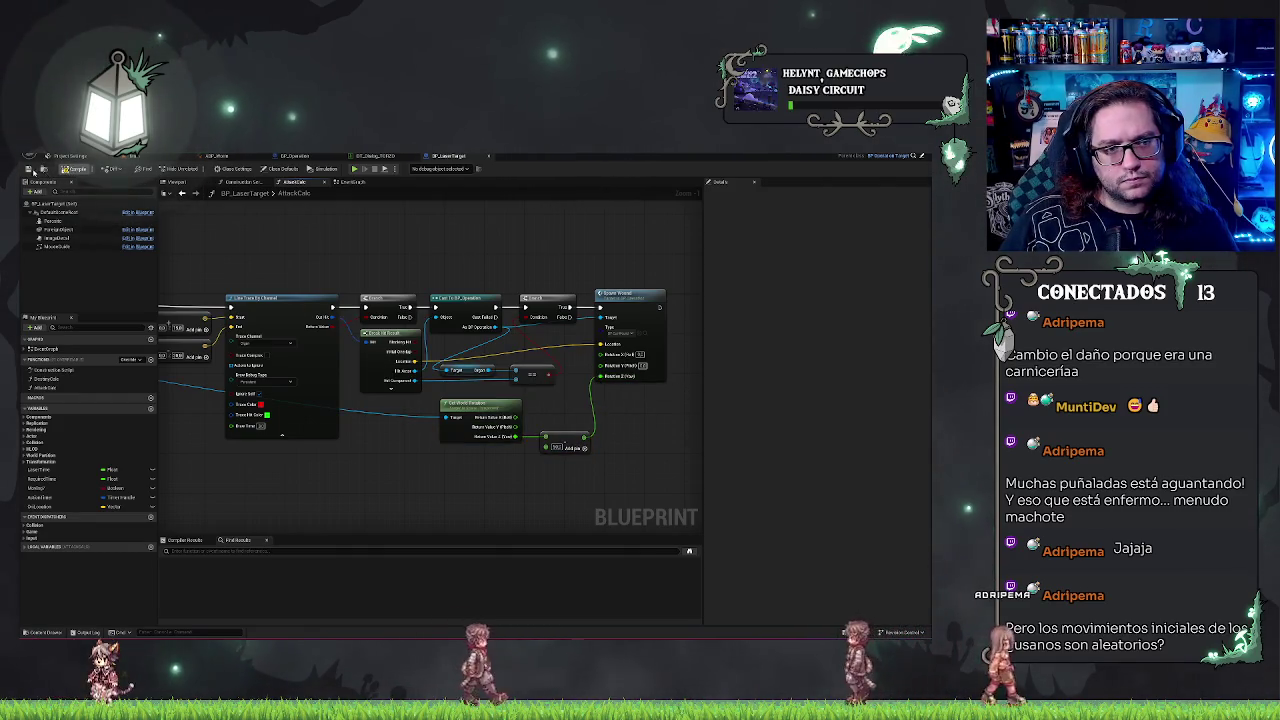
# Step: Reposition the spawn node near the Branch and pan over to the Line Trace by Channel section
pyautogui.moveTo(471, 266)
pyautogui.mouseDown()
pyautogui.moveTo(371, 309)
pyautogui.moveTo(522, 265)
pyautogui.mouseUp()
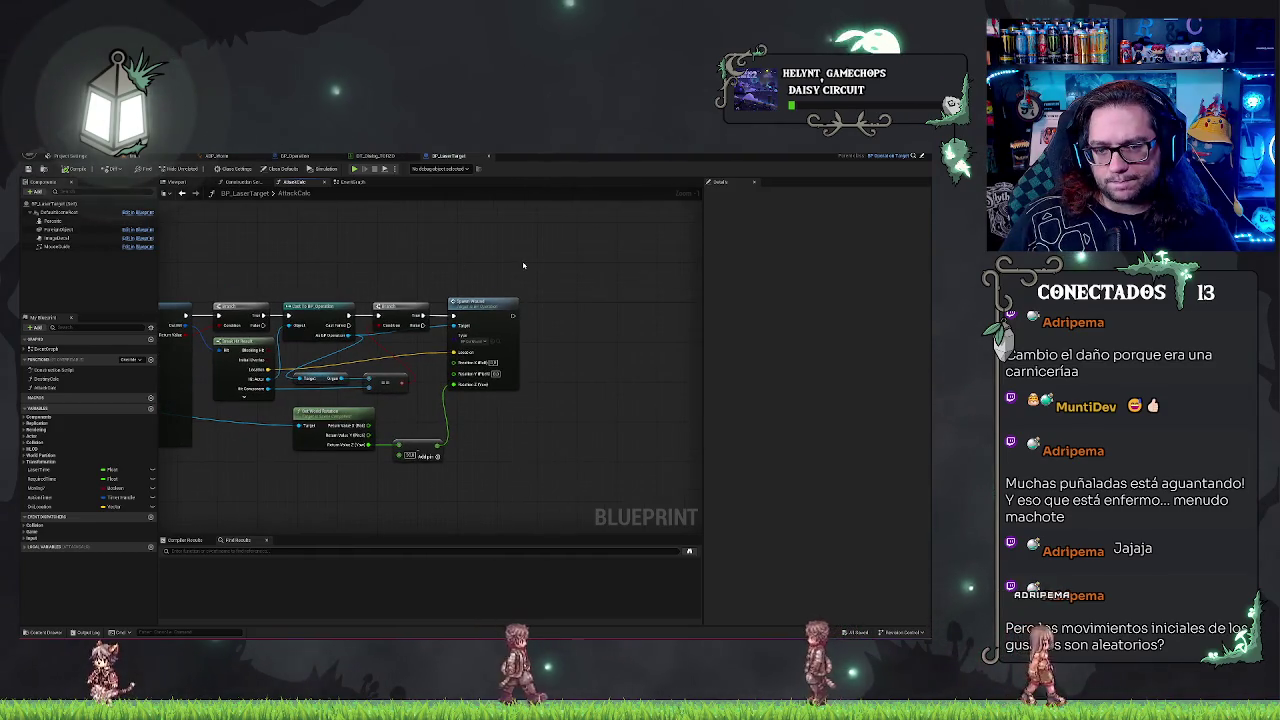
pyautogui.click(500, 320)
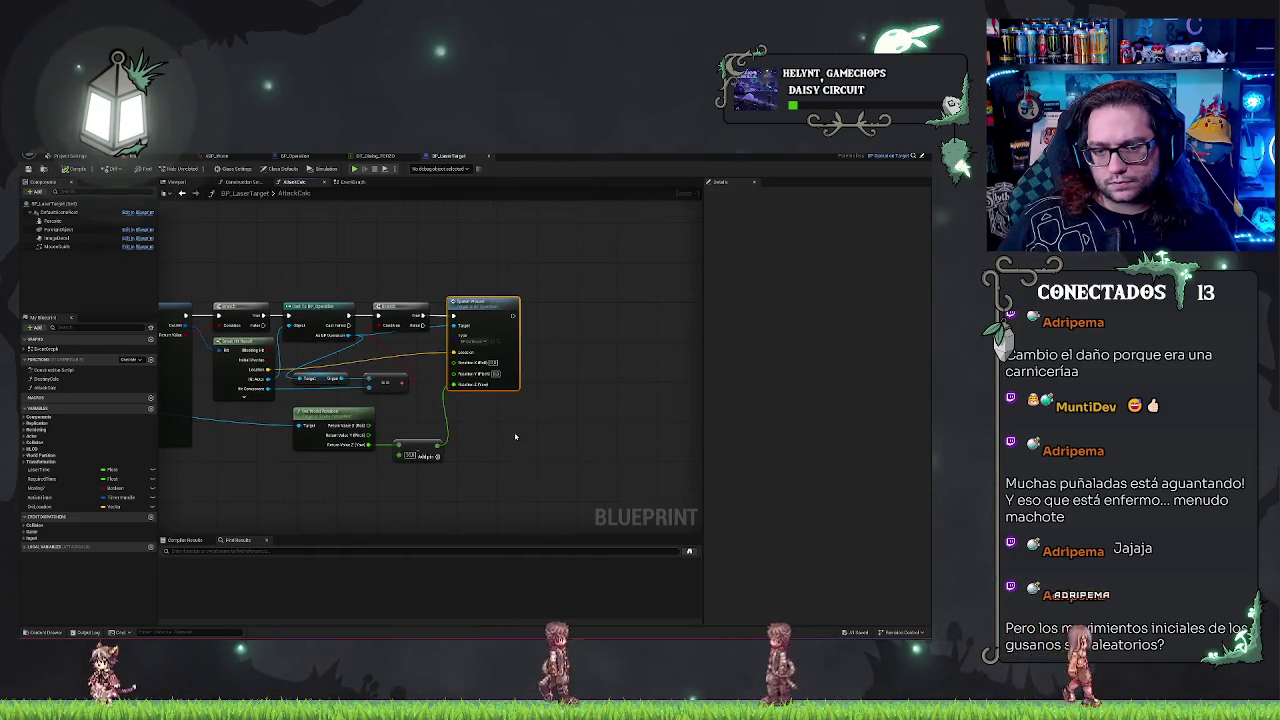
pyautogui.moveTo(483, 305); pyautogui.dragTo(577, 305)
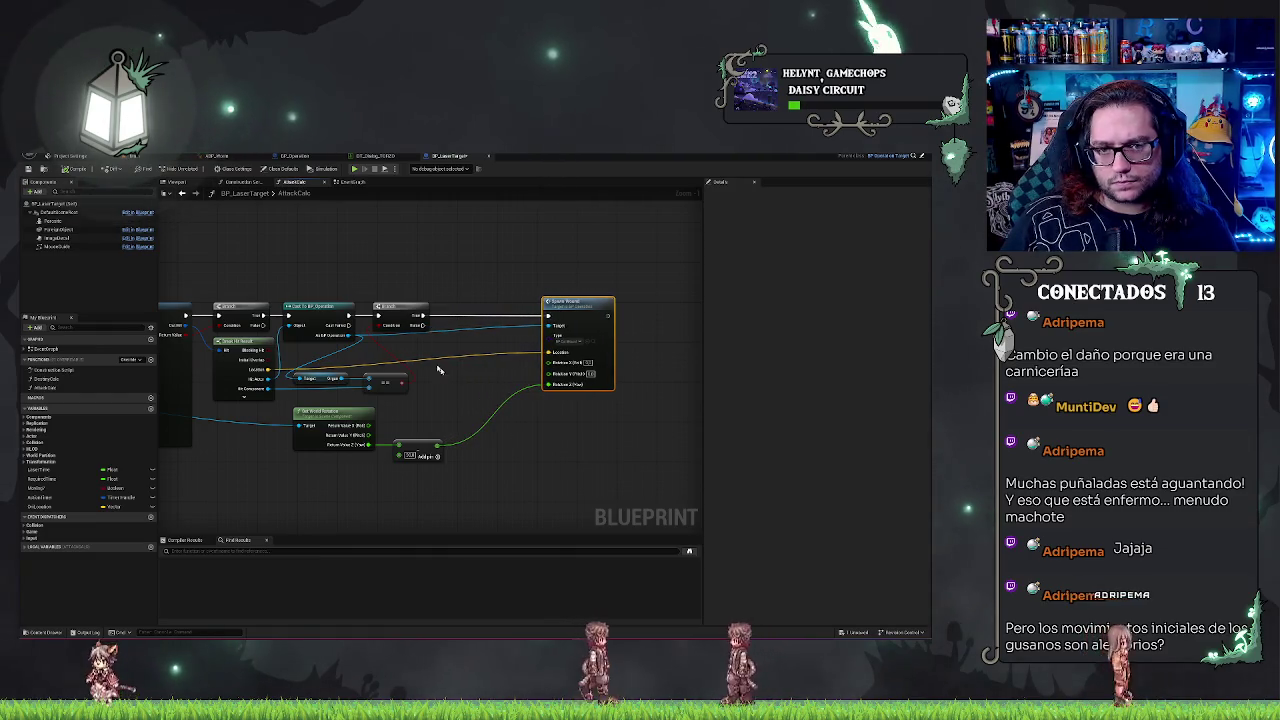
pyautogui.moveTo(427, 315); pyautogui.dragTo(443, 306)
pyautogui.write('add')
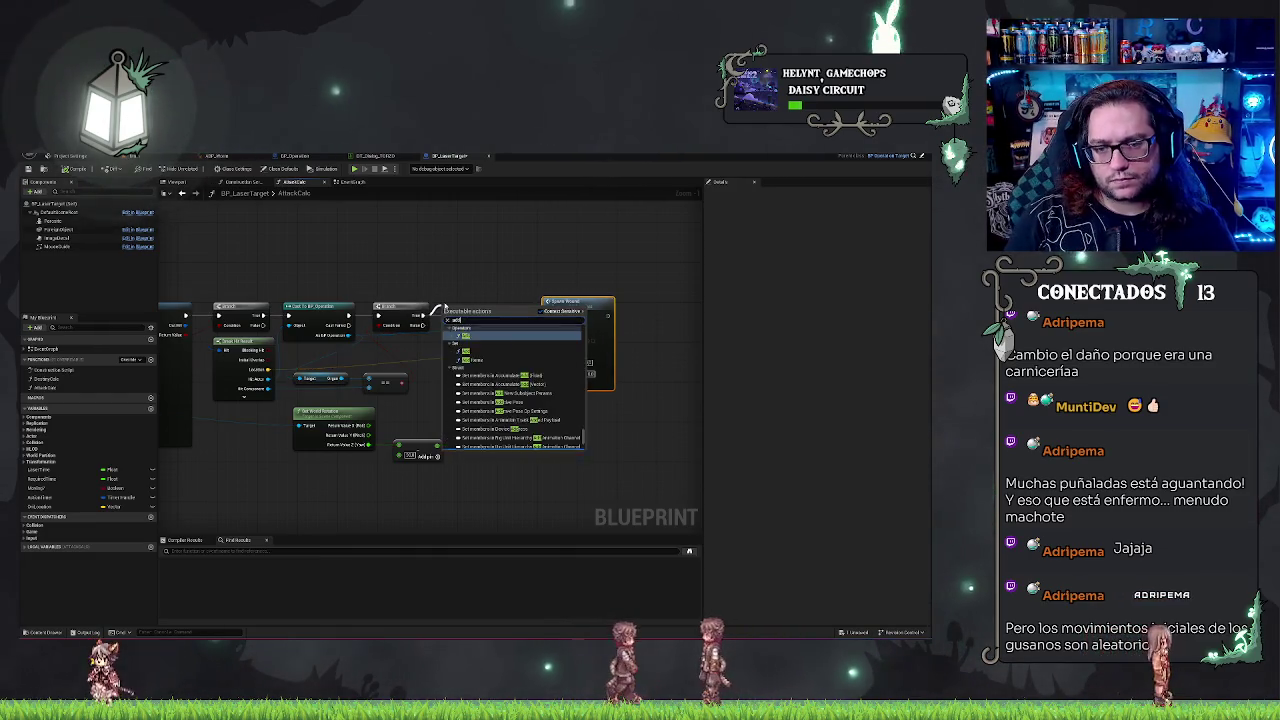
pyautogui.write(' time')
pyautogui.press('Escape')
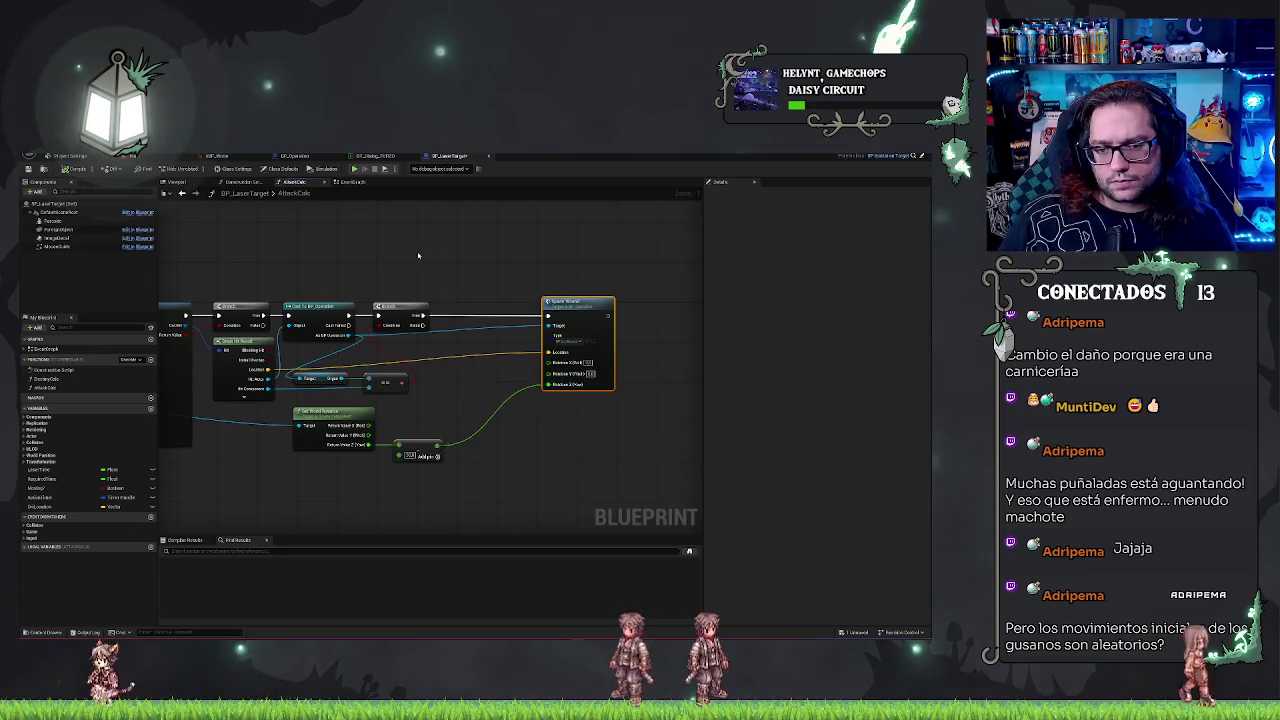
pyautogui.moveTo(575, 385); pyautogui.dragTo(483, 385)
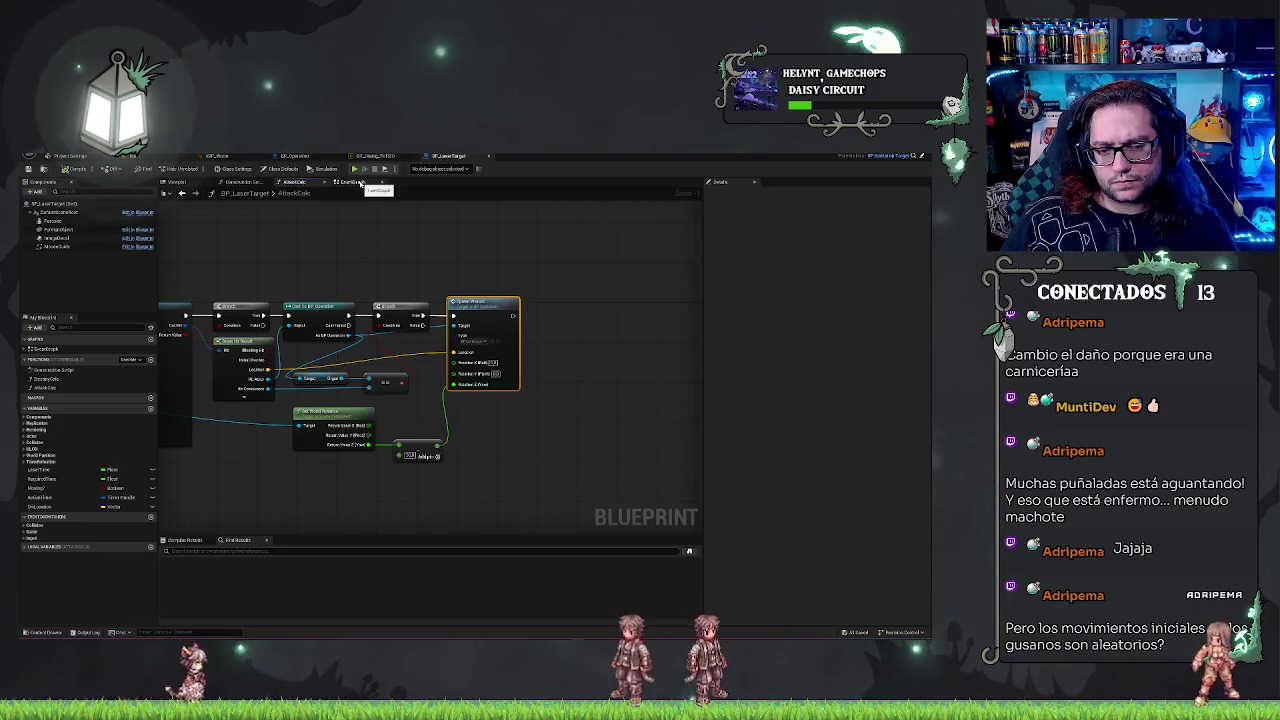
pyautogui.moveTo(483, 288); pyautogui.dragTo(680, 360)
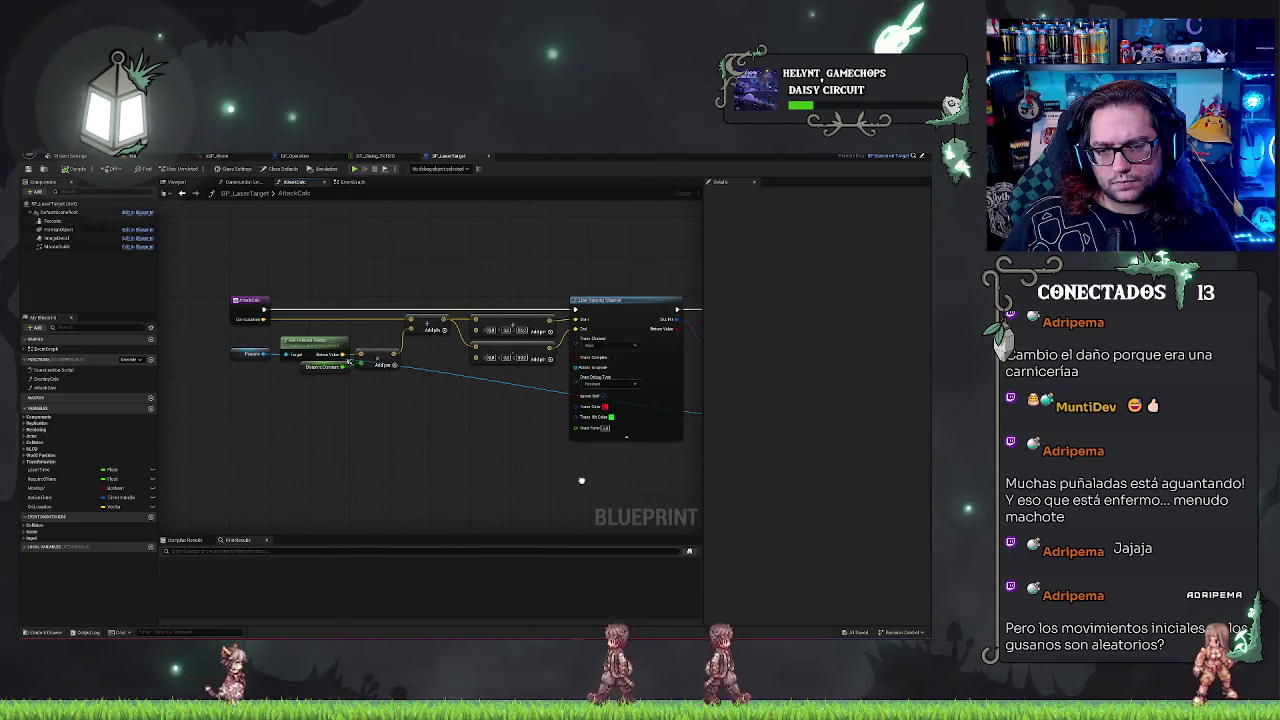
pyautogui.moveTo(480, 400)
pyautogui.mouseDown()
pyautogui.moveTo(526, 483)
pyautogui.moveTo(271, 480)
pyautogui.moveTo(537, 497)
pyautogui.moveTo(266, 466)
pyautogui.mouseUp()
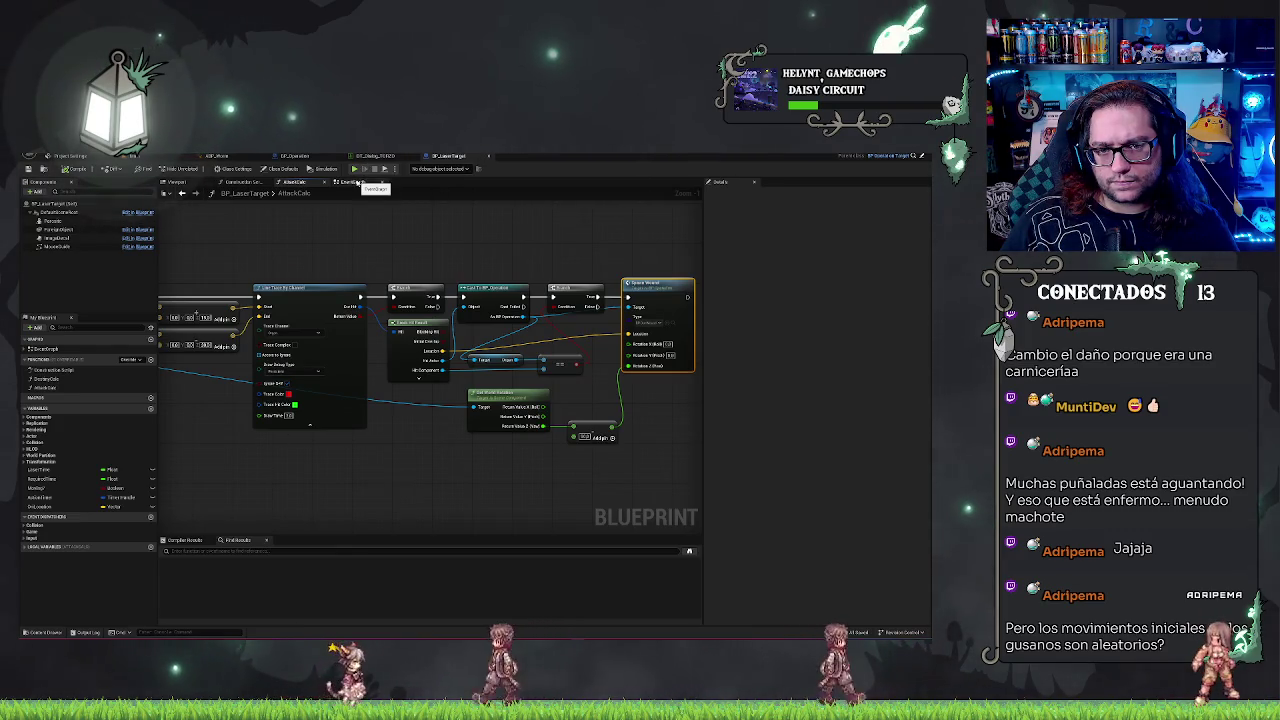
pyautogui.scroll(-1, 313, 251)
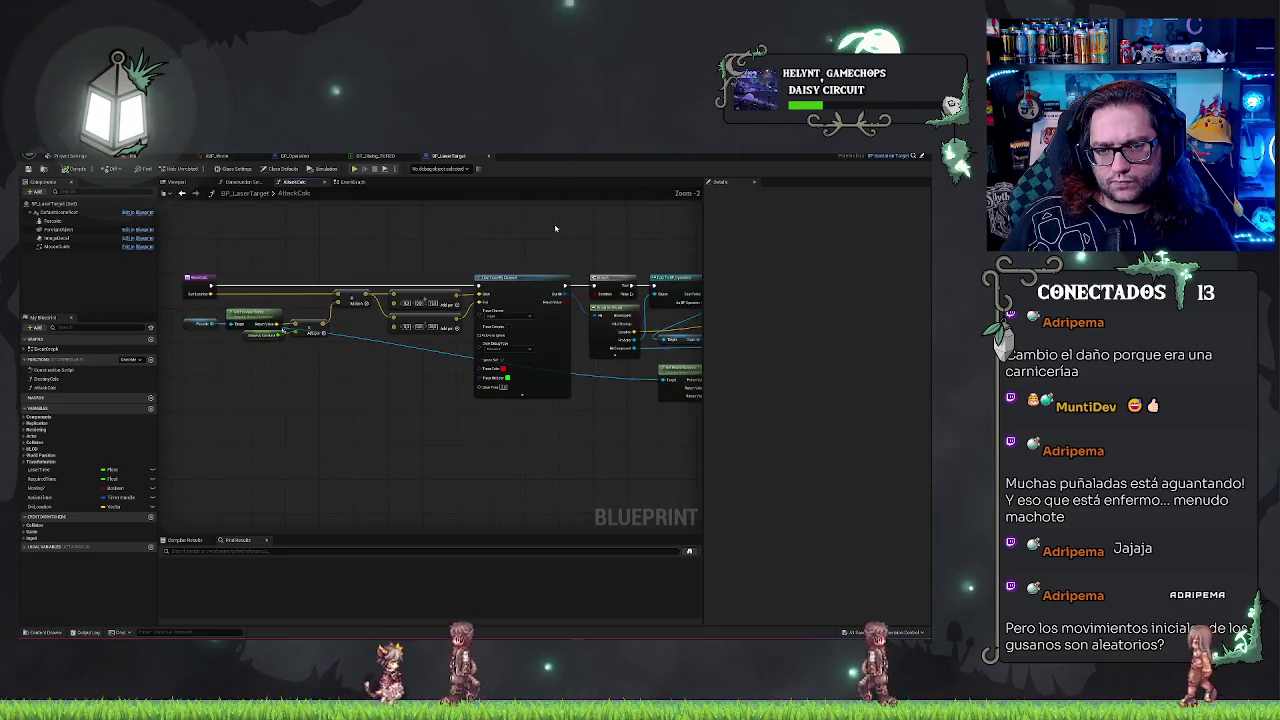
pyautogui.click(352, 181)
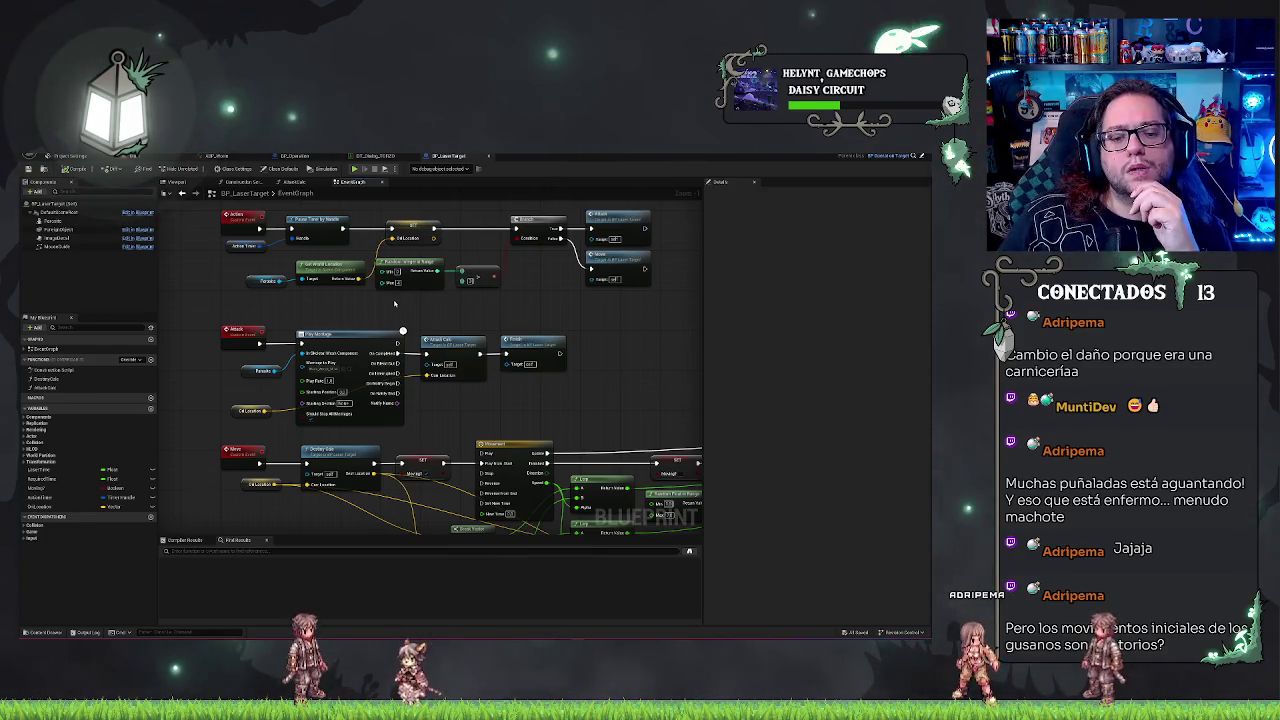
# Step: Filter the selected node's details, then return to the level's worm asset folder with Worm_Attack_Montage
pyautogui.click(447, 350)
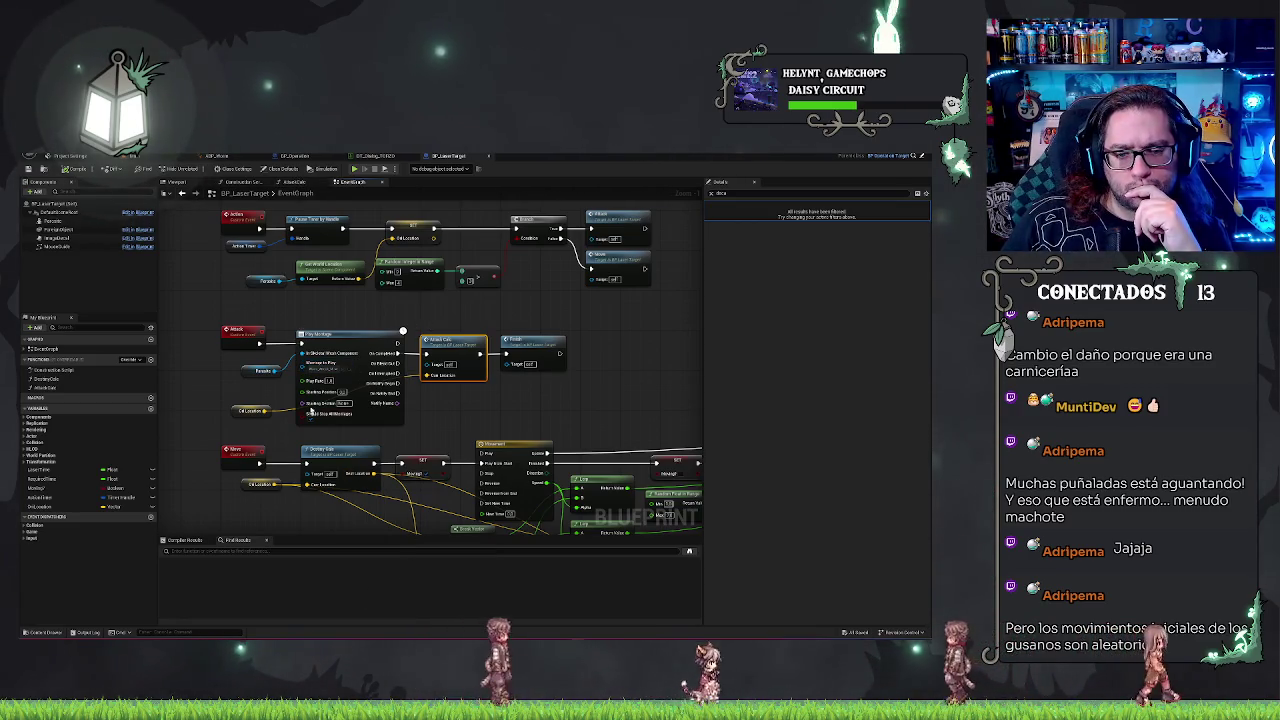
pyautogui.click(351, 368)
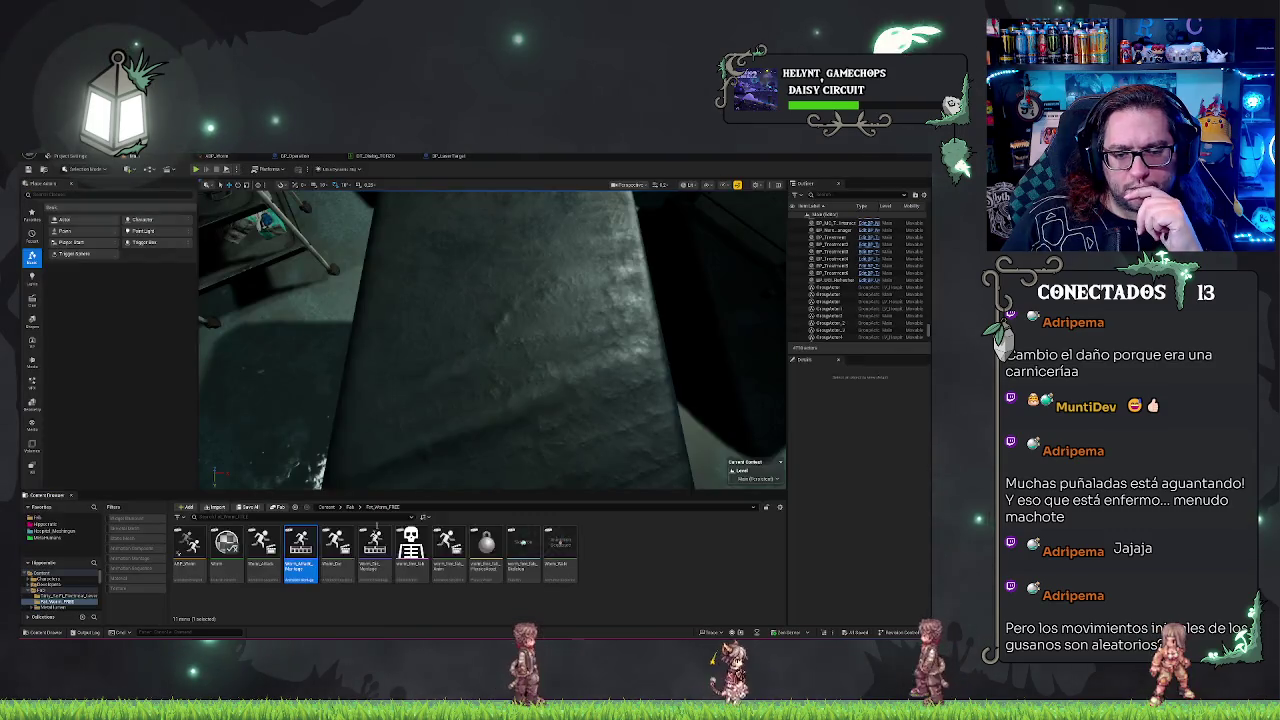
# Step: Open Worm_Attack_Montage, inspect its animation segment's Details, and close it back to BP_LaserTarget
pyautogui.doubleClick(302, 555)
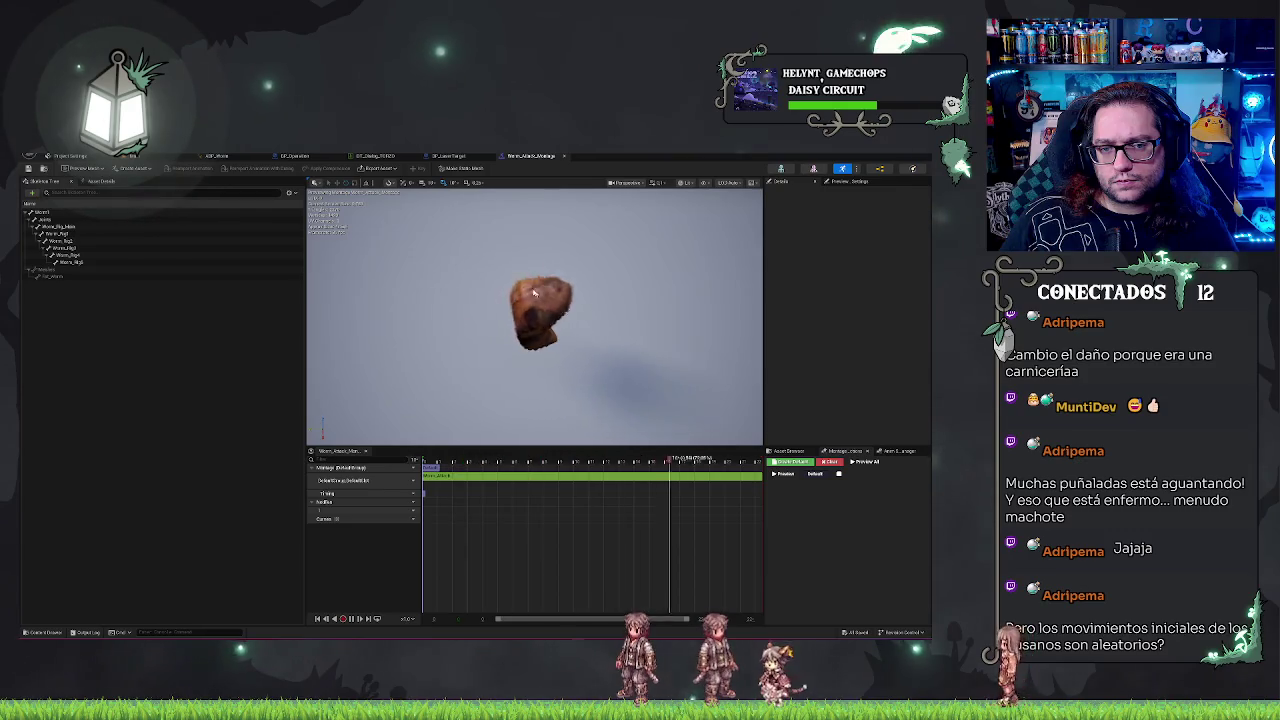
pyautogui.click(473, 477)
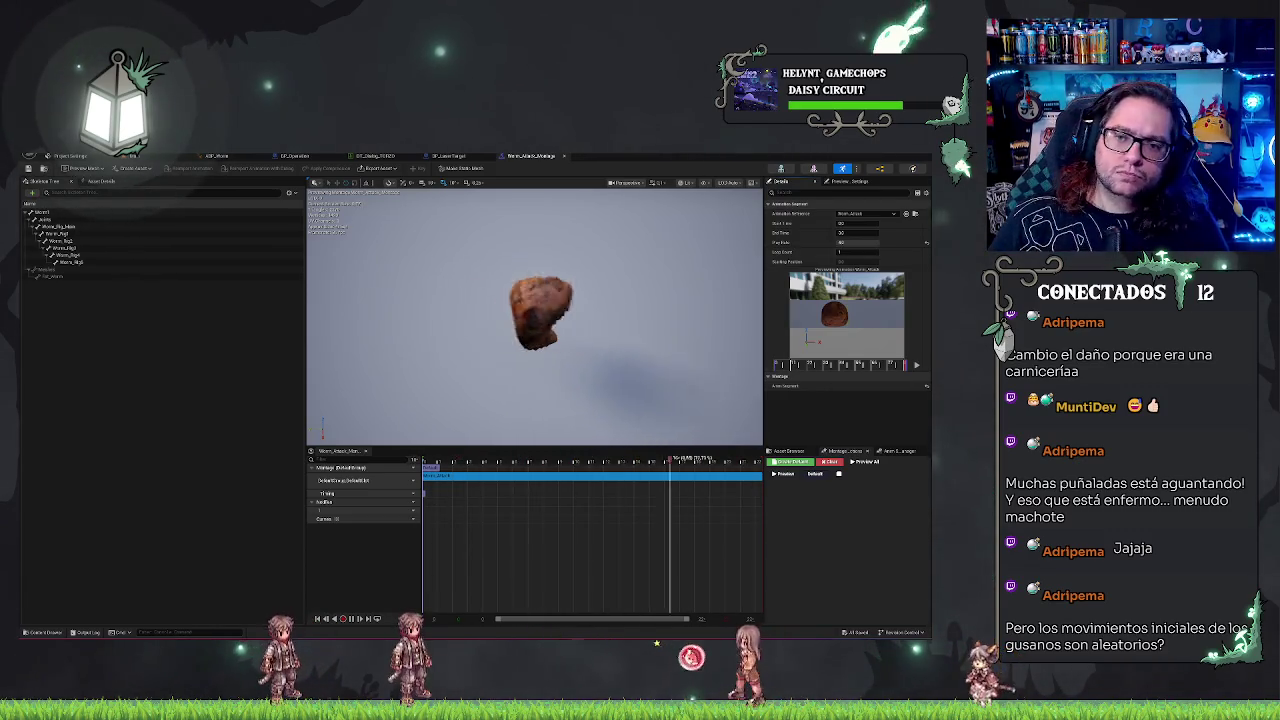
pyautogui.click(563, 156)
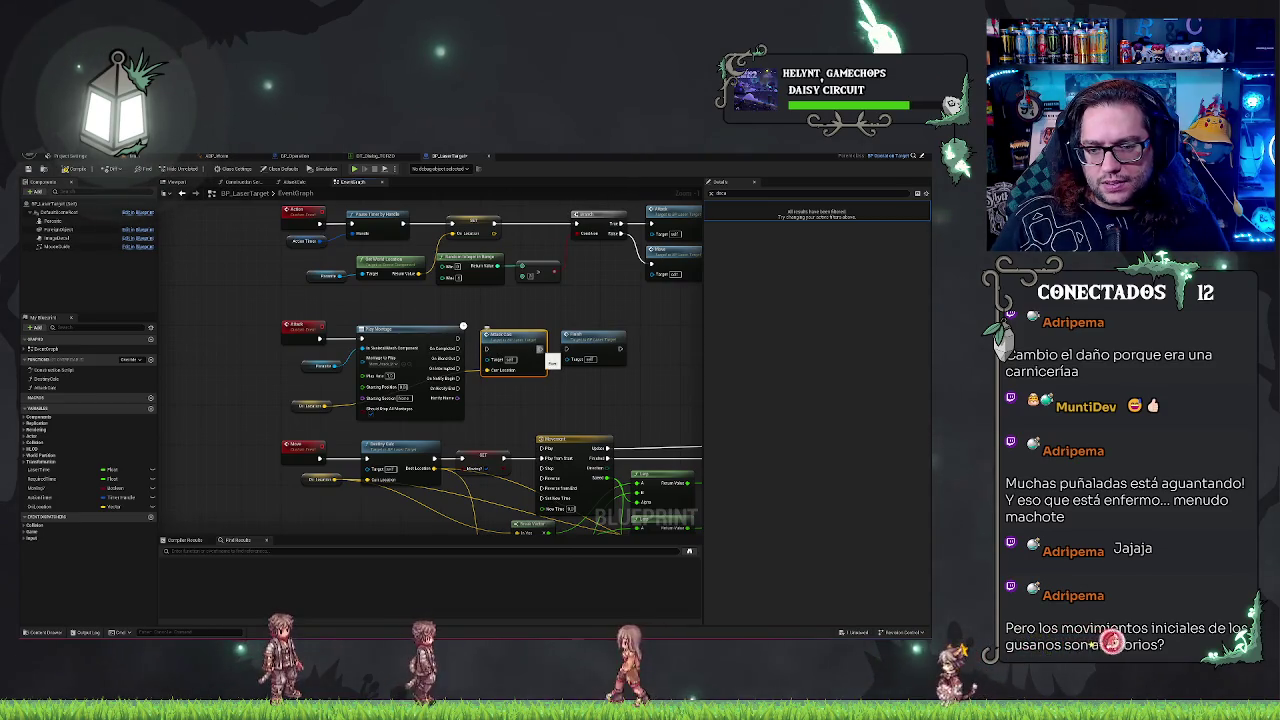
# Step: Open the AttackCalc function and bring its Cast and Spawn Actor nodes into view
pyautogui.doubleClick(521, 338)
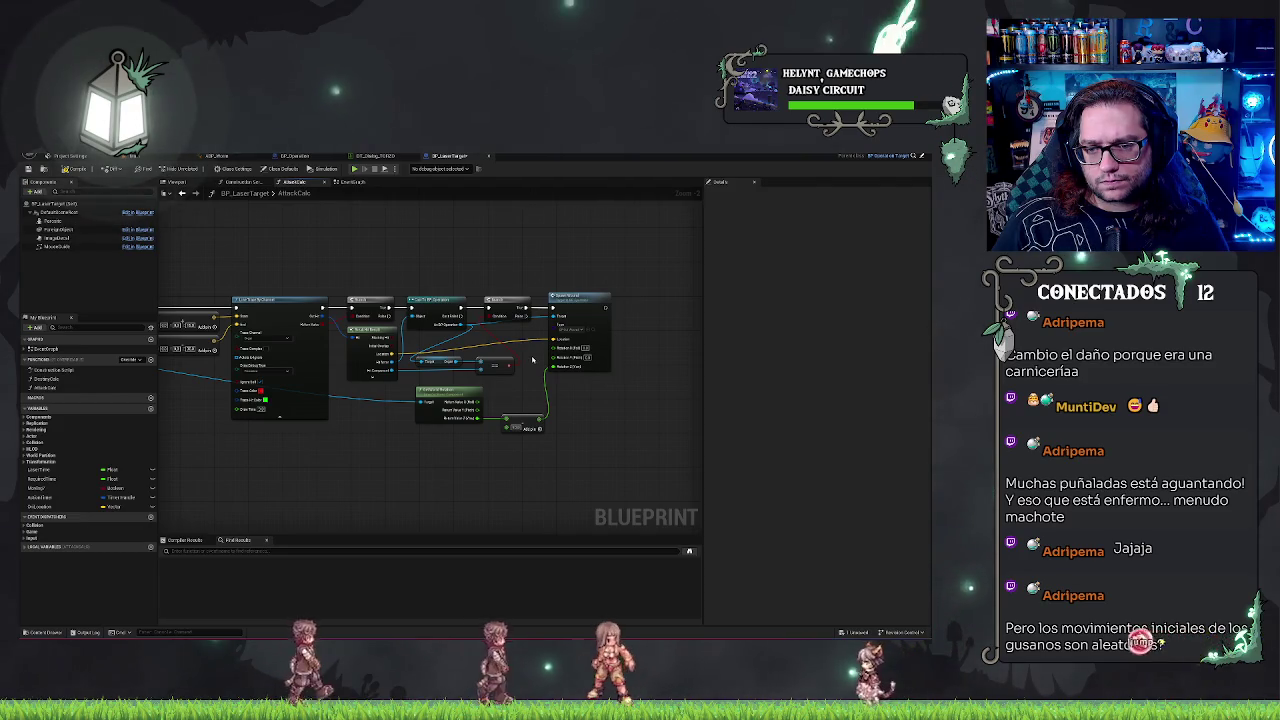
pyautogui.scroll(2, 533, 360)
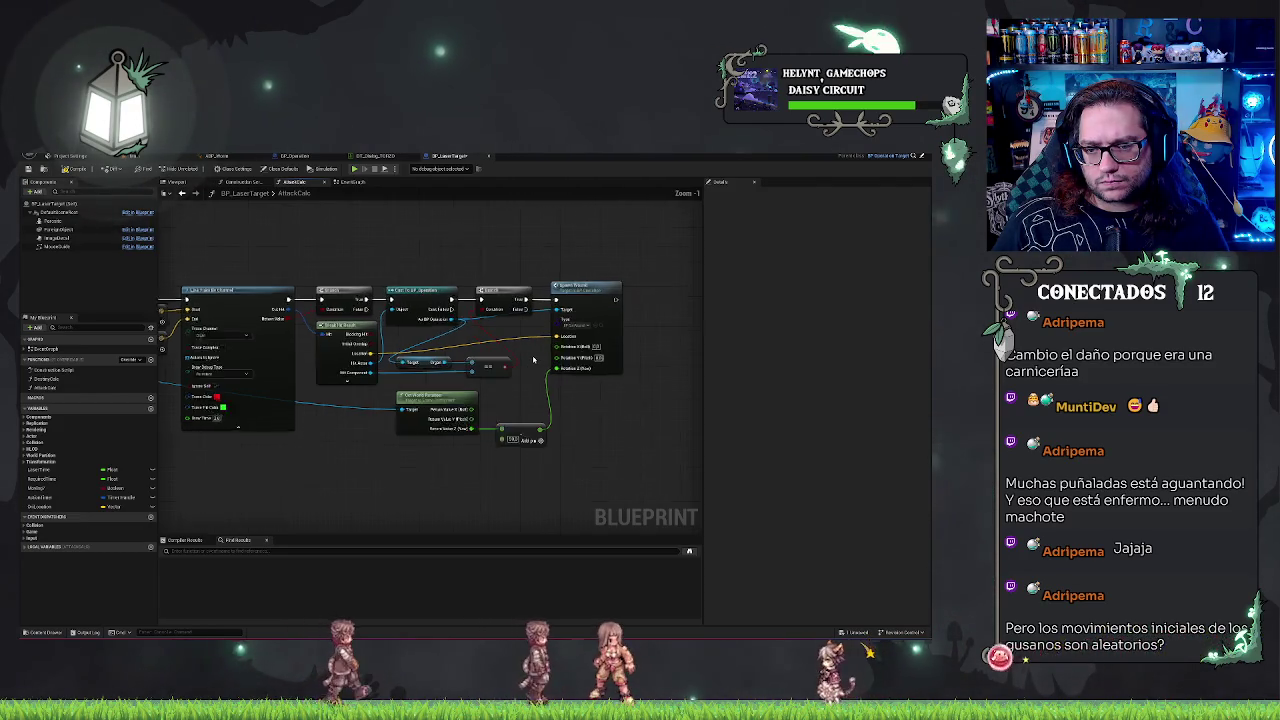
pyautogui.moveTo(670, 287)
pyautogui.mouseDown()
pyautogui.moveTo(512, 308)
pyautogui.moveTo(547, 315)
pyautogui.mouseUp()
pyautogui.write('ret')
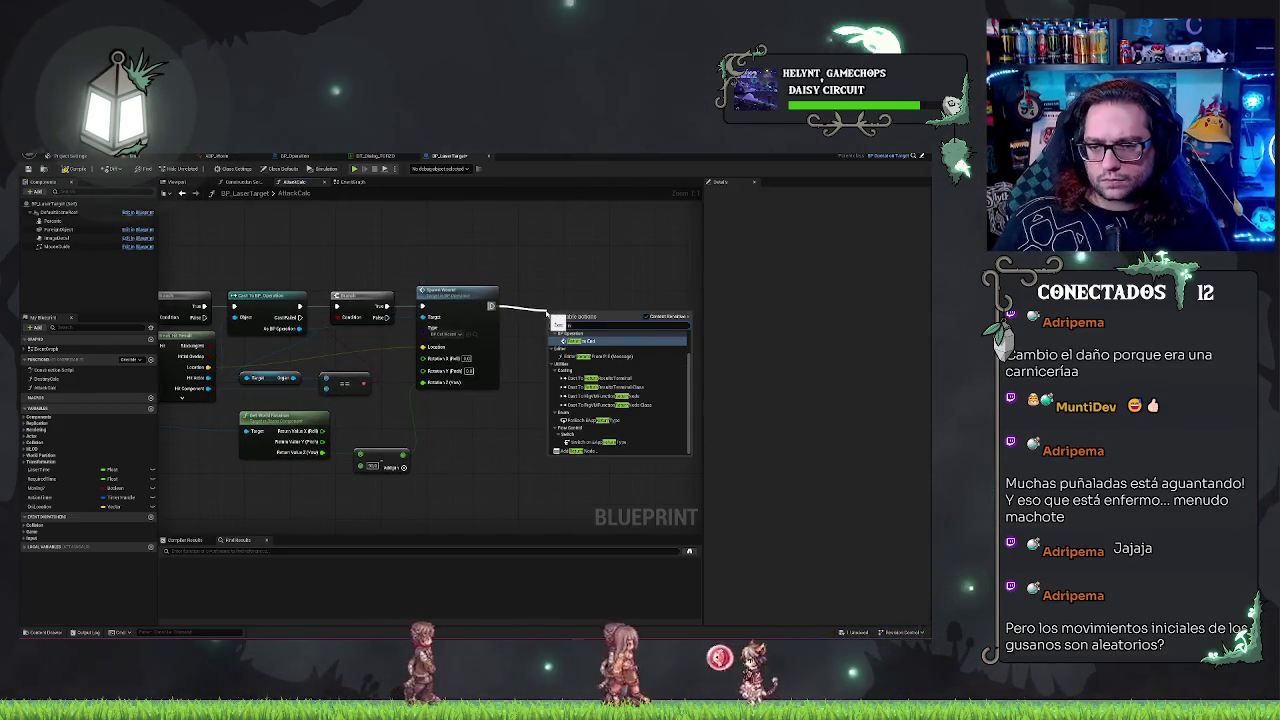
pyautogui.press('Escape')
pyautogui.rightClick(571, 277)
pyautogui.scroll(-4, 357, 294)
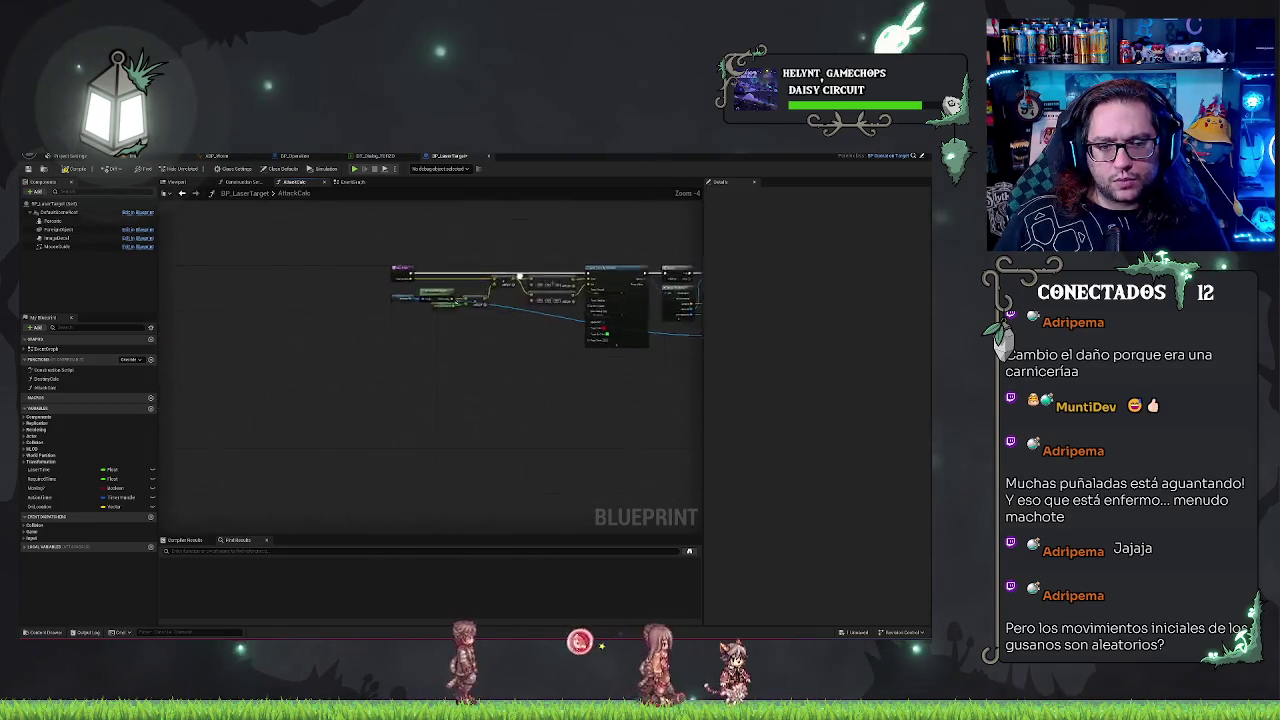
pyautogui.scroll(4, 446, 313)
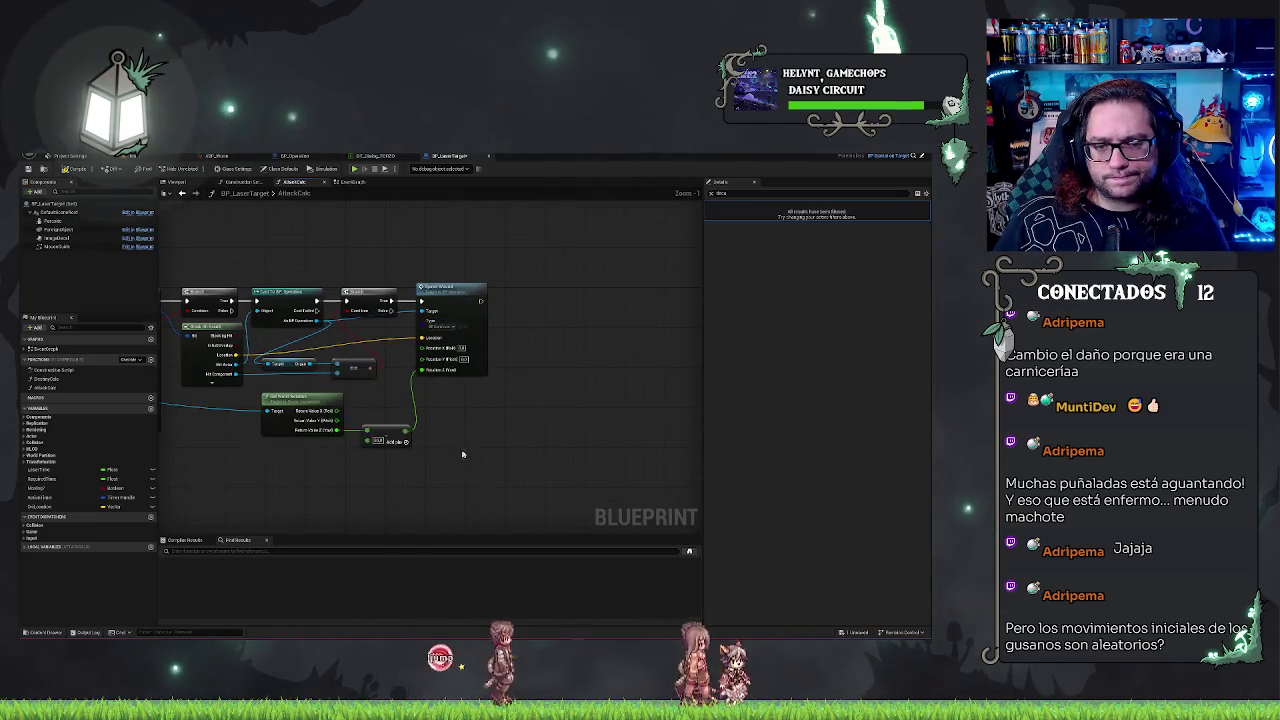
pyautogui.moveTo(462, 454); pyautogui.dragTo(544, 445)
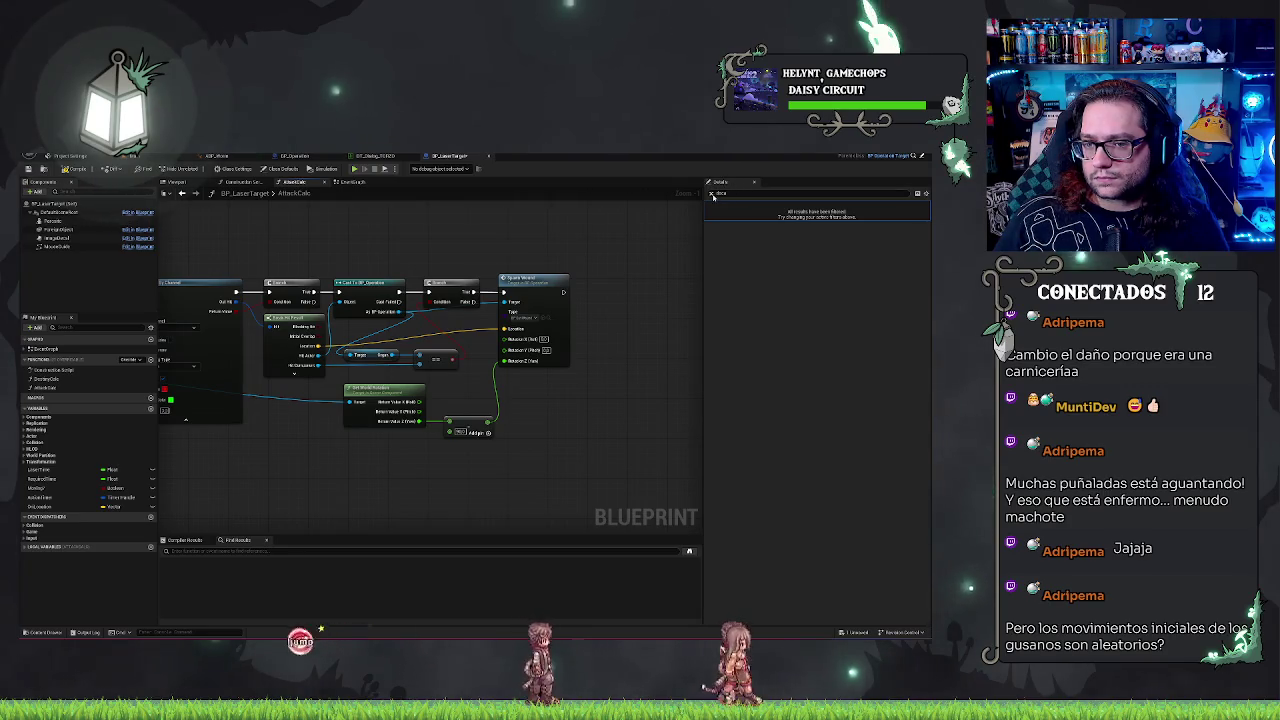
pyautogui.click(711, 194)
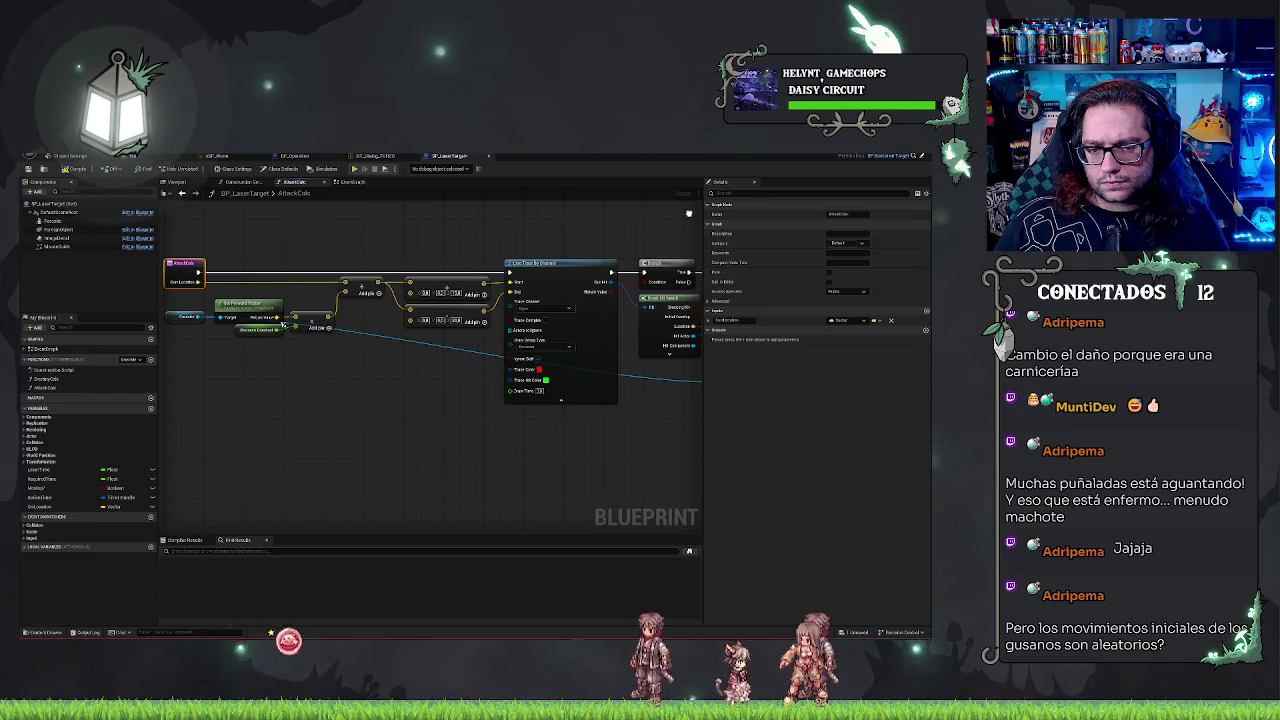
pyautogui.moveTo(688, 213)
pyautogui.mouseDown()
pyautogui.moveTo(608, 206)
pyautogui.moveTo(699, 243)
pyautogui.mouseUp()
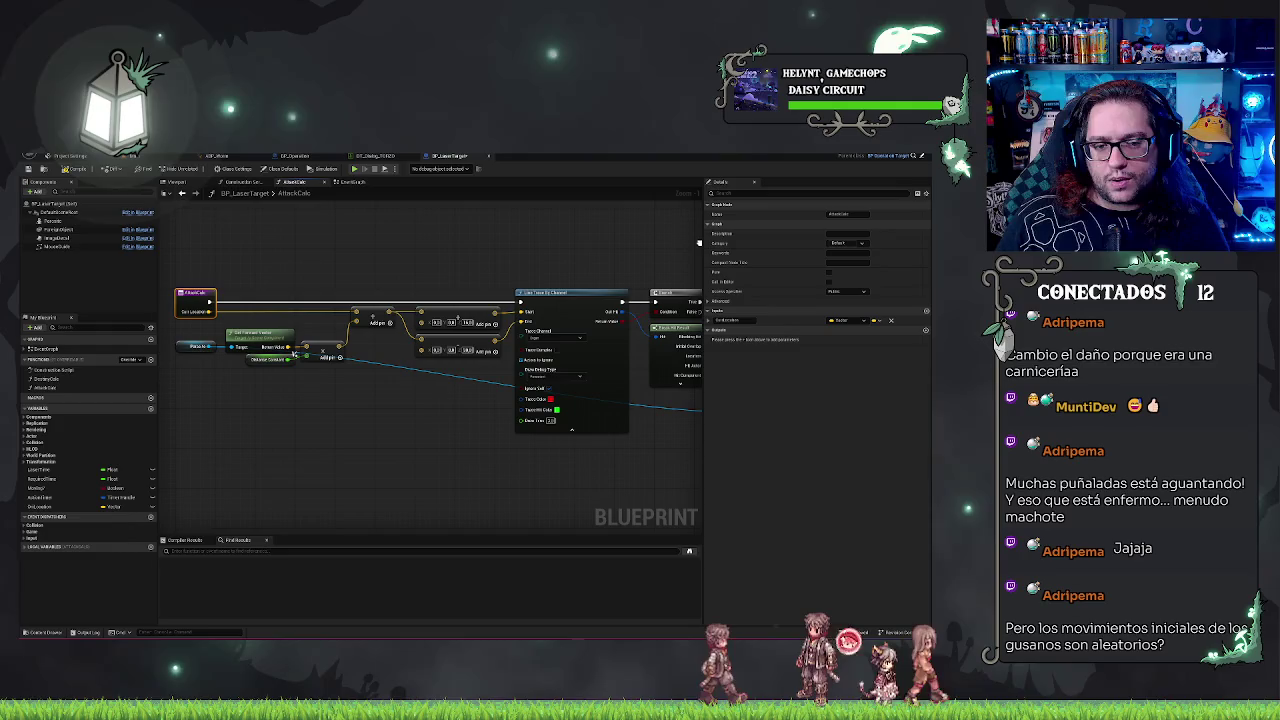
pyautogui.moveTo(699, 243)
pyautogui.mouseDown()
pyautogui.moveTo(386, 269)
pyautogui.moveTo(334, 246)
pyautogui.mouseUp()
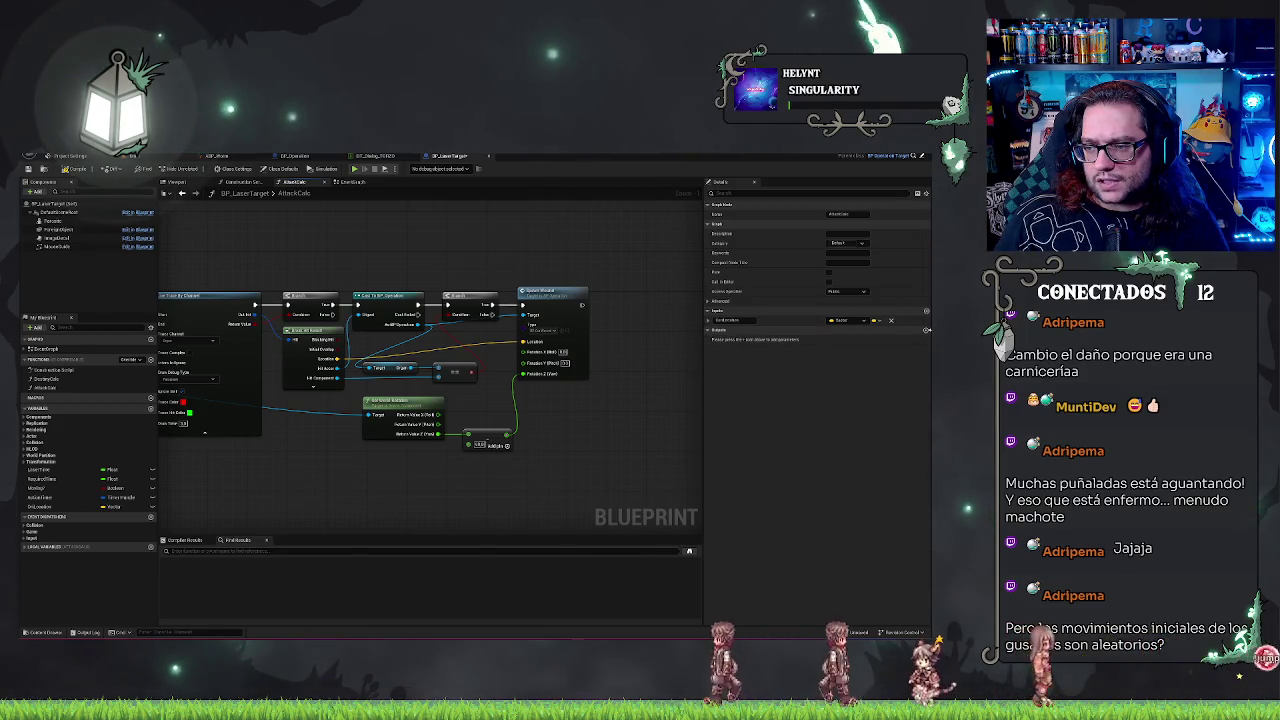
# Step: Add a Boolean output named Hit and wire Spawn Actor's exec into the Return Node
pyautogui.click(925, 330)
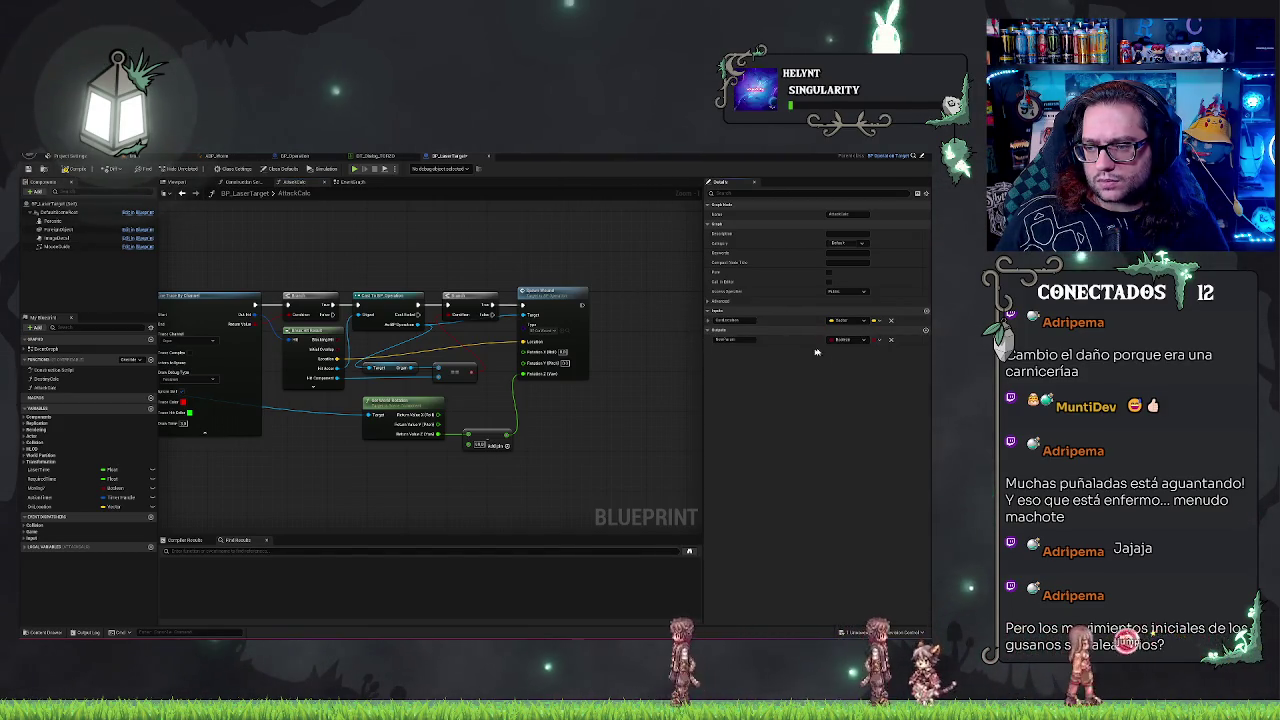
pyautogui.write('Hit')
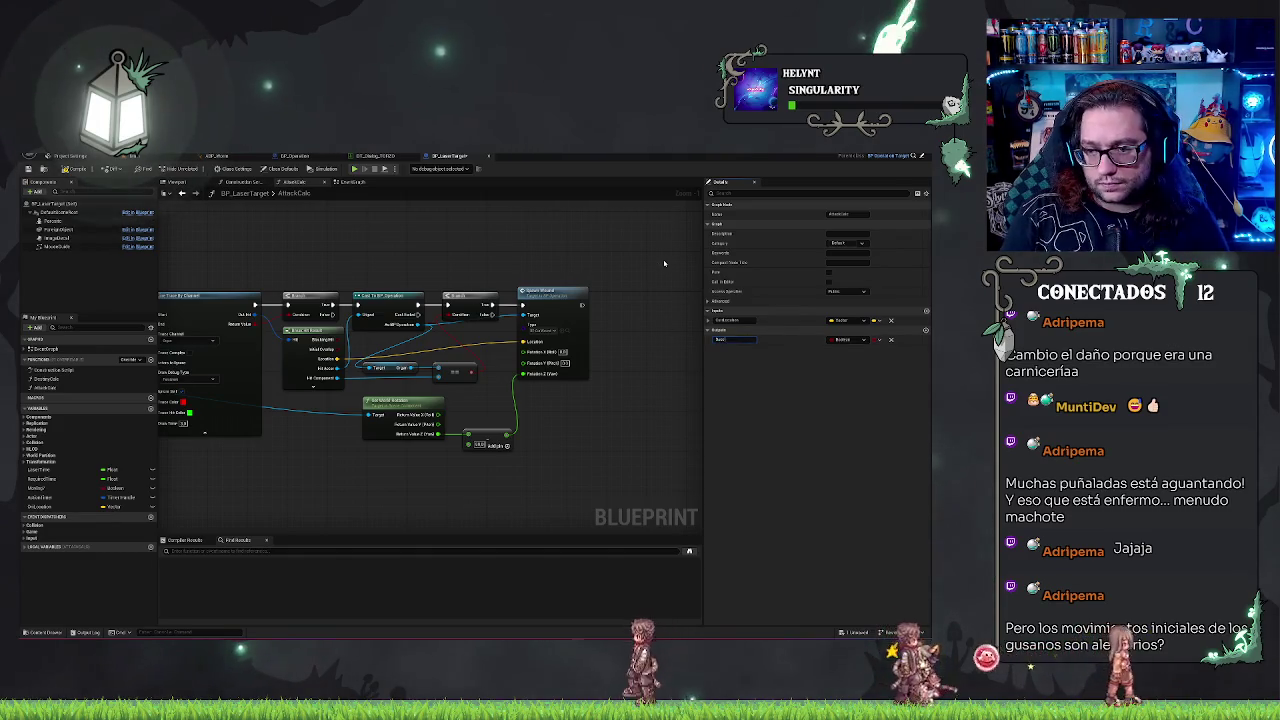
pyautogui.scroll(-8, 683, 265)
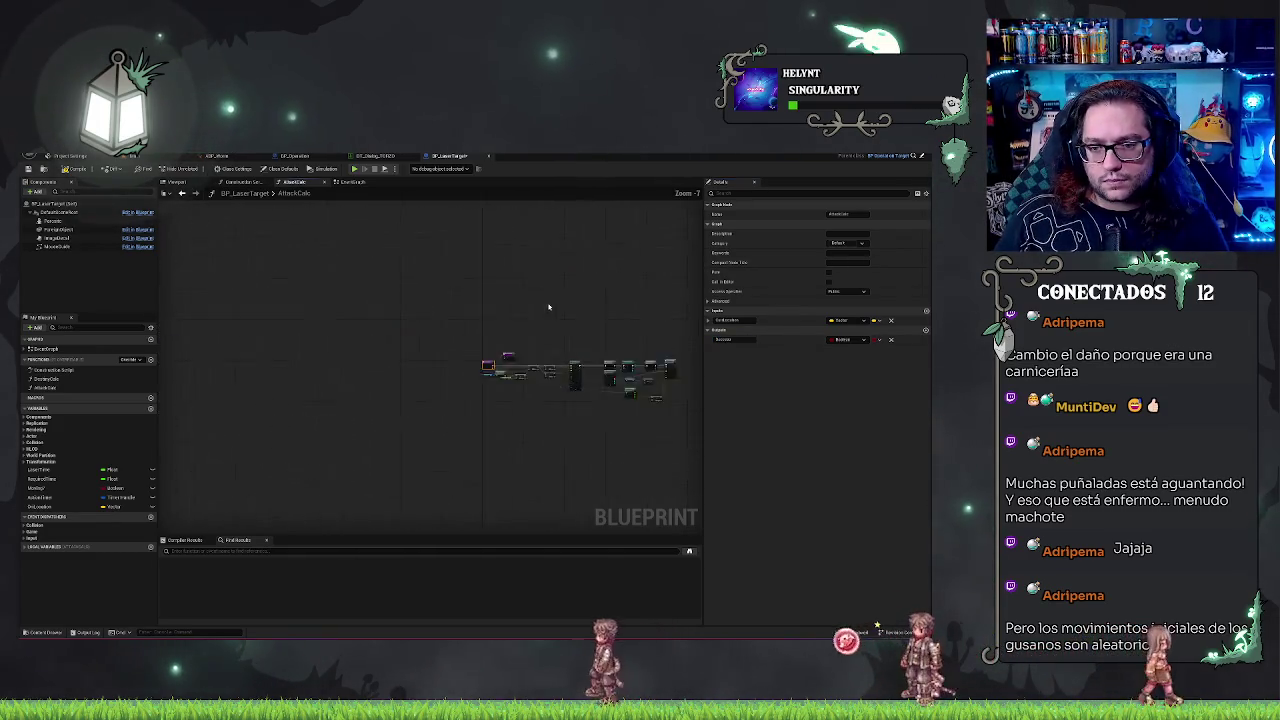
pyautogui.scroll(2, 501, 360)
pyautogui.click(558, 366)
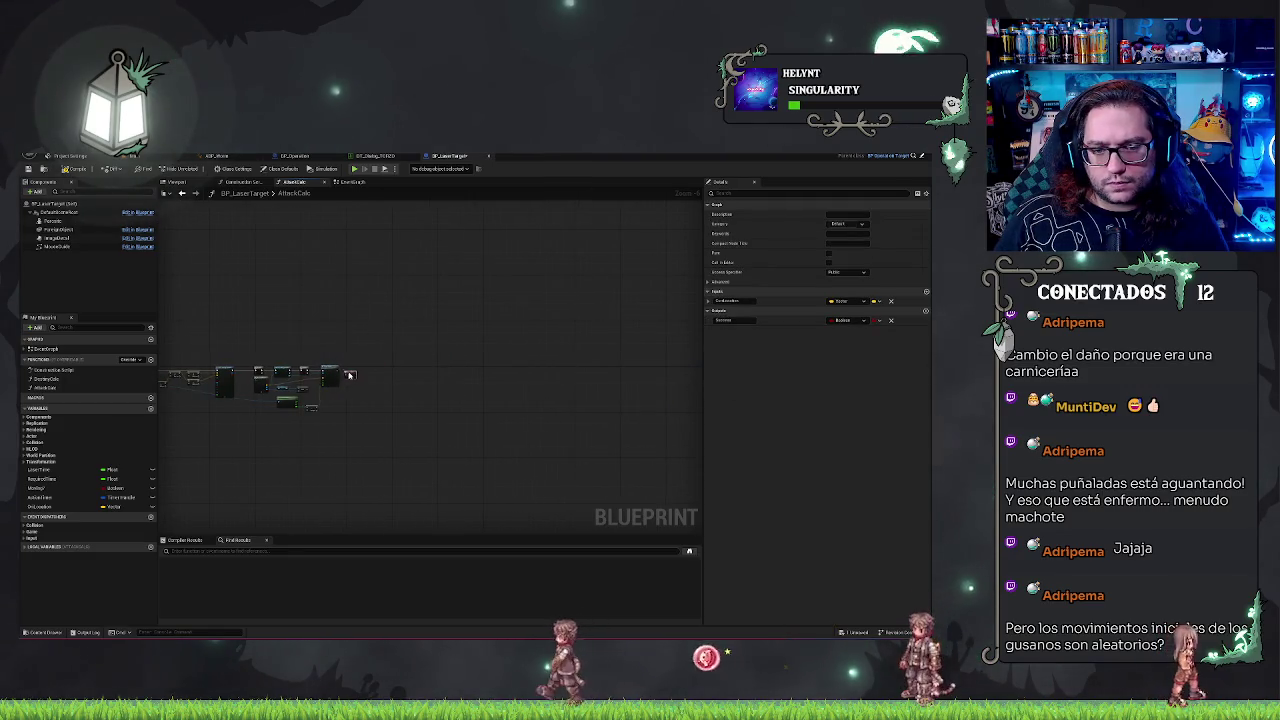
pyautogui.scroll(3, 352, 371)
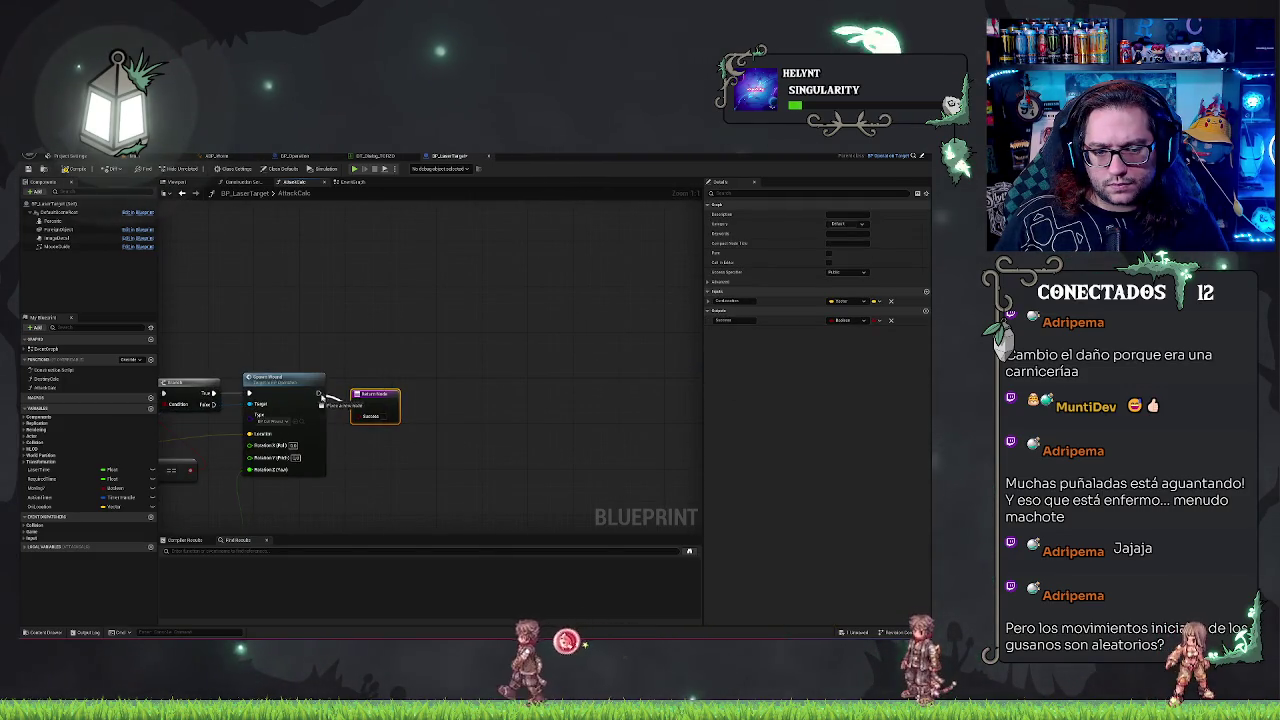
pyautogui.scroll(1, 506, 314)
pyautogui.moveTo(451, 365); pyautogui.dragTo(573, 358)
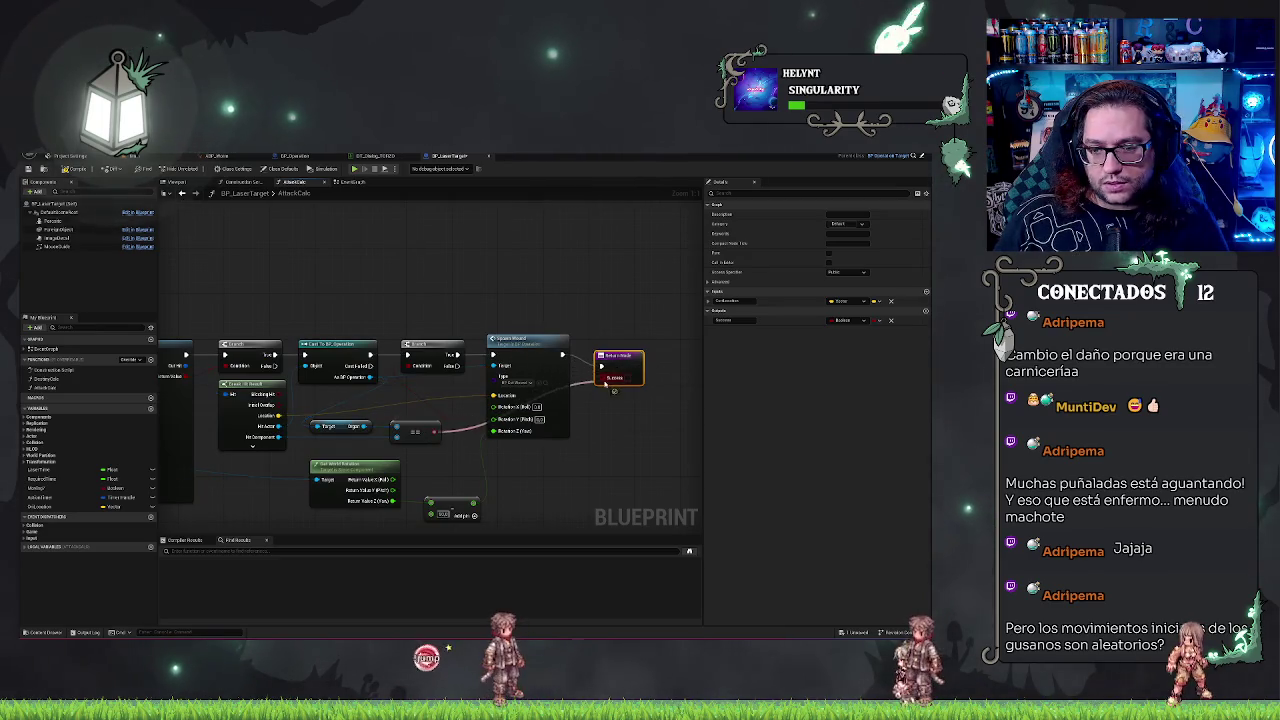
pyautogui.click(573, 358)
pyautogui.scroll(-2, 624, 477)
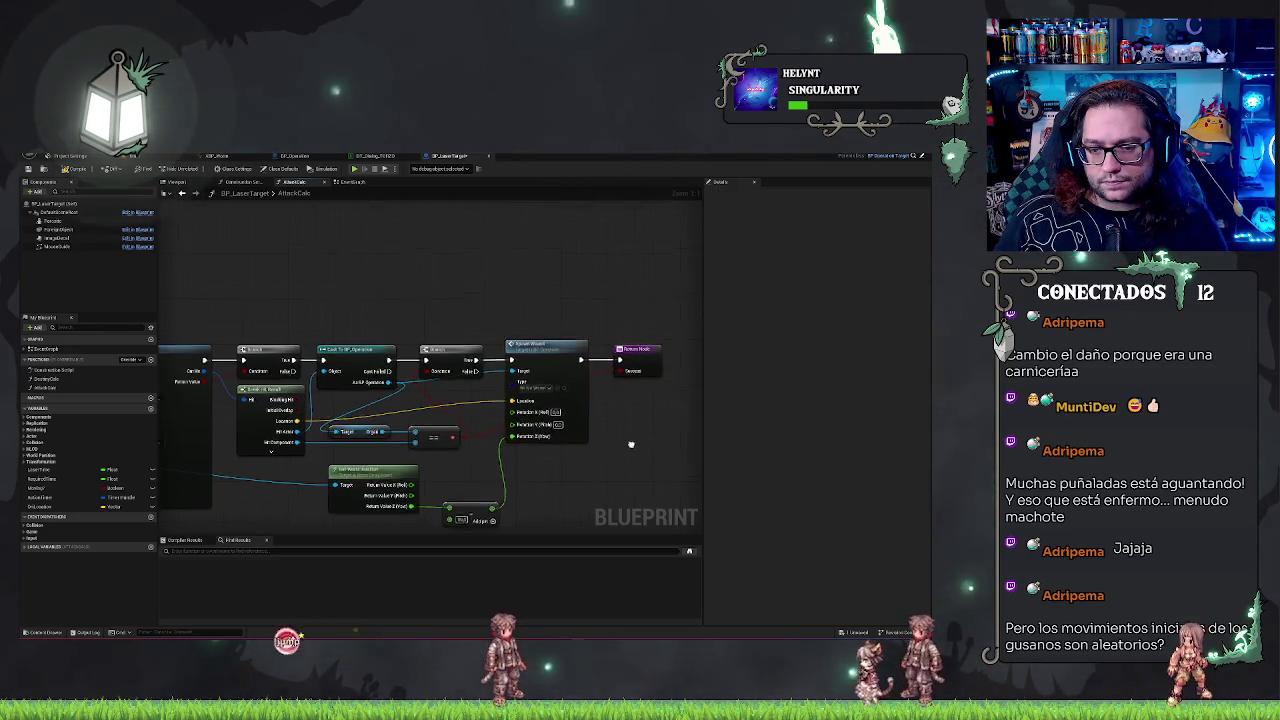
pyautogui.moveTo(624, 477); pyautogui.dragTo(571, 435)
pyautogui.scroll(1, 610, 398)
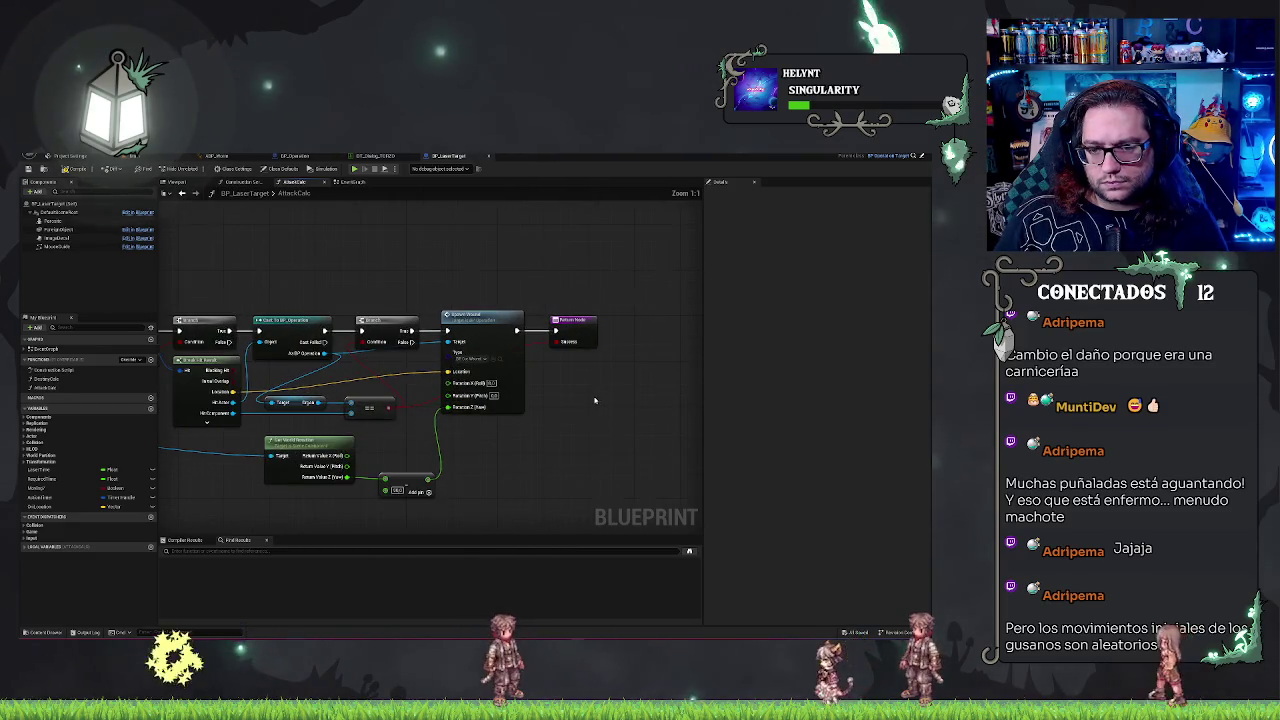
pyautogui.click(352, 182)
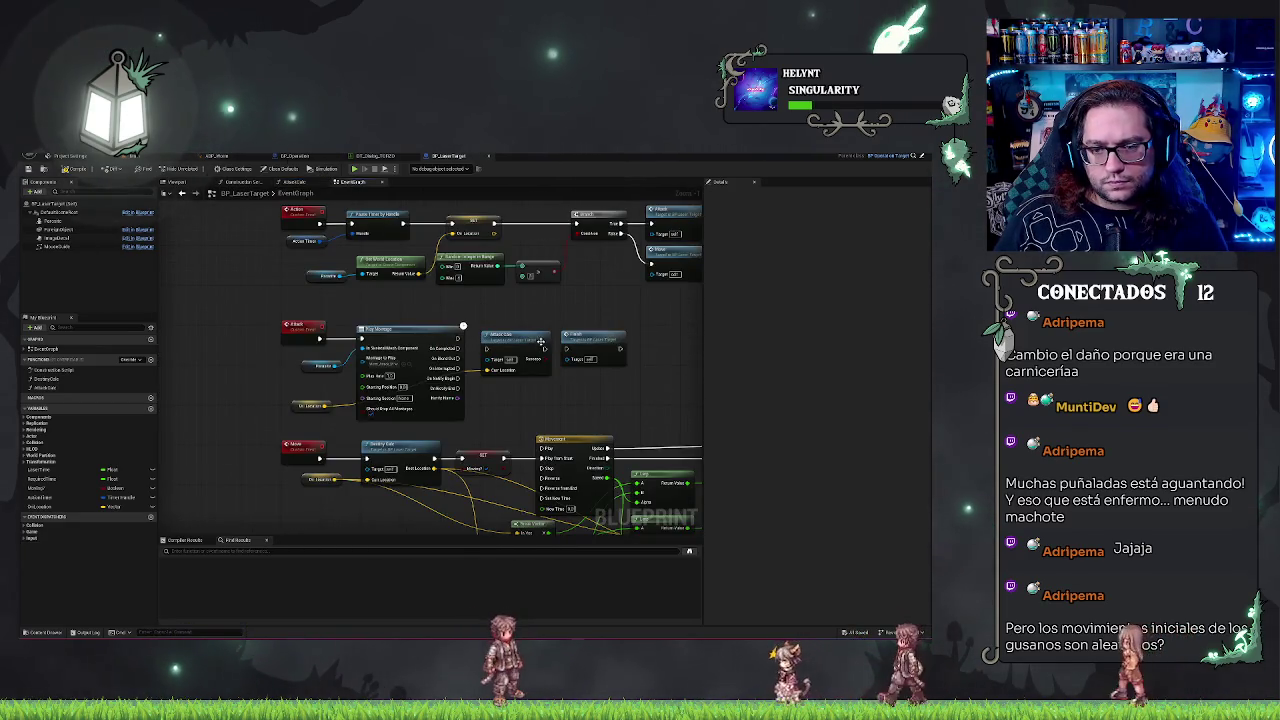
# Step: Shift the Play Montage nodes right and place the Attack Calc call in front of them
pyautogui.click(213, 344)
pyautogui.moveTo(213, 344); pyautogui.dragTo(253, 355)
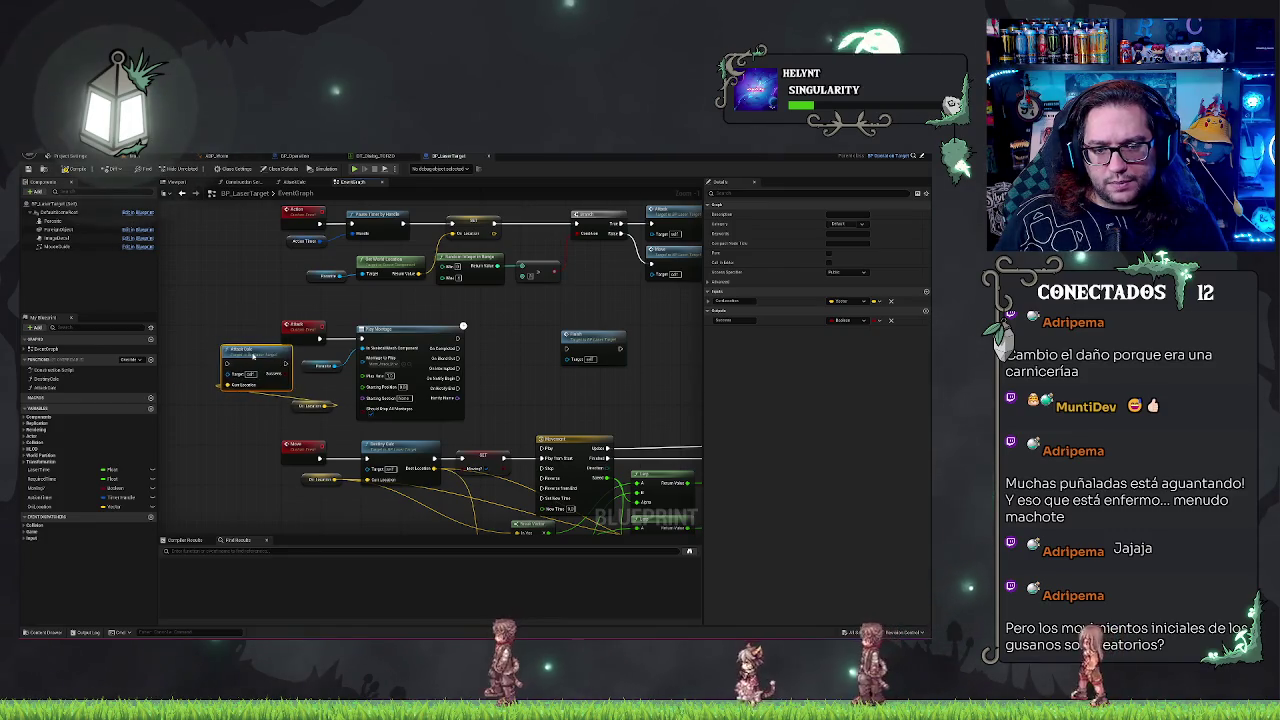
pyautogui.moveTo(343, 342)
pyautogui.mouseDown()
pyautogui.moveTo(330, 372)
pyautogui.moveTo(432, 376)
pyautogui.mouseUp()
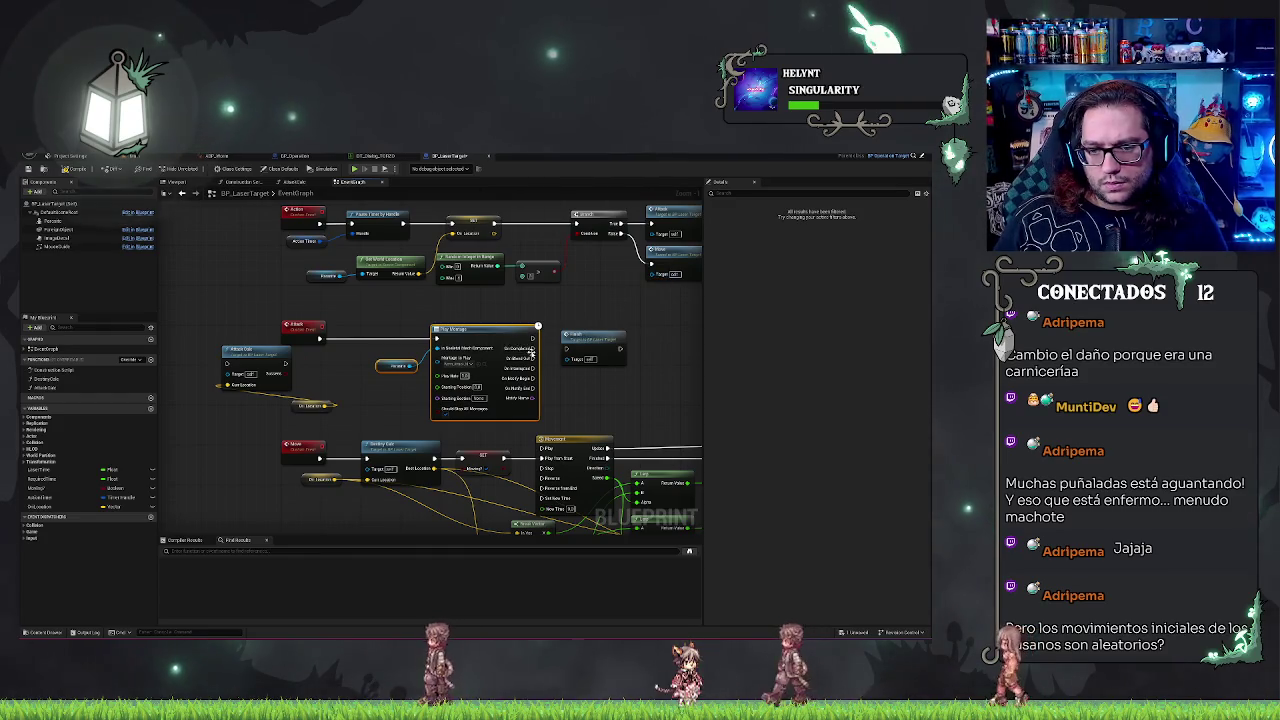
pyautogui.moveTo(537, 348)
pyautogui.mouseDown()
pyautogui.moveTo(559, 351)
pyautogui.moveTo(585, 311)
pyautogui.mouseUp()
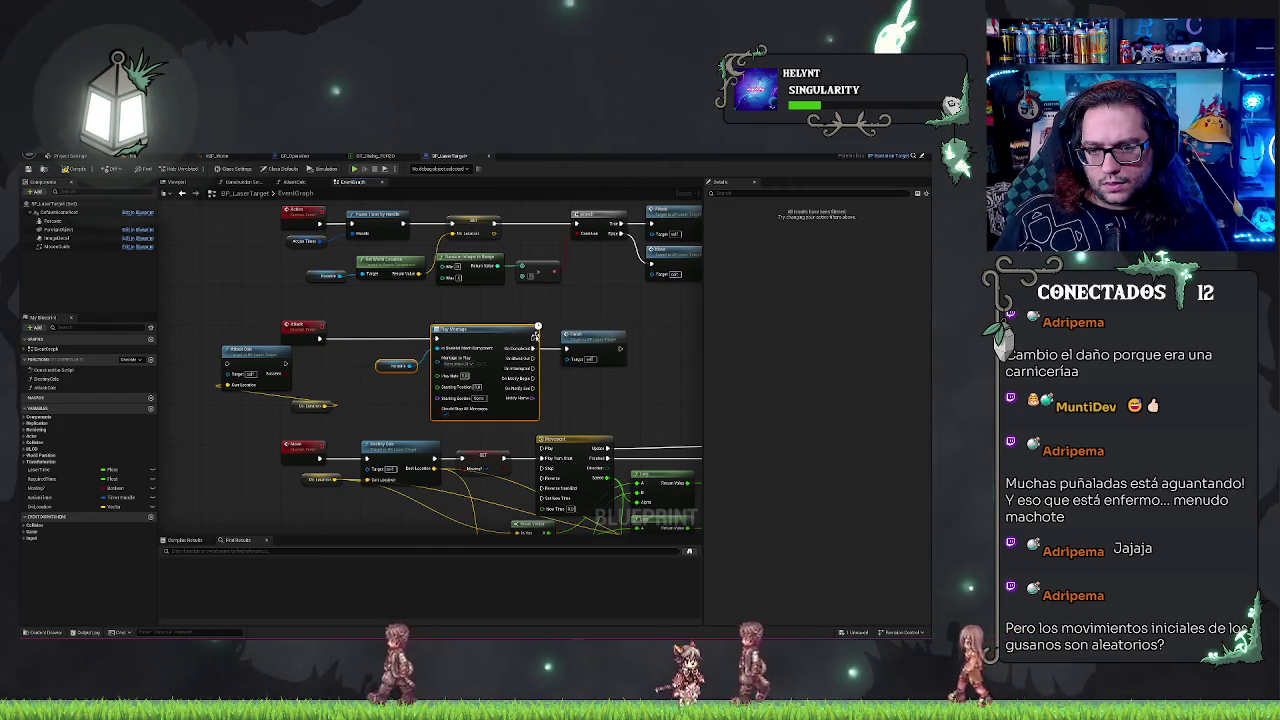
pyautogui.moveTo(245, 352)
pyautogui.mouseDown()
pyautogui.moveTo(363, 330)
pyautogui.moveTo(445, 340)
pyautogui.mouseUp()
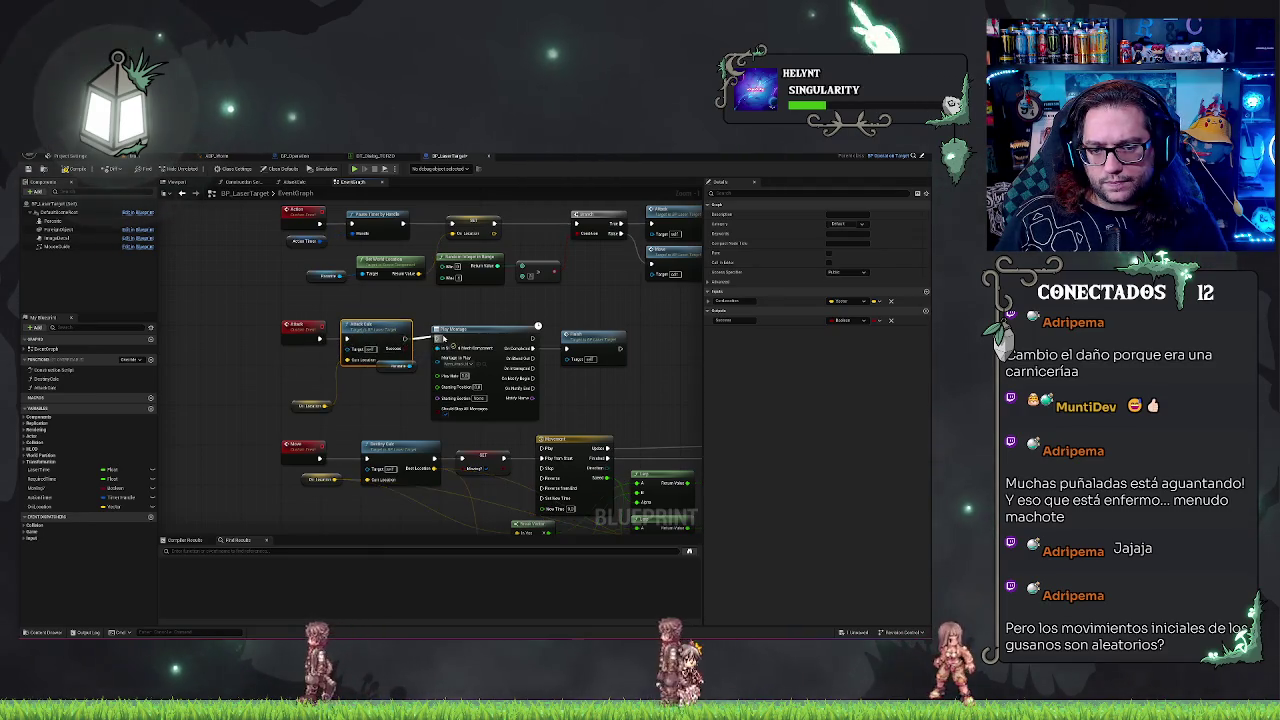
pyautogui.press('Escape')
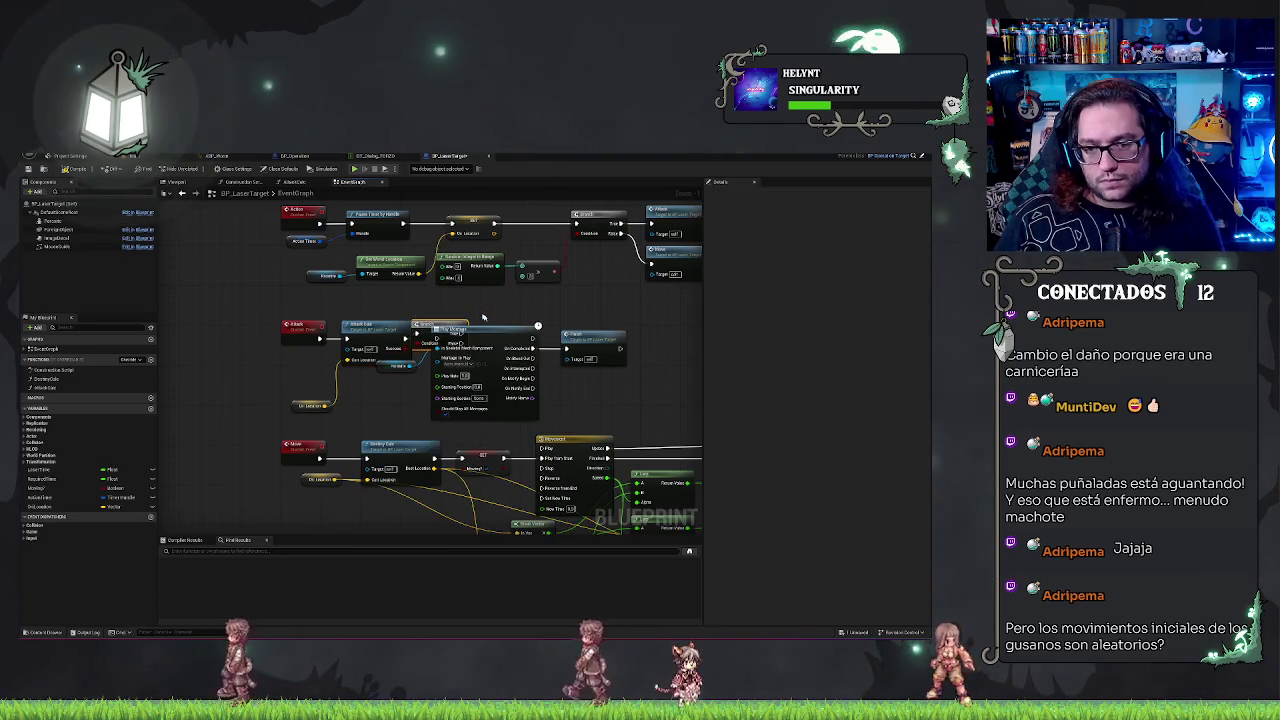
# Step: Set the variable getter beside Play Montage and the small node up near Attach
pyautogui.moveTo(475, 328)
pyautogui.mouseDown()
pyautogui.moveTo(577, 328)
pyautogui.moveTo(465, 330)
pyautogui.mouseUp()
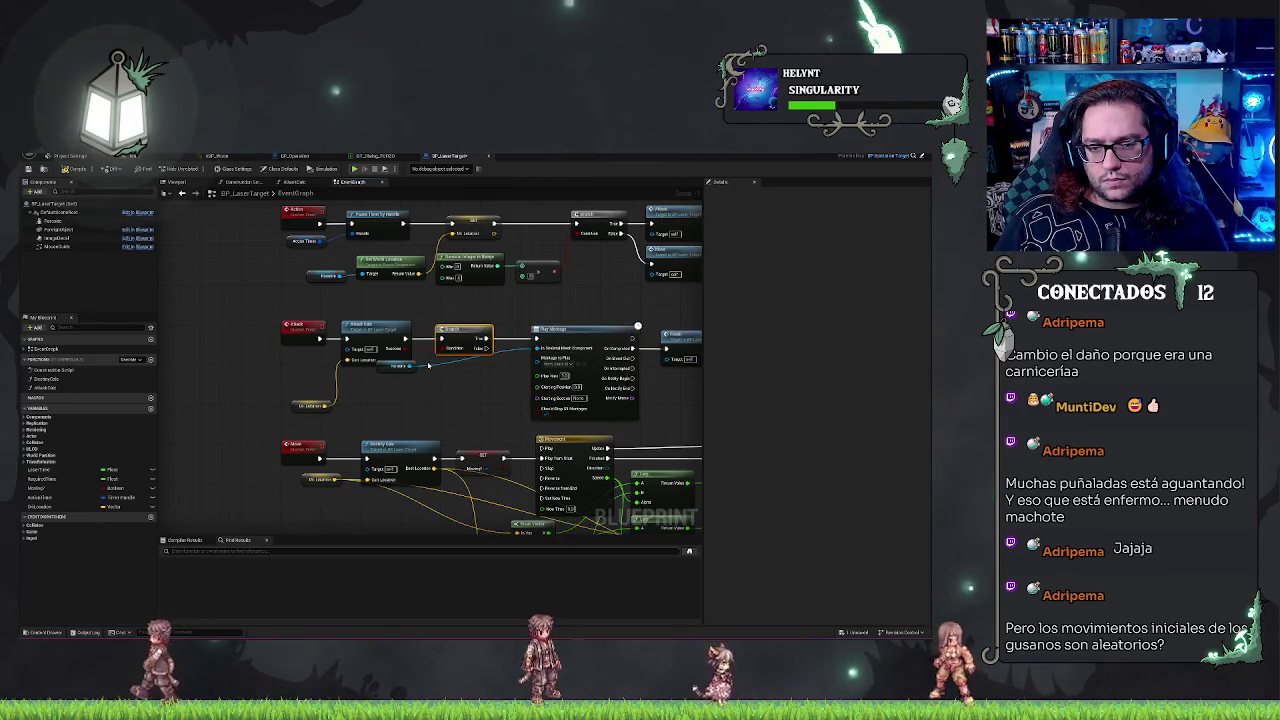
pyautogui.moveTo(397, 365); pyautogui.dragTo(505, 380)
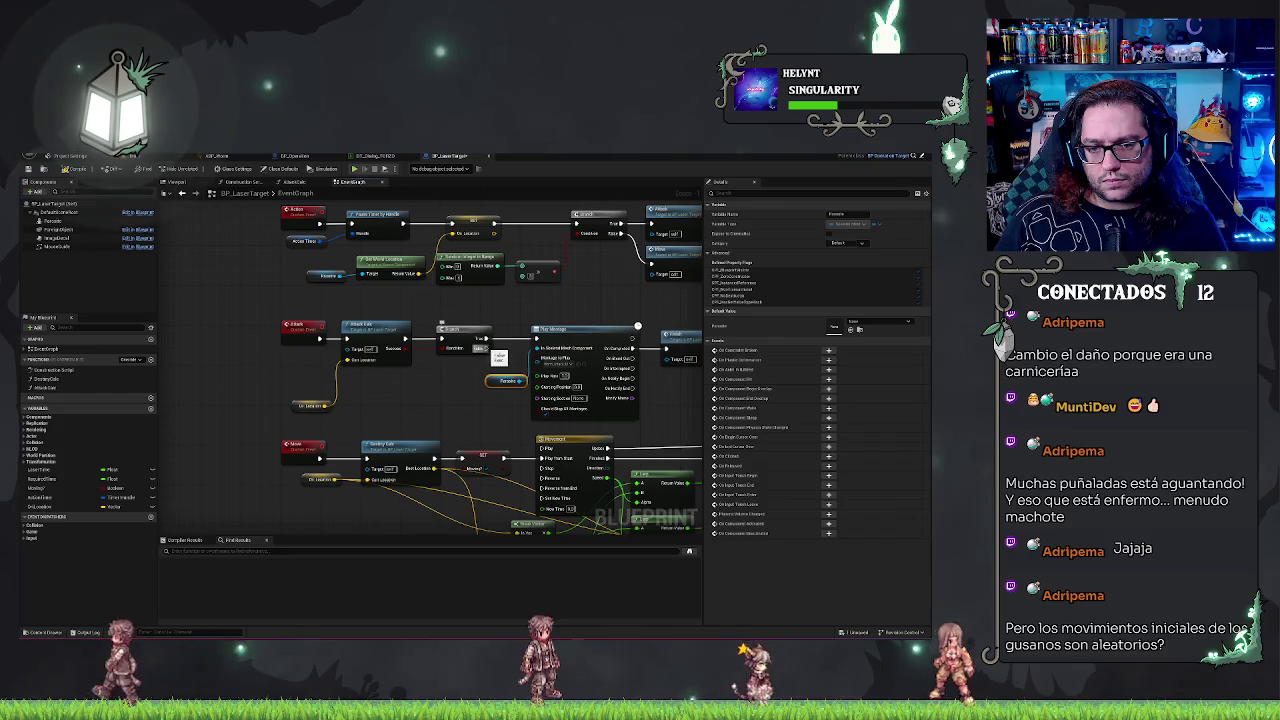
pyautogui.moveTo(688, 325); pyautogui.dragTo(618, 307)
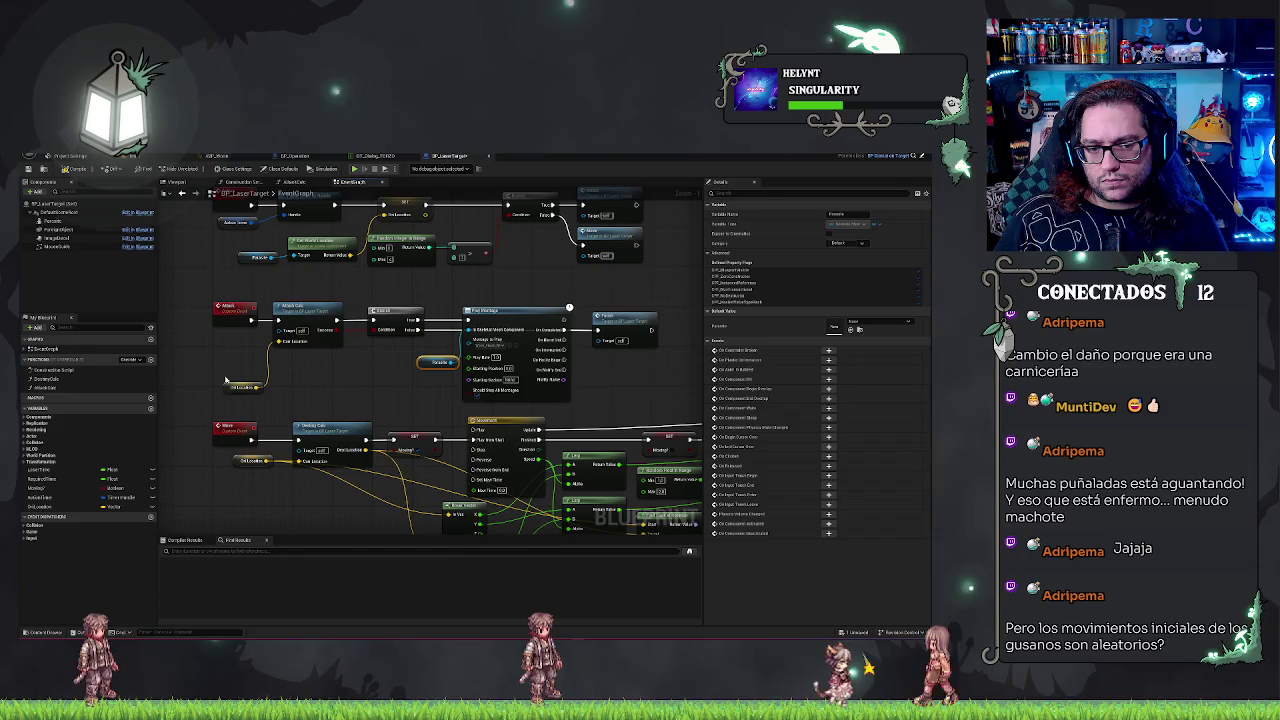
pyautogui.moveTo(226, 381); pyautogui.dragTo(226, 341)
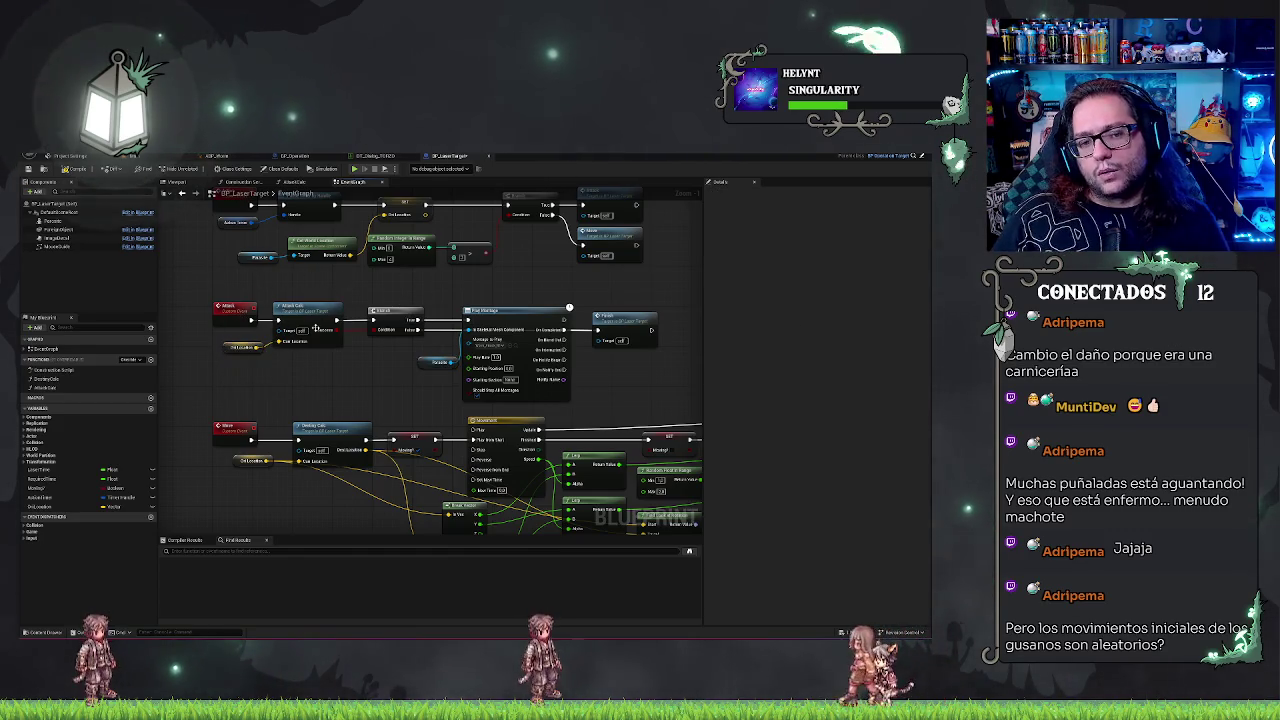
pyautogui.moveTo(412, 320); pyautogui.dragTo(441, 331)
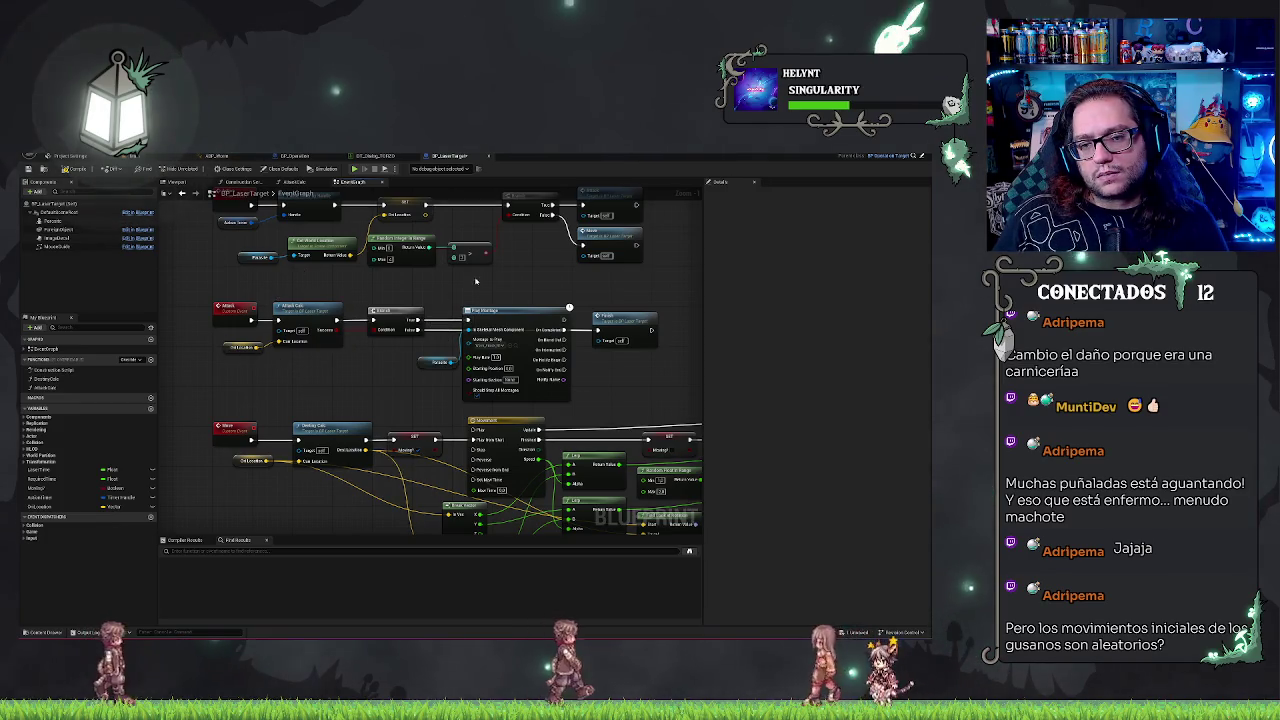
# Step: Open the AttackCalc function graph and select its Return Node
pyautogui.doubleClick(336, 310)
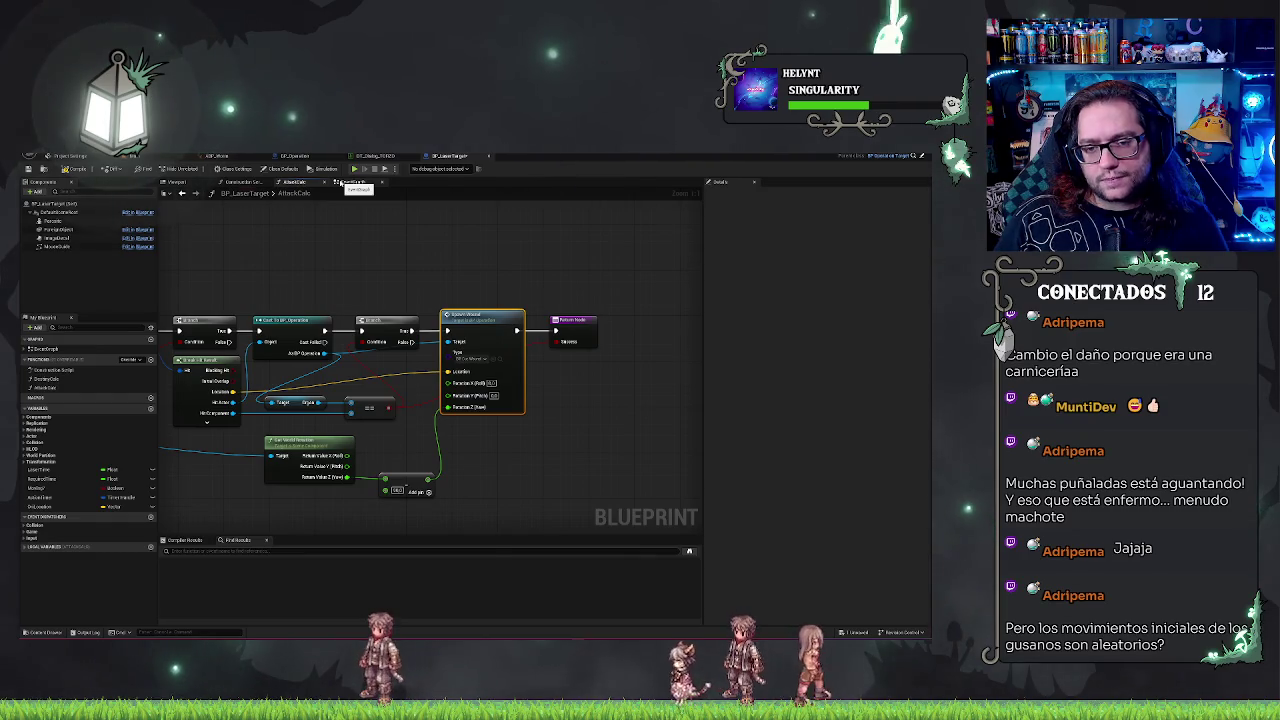
pyautogui.click(344, 184)
pyautogui.click(304, 183)
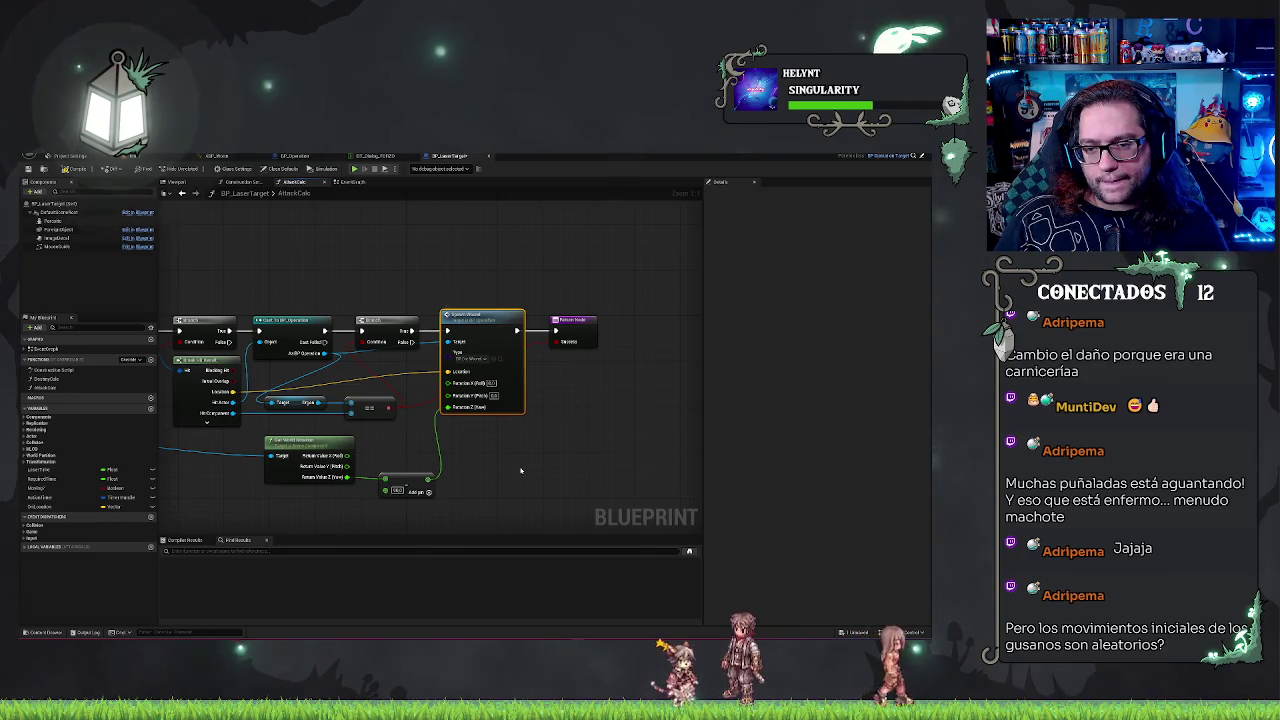
pyautogui.click(572, 320)
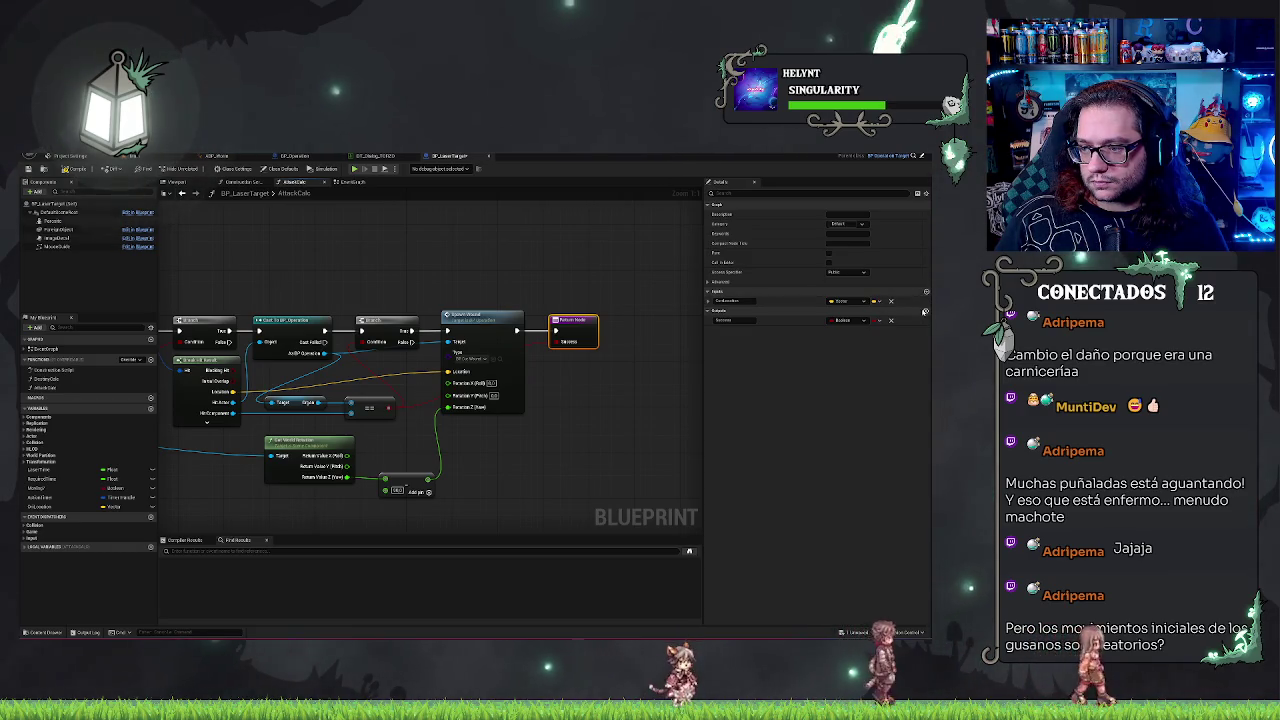
# Step: Add two Return Node outputs typed Vector and Float, and start renaming them
pyautogui.click(925, 311)
pyautogui.click(925, 311)
pyautogui.click(843, 329)
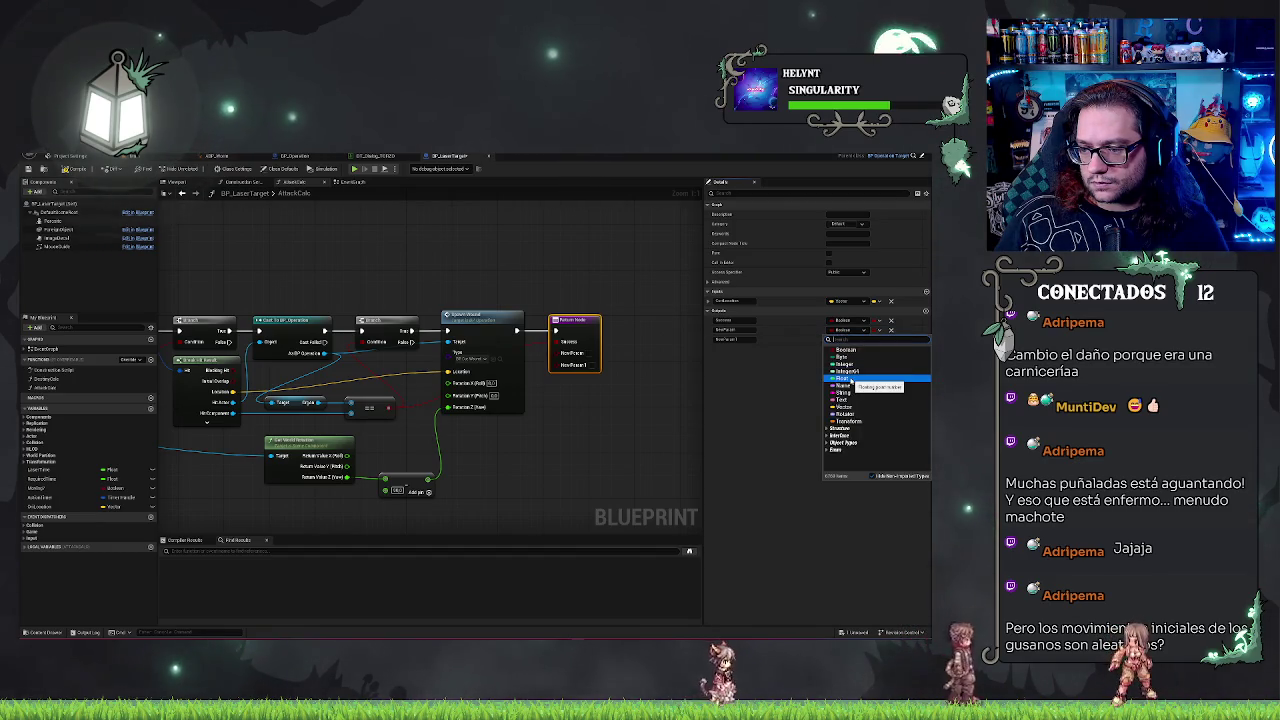
pyautogui.click(853, 407)
pyautogui.click(845, 339)
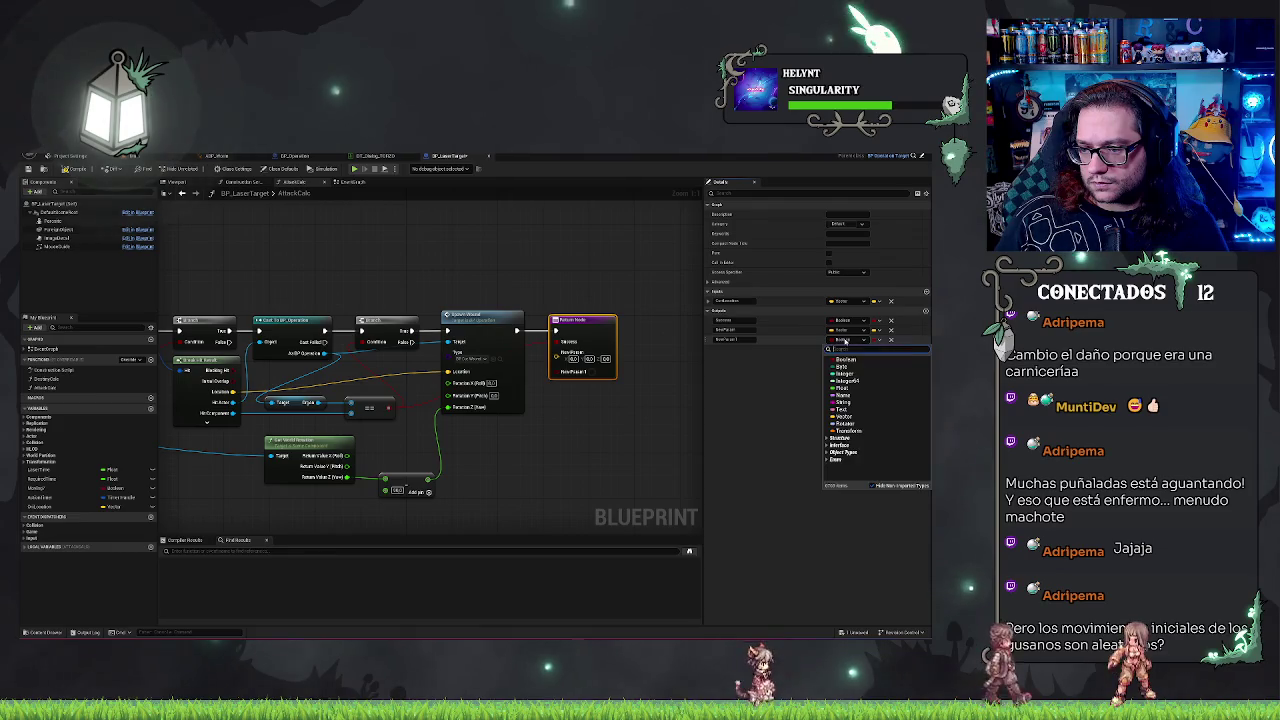
pyautogui.click(843, 388)
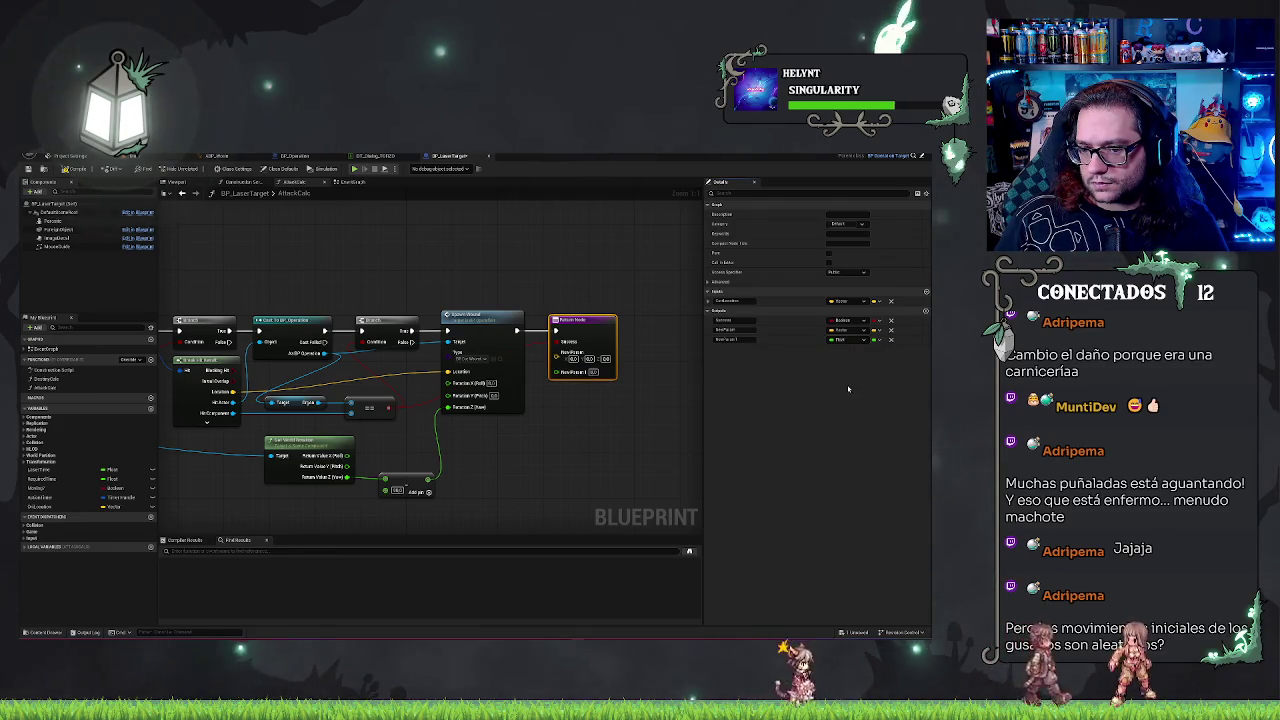
pyautogui.click(730, 329)
pyautogui.write('Location')
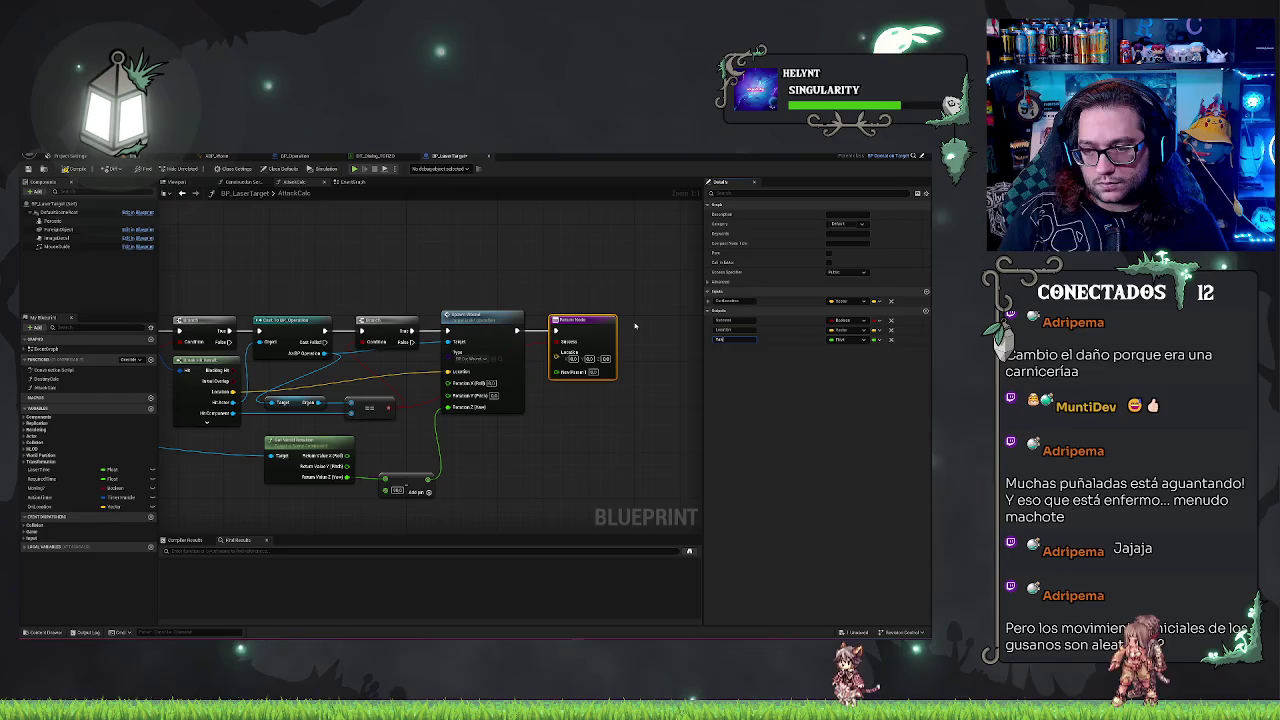
# Step: Wire the trace Location into the Return Node and the rotation into Spawn's Rotation Z
pyautogui.press('Return')
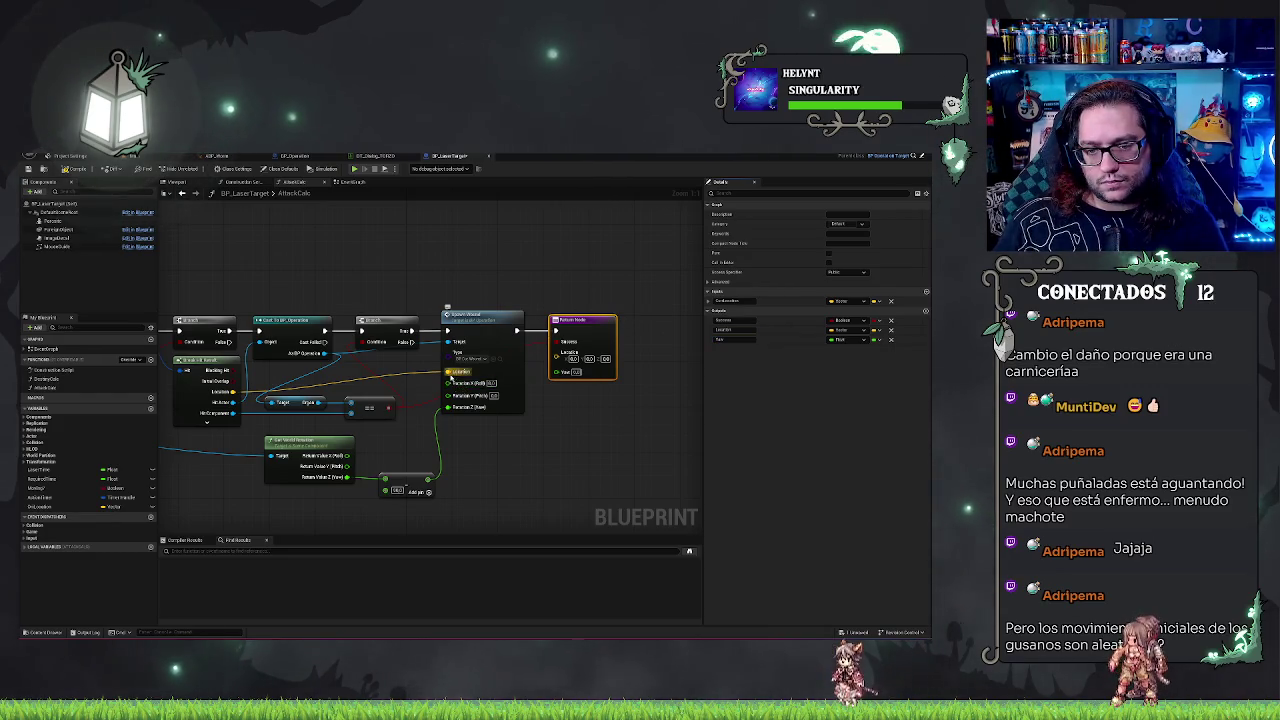
pyautogui.moveTo(452, 378); pyautogui.dragTo(556, 353)
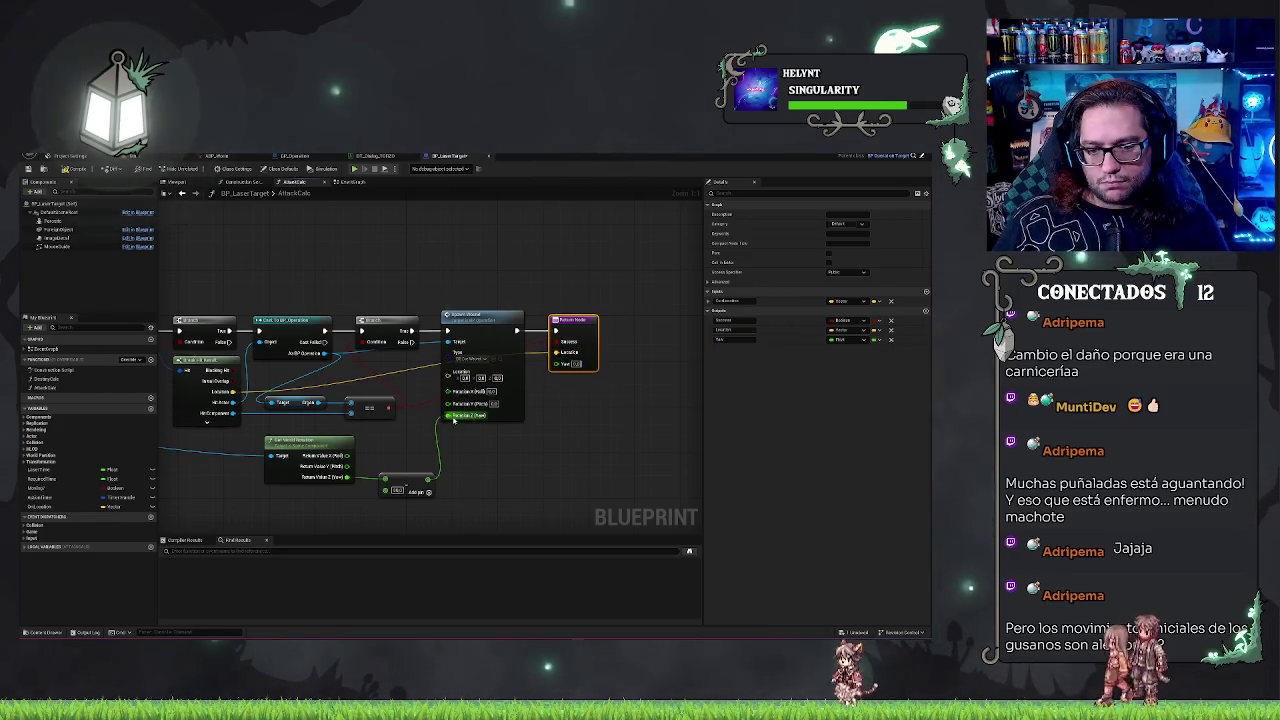
pyautogui.moveTo(453, 421); pyautogui.dragTo(449, 416)
pyautogui.click(494, 358)
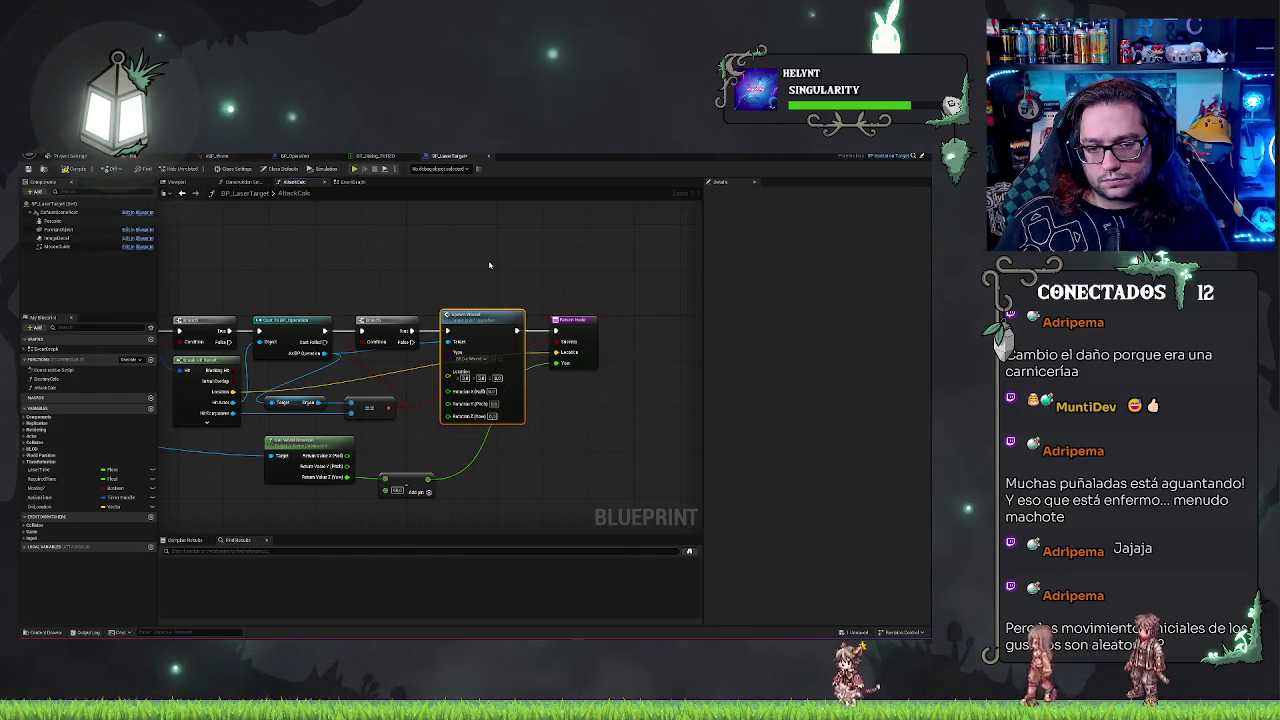
# Step: Add a Return Node output typed as a BP_Operation object reference
pyautogui.click(565, 321)
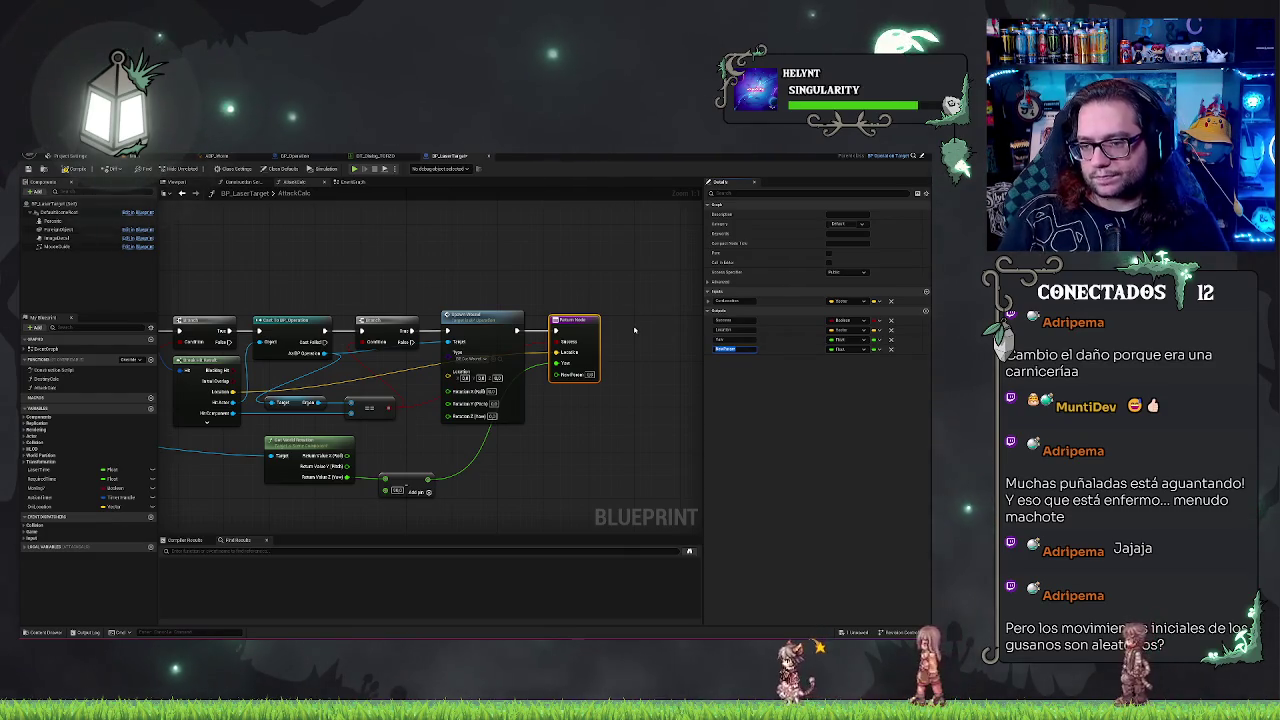
pyautogui.click(765, 455)
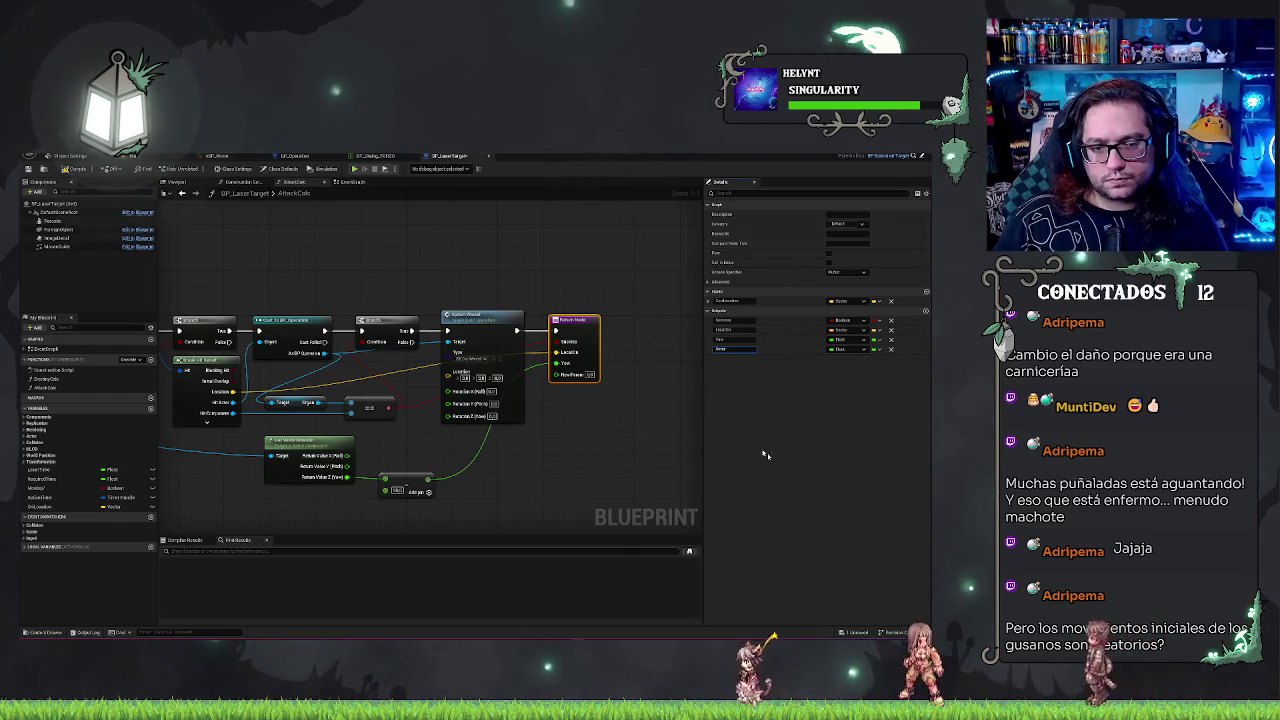
pyautogui.click(838, 349)
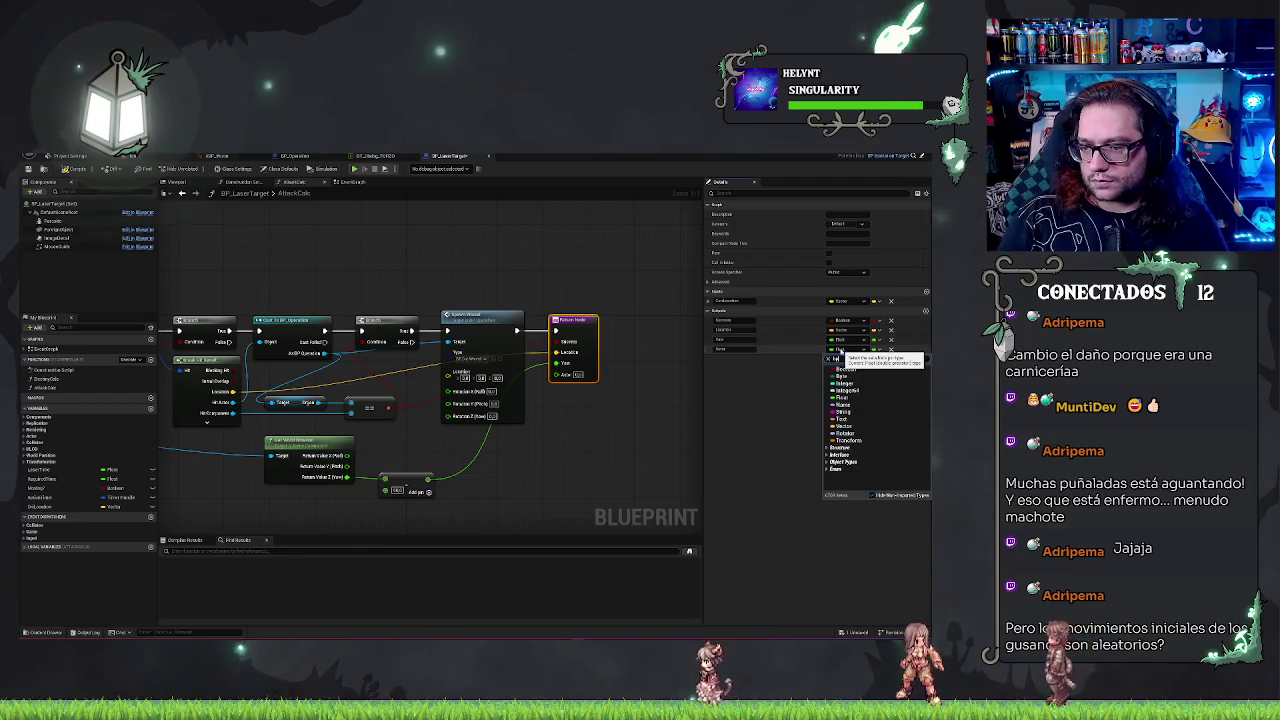
pyautogui.write('bp_operation')
pyautogui.moveTo(880, 383)
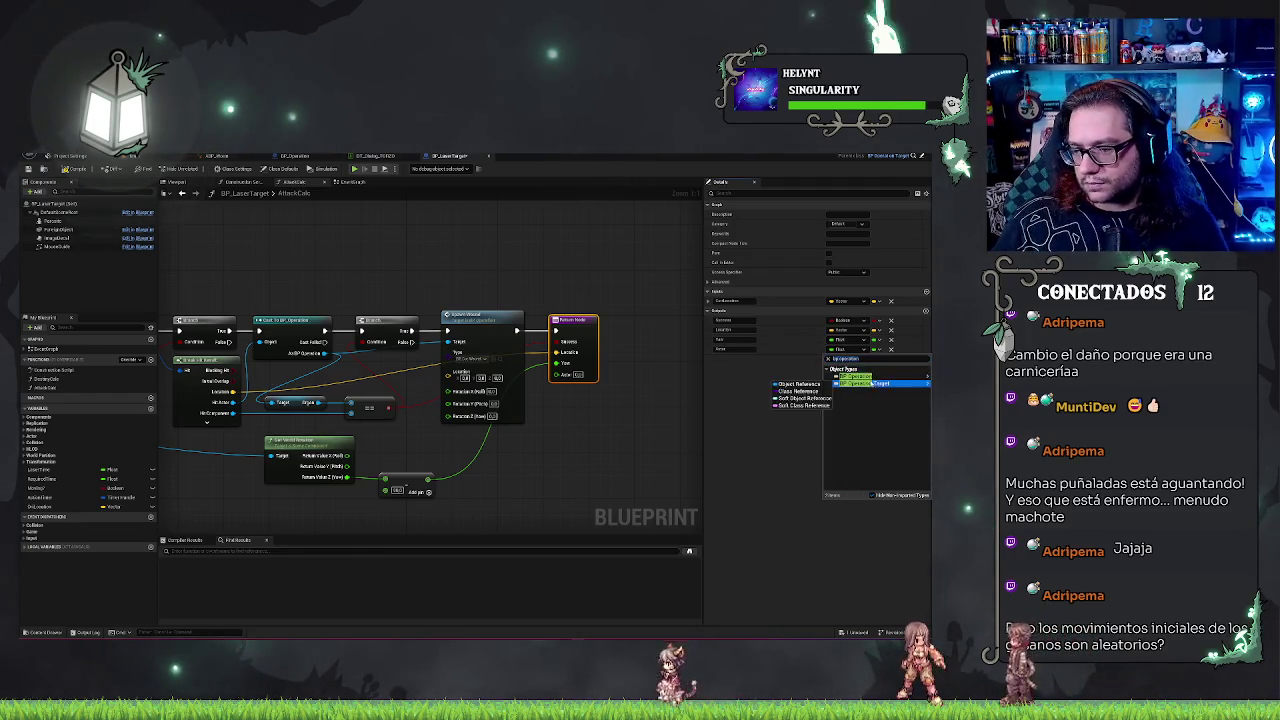
pyautogui.click(797, 383)
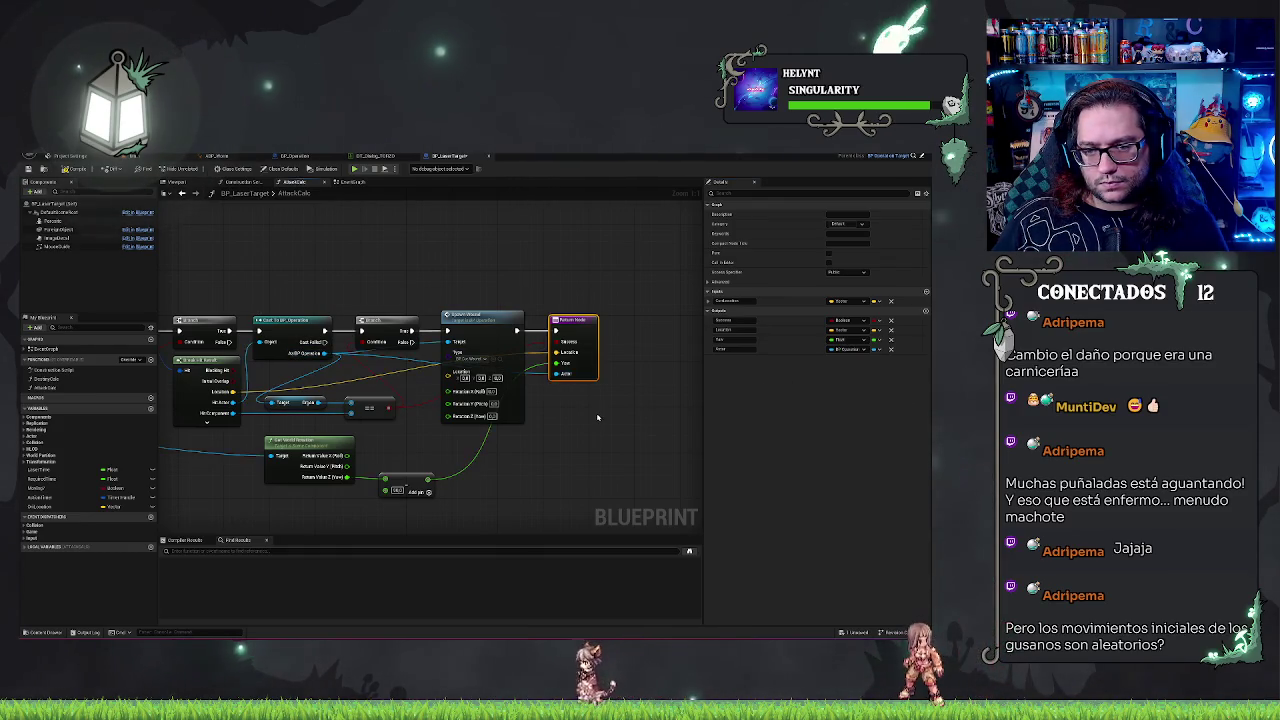
# Step: Remove the Spawn Actor node and connect the Return Node's Location, Type and Actor pins
pyautogui.click(480, 347)
pyautogui.hotkey('ctrl', 'z')
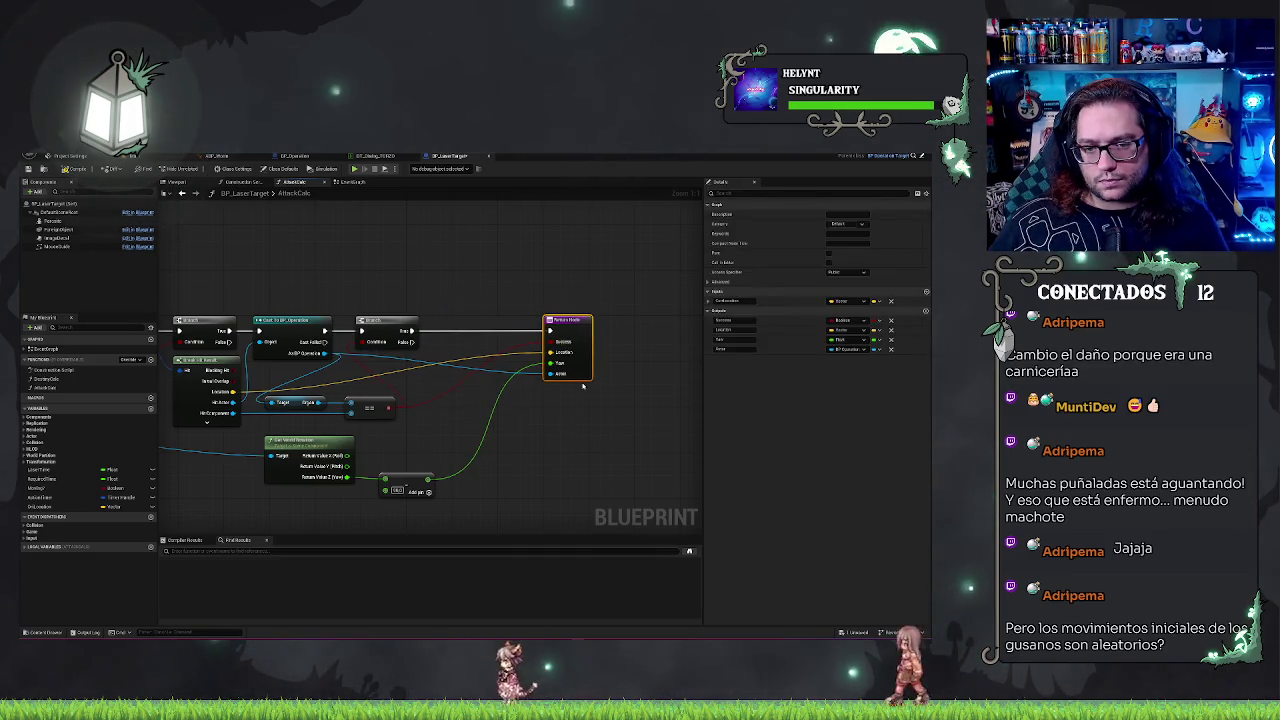
pyautogui.hotkey('ctrl', 'z')
pyautogui.moveTo(572, 369); pyautogui.dragTo(717, 369)
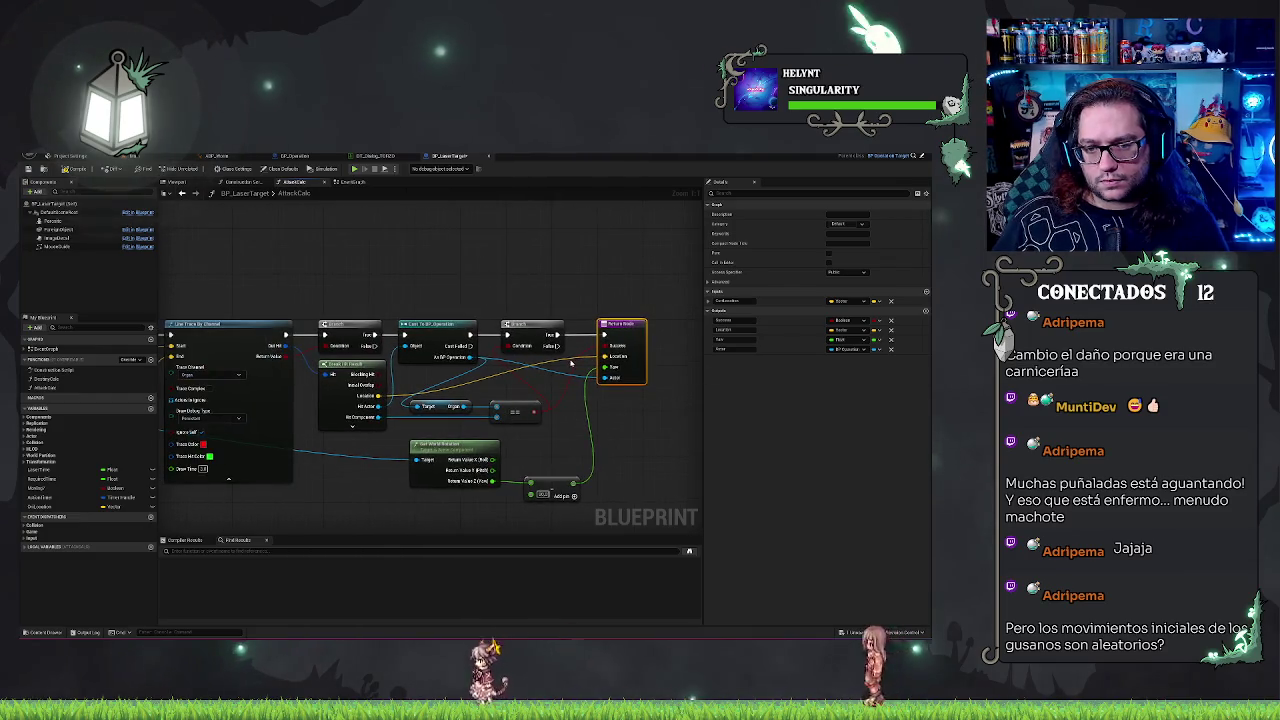
pyautogui.hotkey('ctrl', 'z')
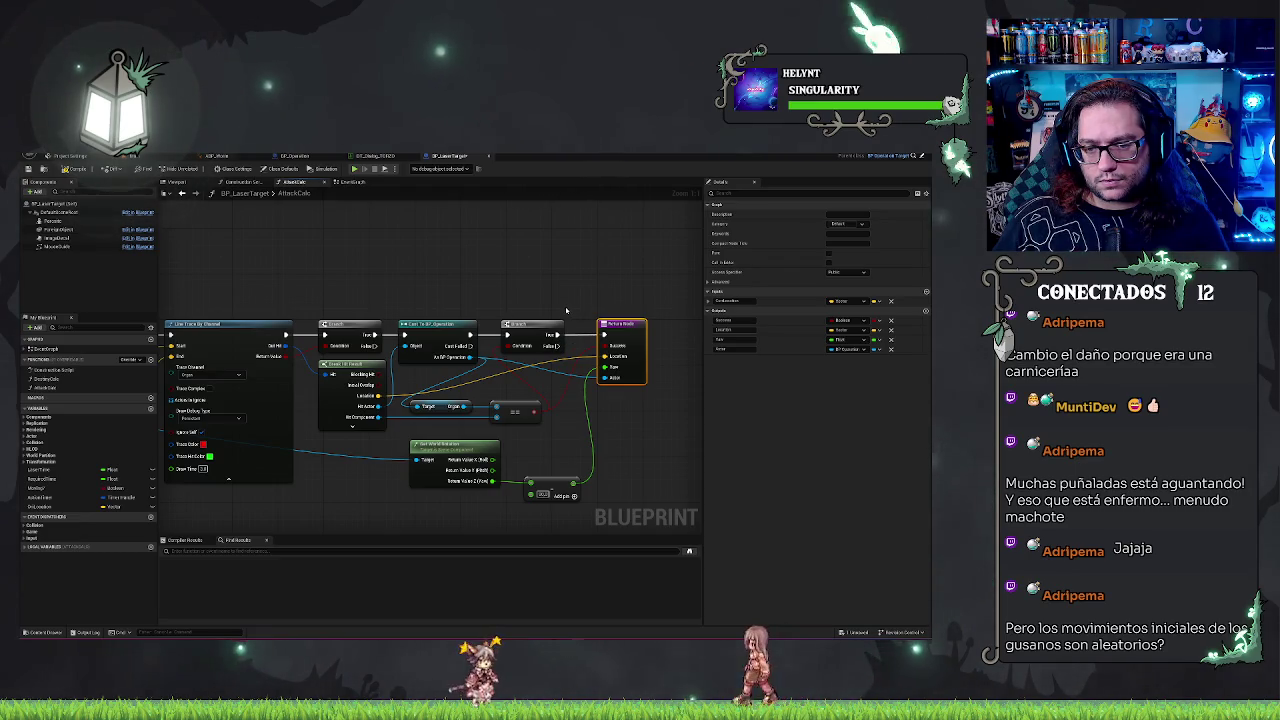
# Step: Delete the extra Branch node and nudge the Return Node slightly left
pyautogui.click(530, 330)
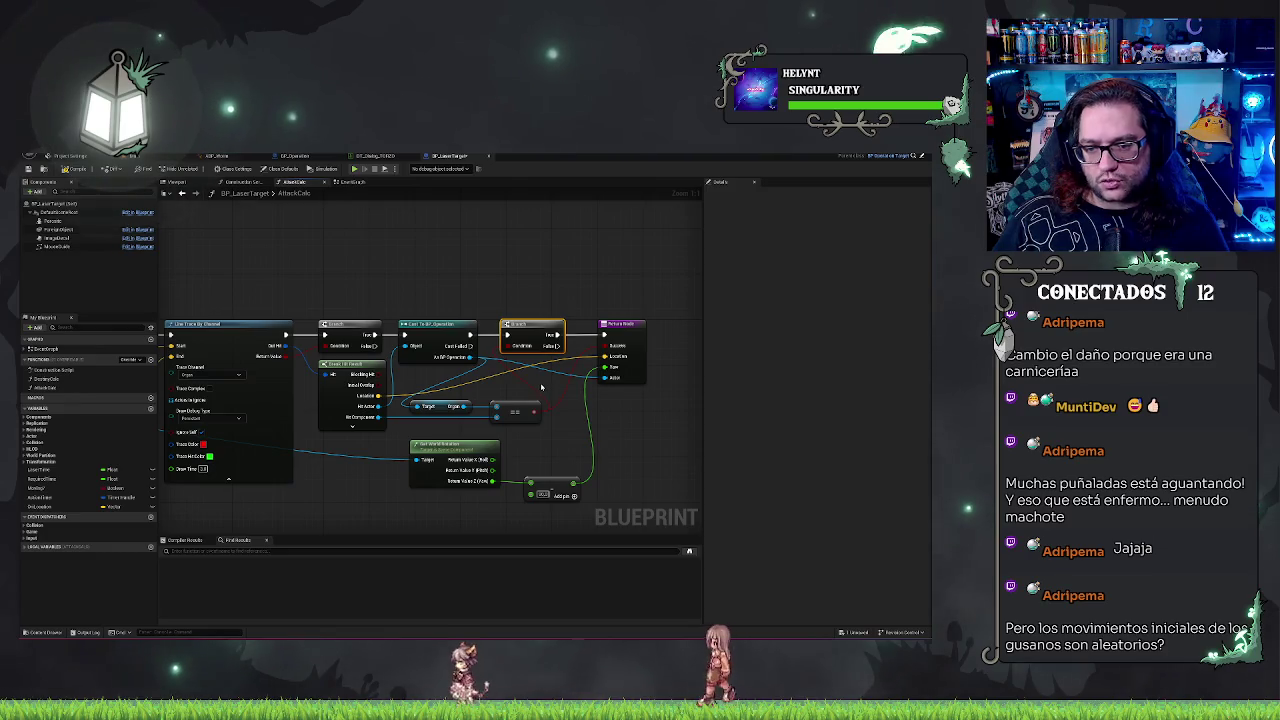
pyautogui.press('Delete')
pyautogui.click(609, 323)
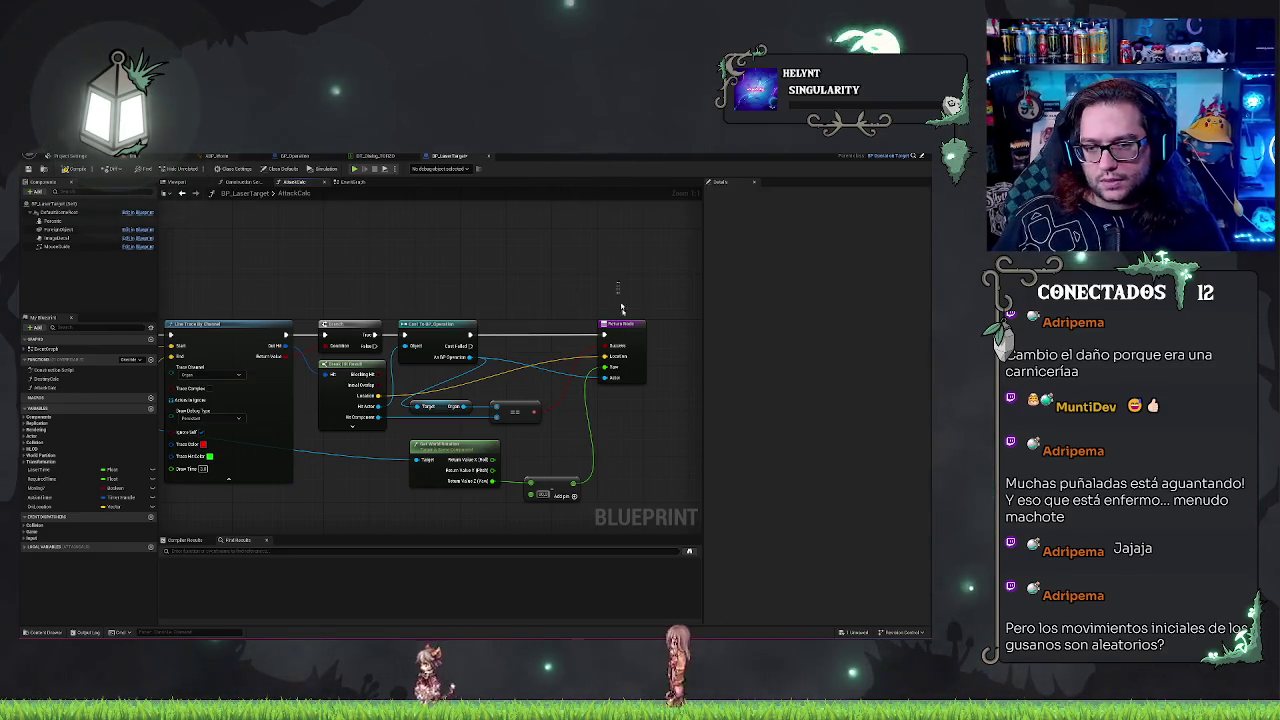
pyautogui.moveTo(615, 323); pyautogui.dragTo(598, 323)
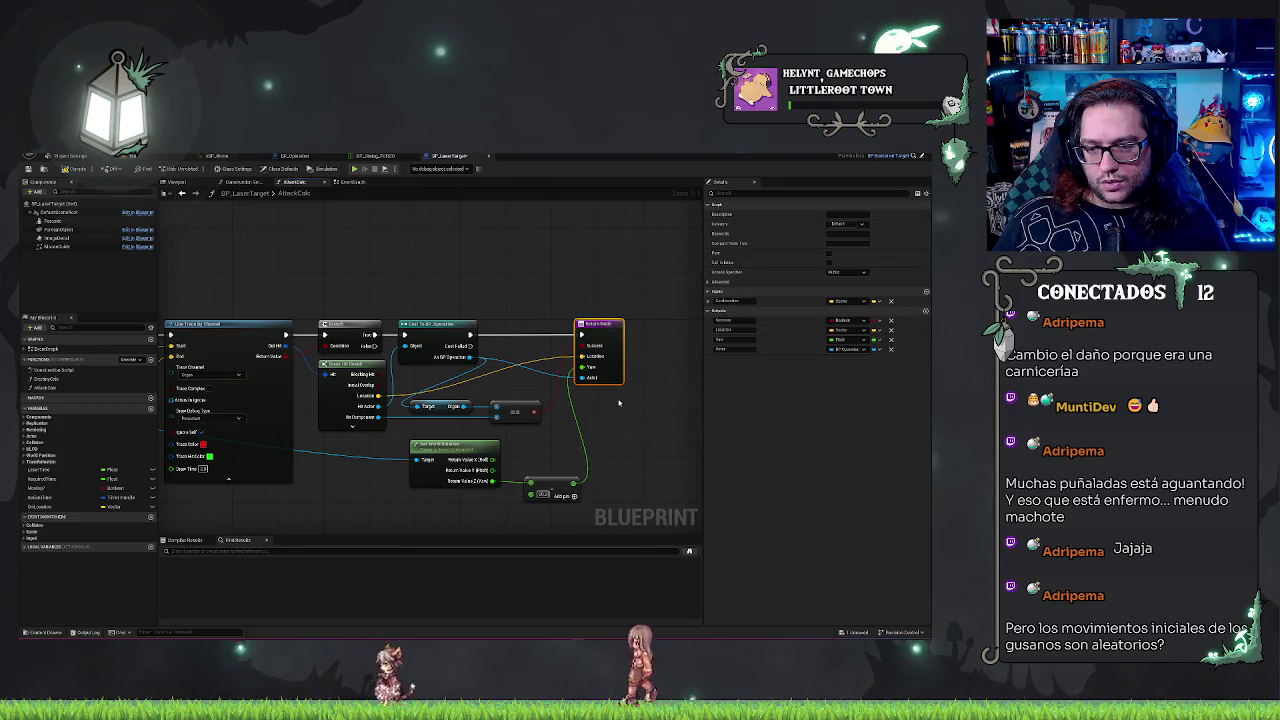
# Step: In the event graph, paste the Spawn Actor node before Play Montage, moving Play Montage right
pyautogui.click(355, 182)
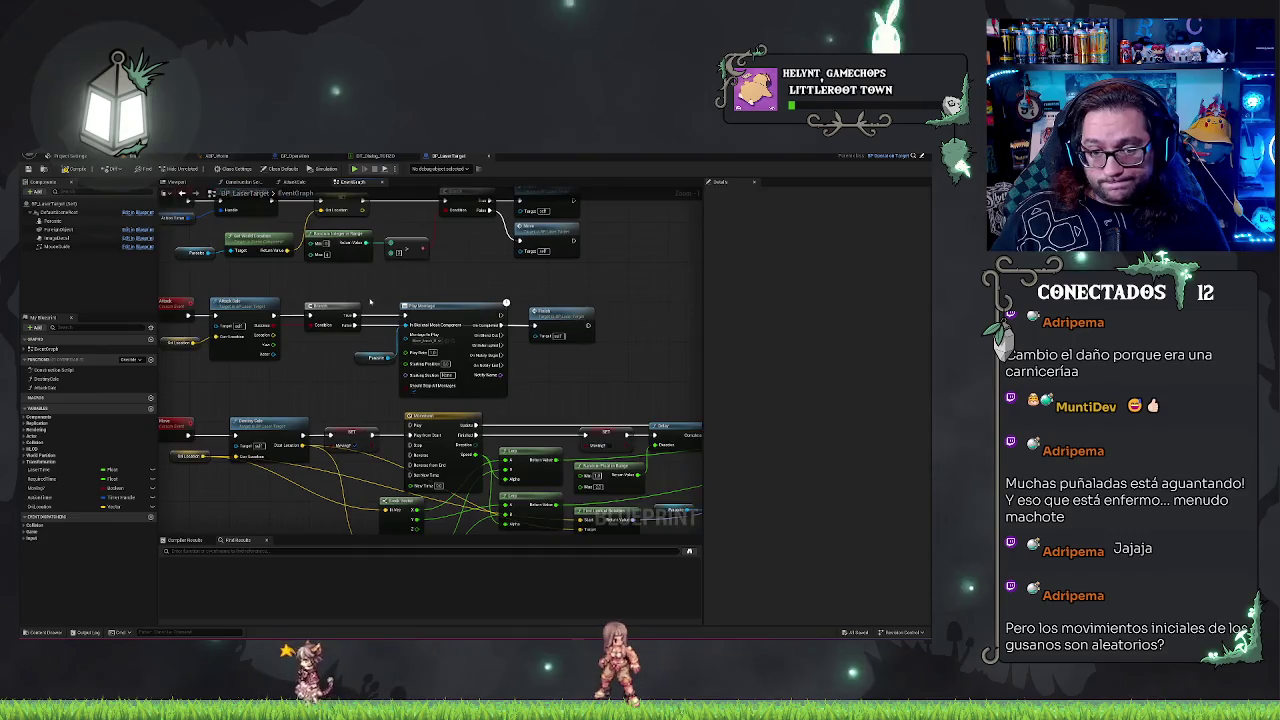
pyautogui.moveTo(370, 301); pyautogui.dragTo(598, 398)
pyautogui.moveTo(505, 383); pyautogui.dragTo(623, 383)
pyautogui.hotkey('ctrl', 'v')
pyautogui.moveTo(436, 374)
pyautogui.mouseDown()
pyautogui.moveTo(420, 320)
pyautogui.moveTo(434, 305)
pyautogui.moveTo(390, 315)
pyautogui.moveTo(500, 291)
pyautogui.moveTo(624, 318)
pyautogui.mouseUp()
# Step: Connect Attack Calc's Location to Spawn Actor and pull a wire from Play Montage
pyautogui.moveTo(409, 326)
pyautogui.mouseDown()
pyautogui.moveTo(355, 347)
pyautogui.moveTo(462, 358)
pyautogui.mouseUp()
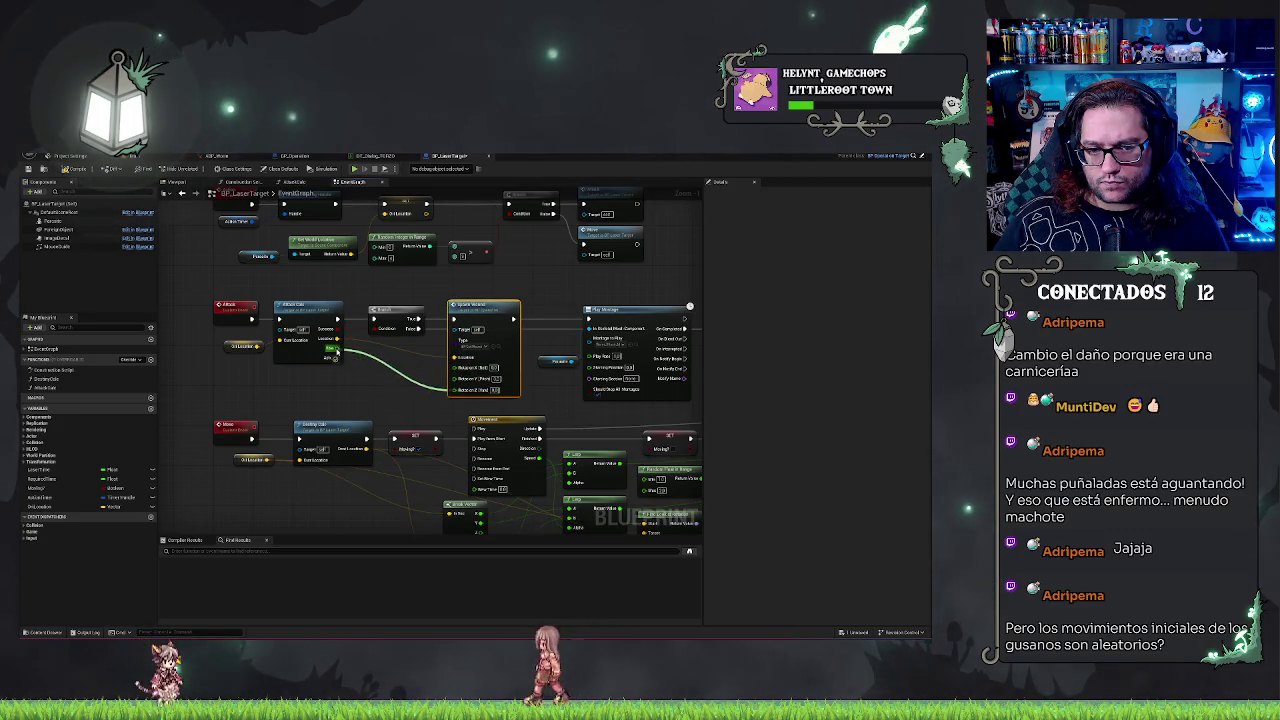
pyautogui.moveTo(455, 358); pyautogui.dragTo(375, 362)
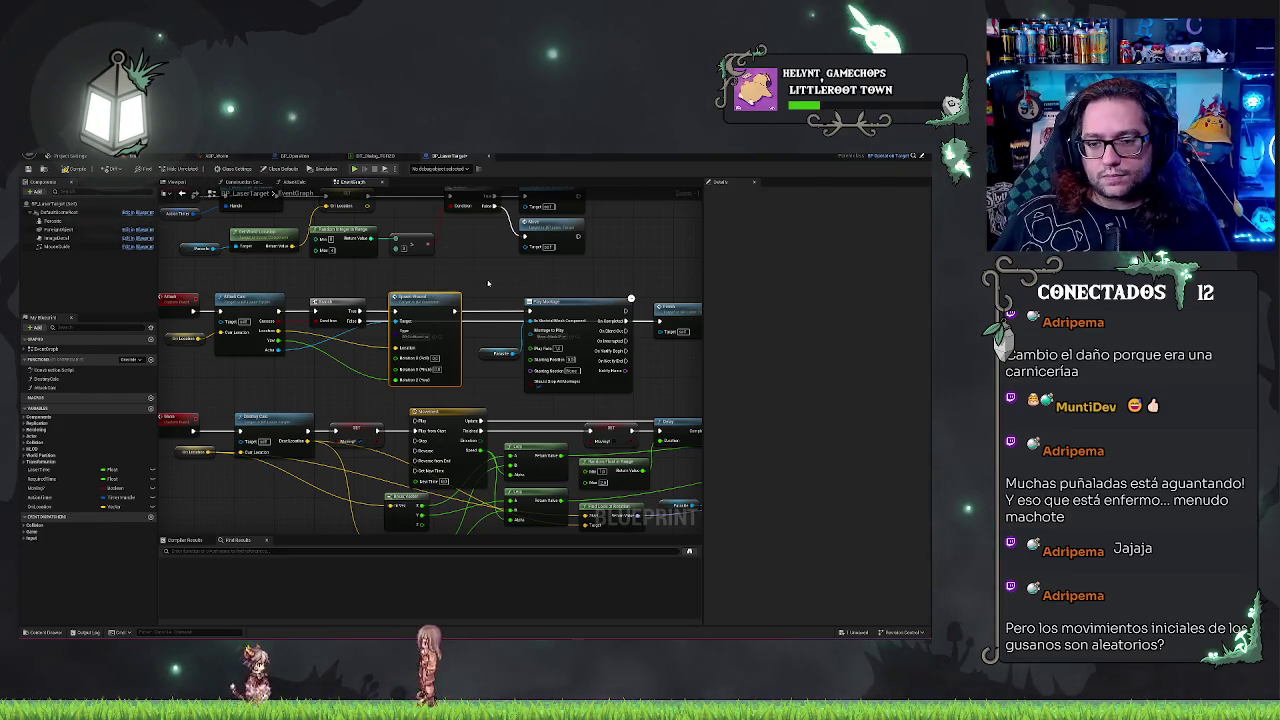
pyautogui.moveTo(475, 390)
pyautogui.mouseDown()
pyautogui.moveTo(580, 340)
pyautogui.moveTo(576, 330)
pyautogui.mouseUp()
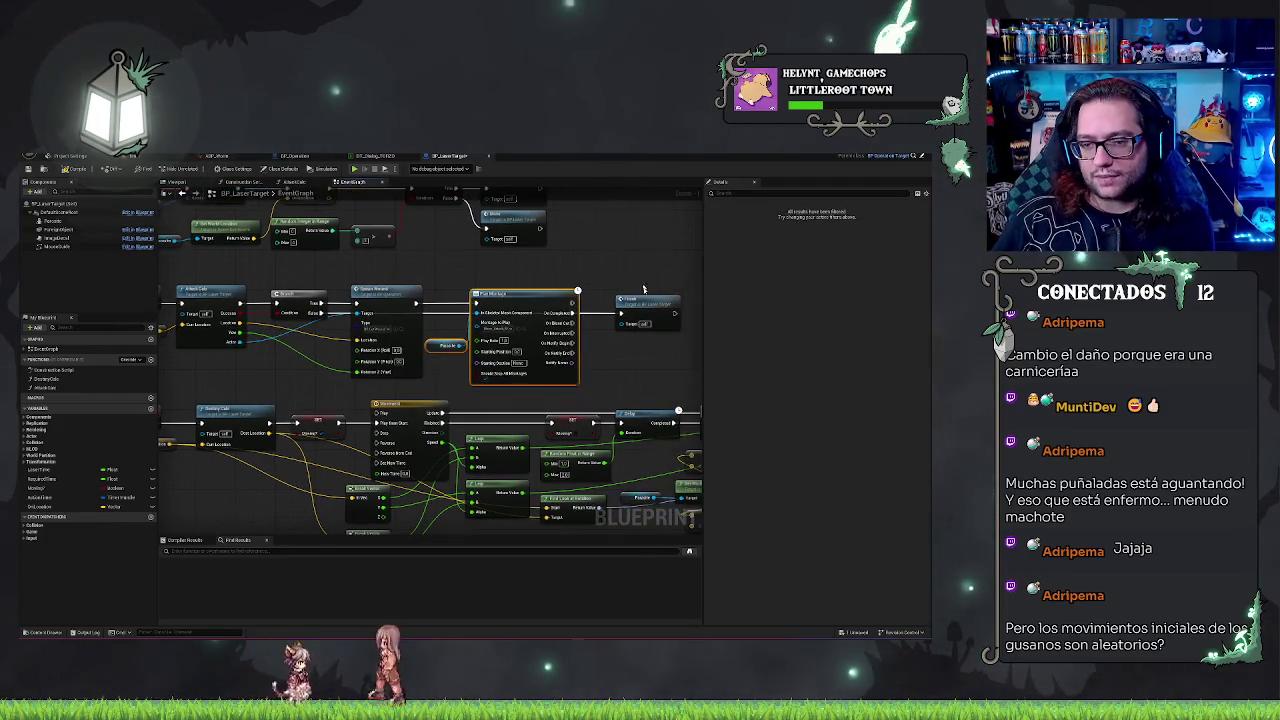
pyautogui.moveTo(695, 288)
pyautogui.mouseDown()
pyautogui.moveTo(629, 376)
pyautogui.moveTo(466, 374)
pyautogui.mouseUp()
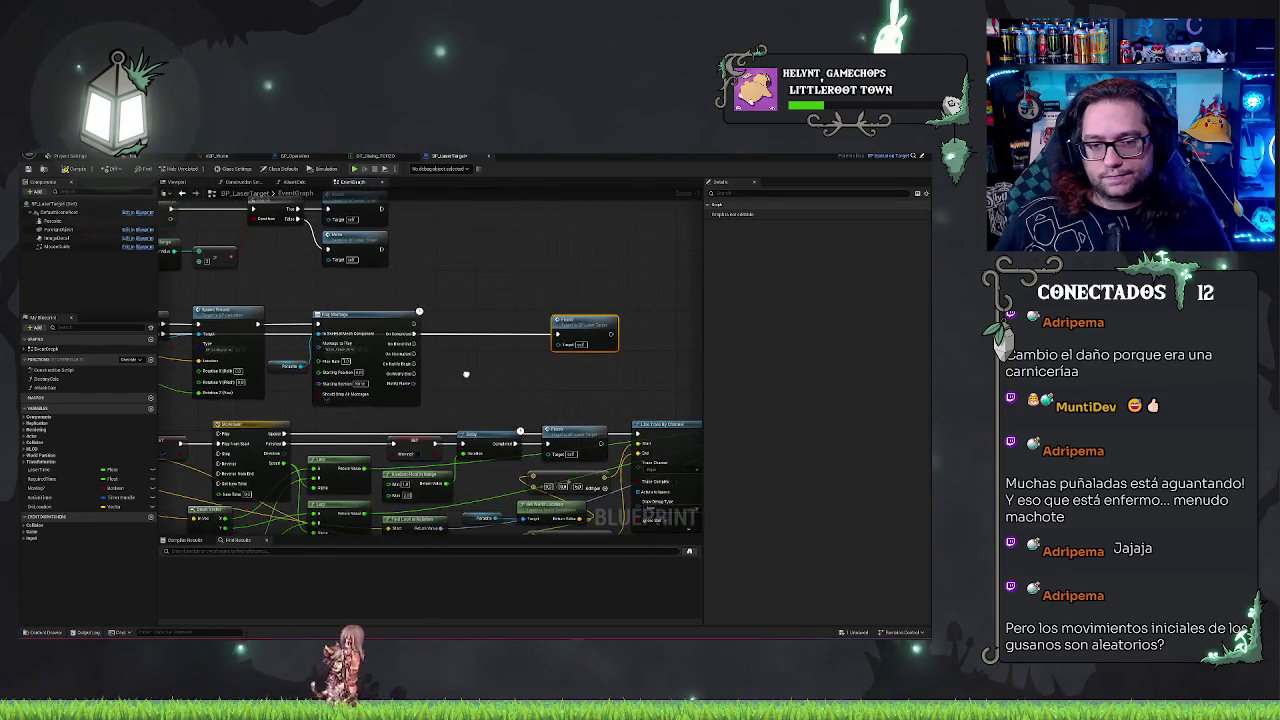
pyautogui.moveTo(413, 315); pyautogui.dragTo(463, 326)
# Step: Add a Timeline node via a 'runtime' search and move the small node out from under it
pyautogui.write('runtime')
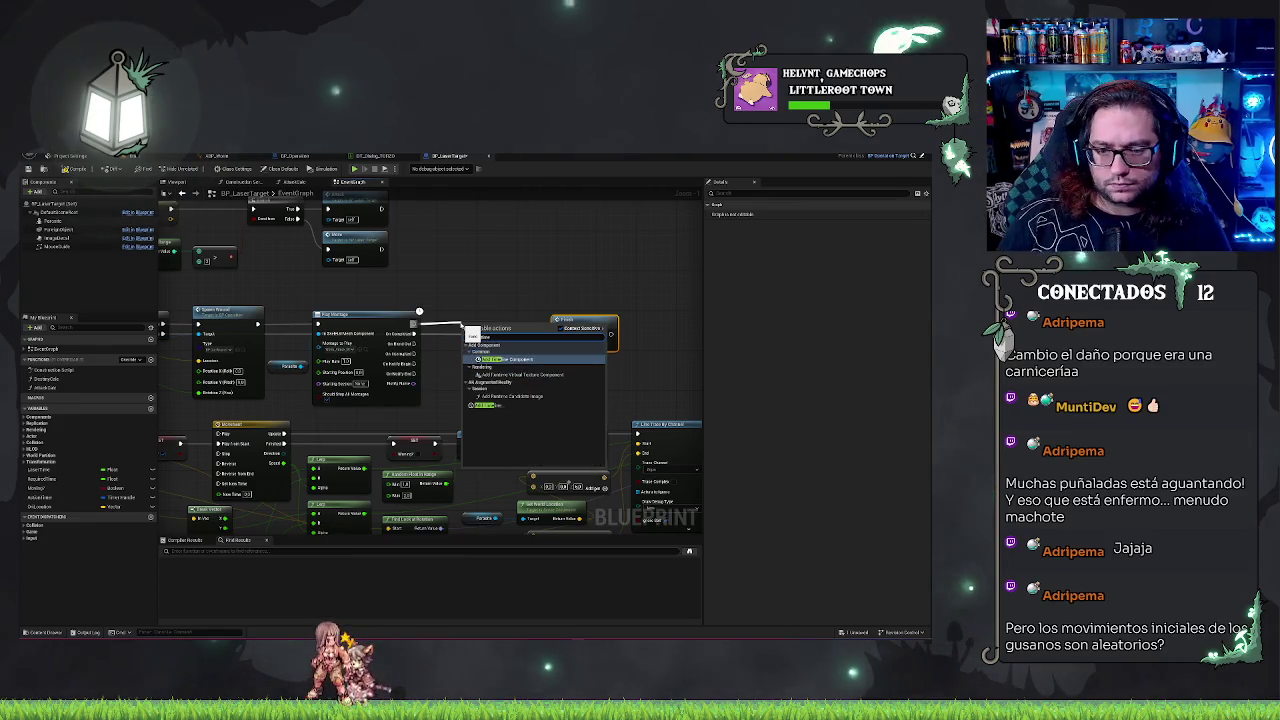
pyautogui.click(490, 404)
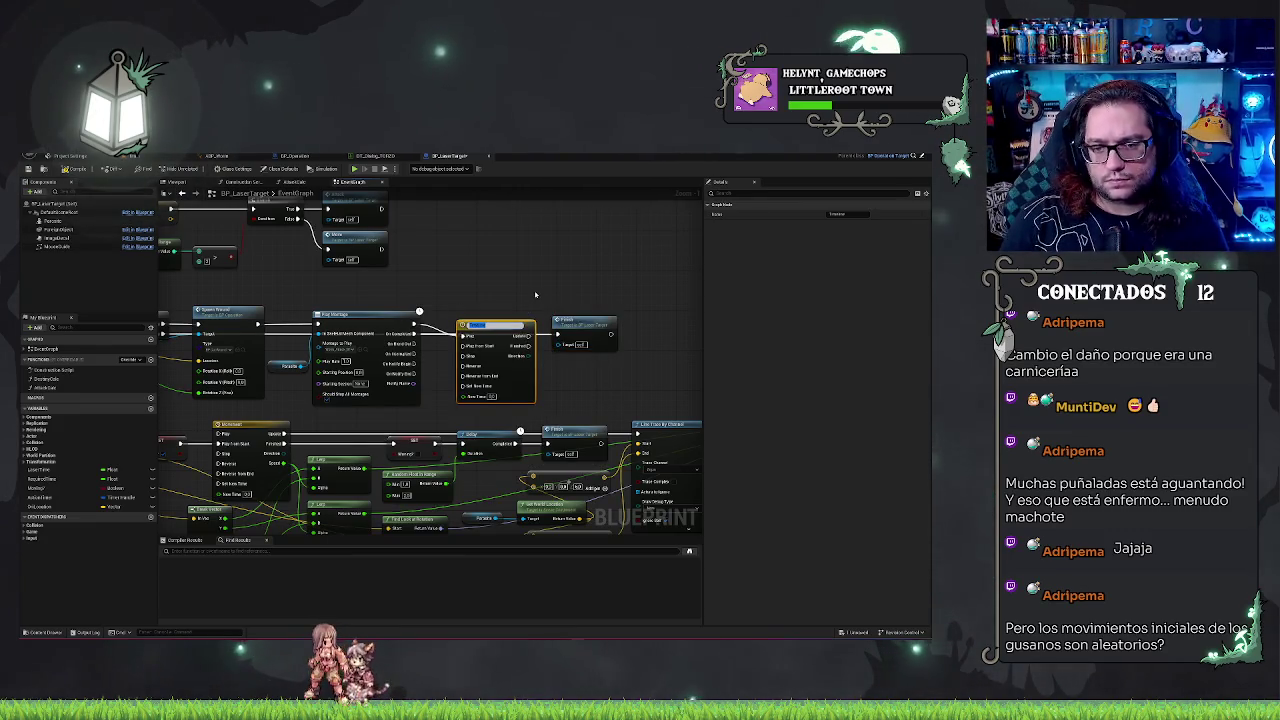
pyautogui.moveTo(506, 323); pyautogui.dragTo(479, 312)
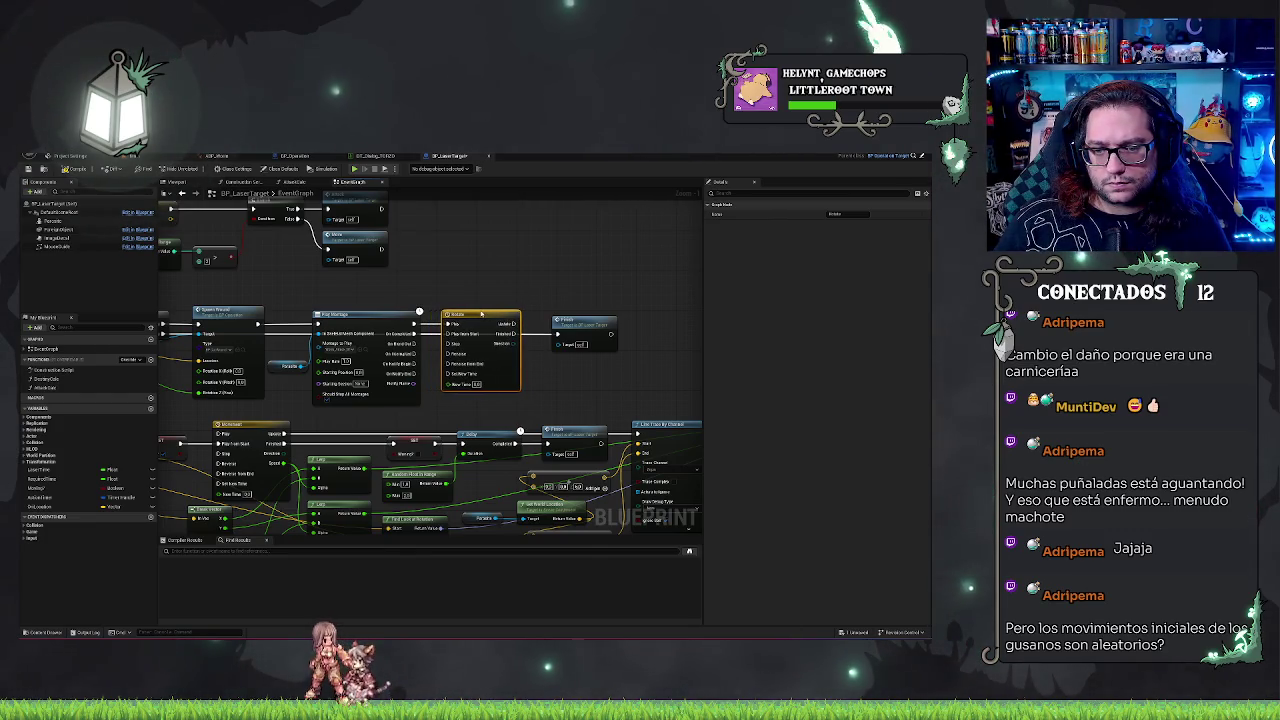
pyautogui.moveTo(563, 298); pyautogui.dragTo(484, 299)
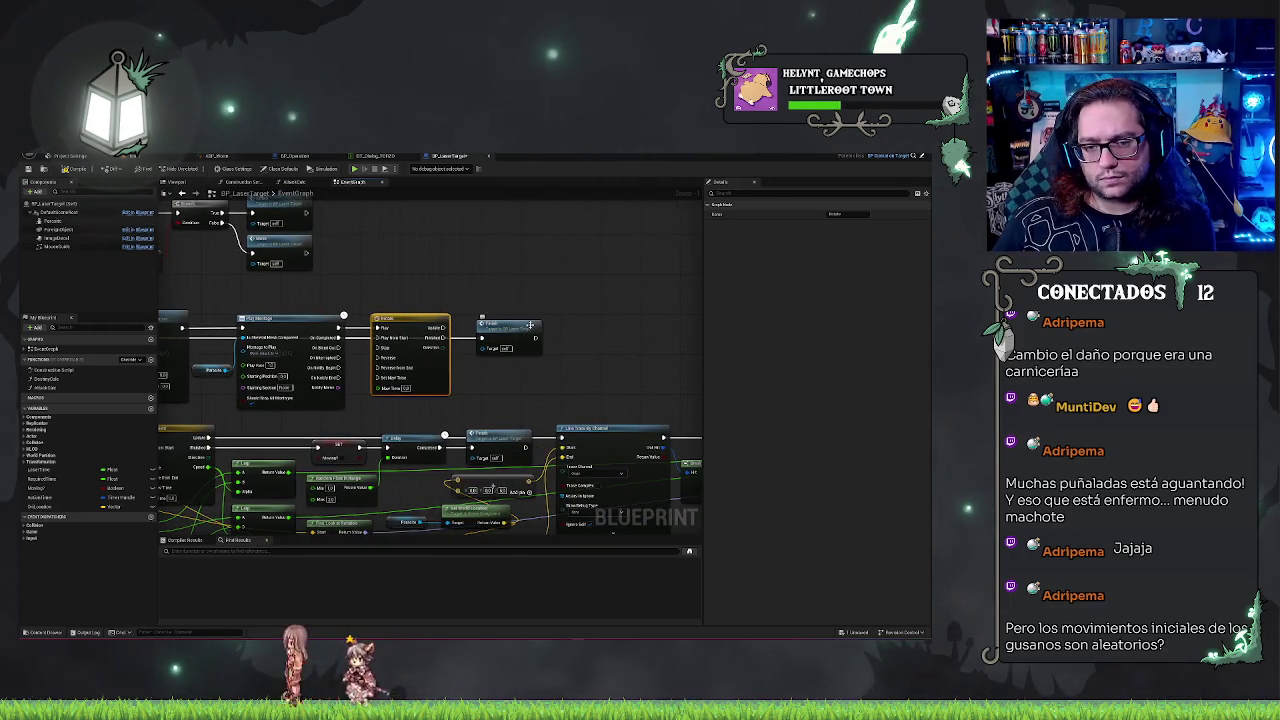
pyautogui.moveTo(393, 329); pyautogui.dragTo(498, 329)
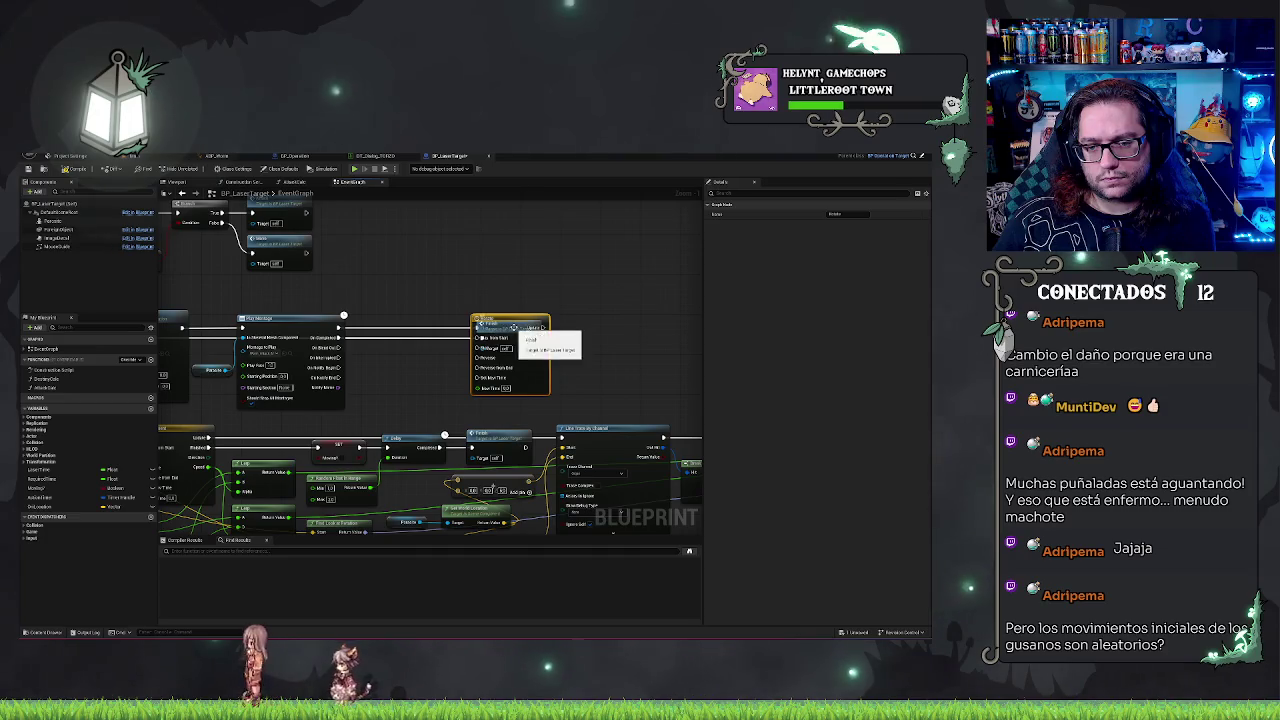
pyautogui.keyDown('ctrl'); pyautogui.click(520, 376); pyautogui.keyUp('ctrl')
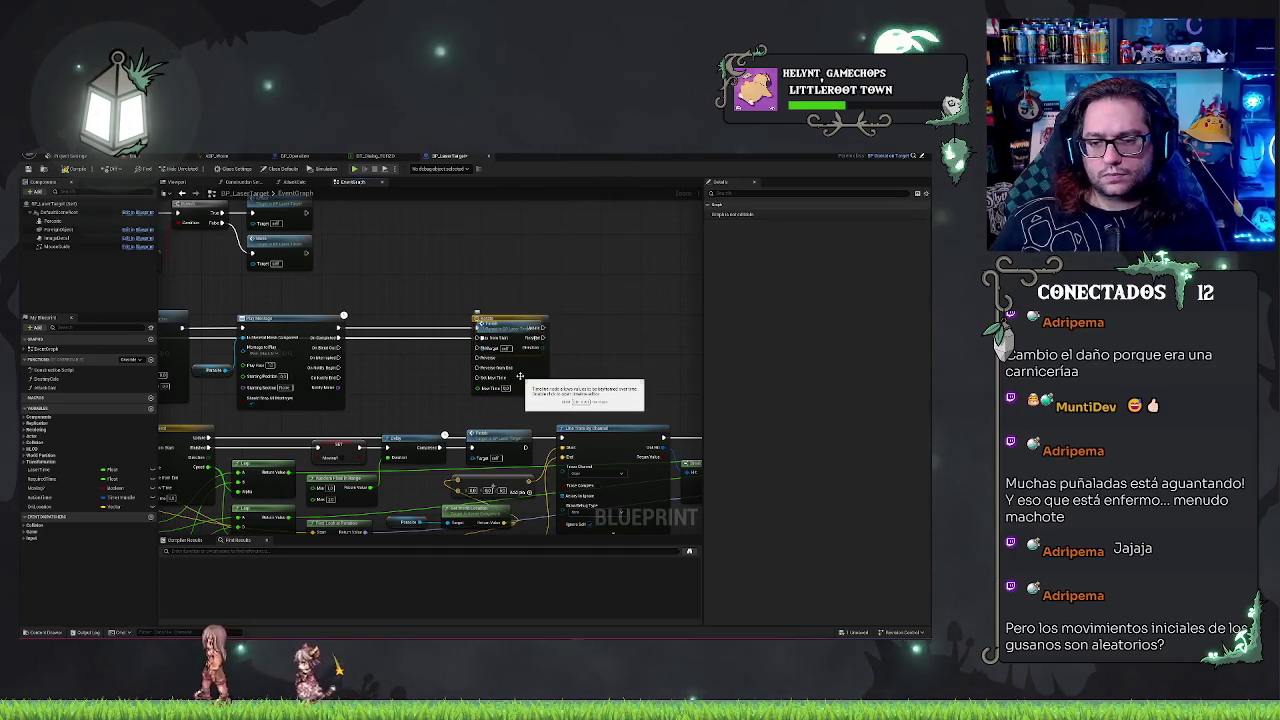
pyautogui.moveTo(485, 325)
pyautogui.mouseDown()
pyautogui.moveTo(180, 338)
pyautogui.moveTo(365, 347)
pyautogui.mouseUp()
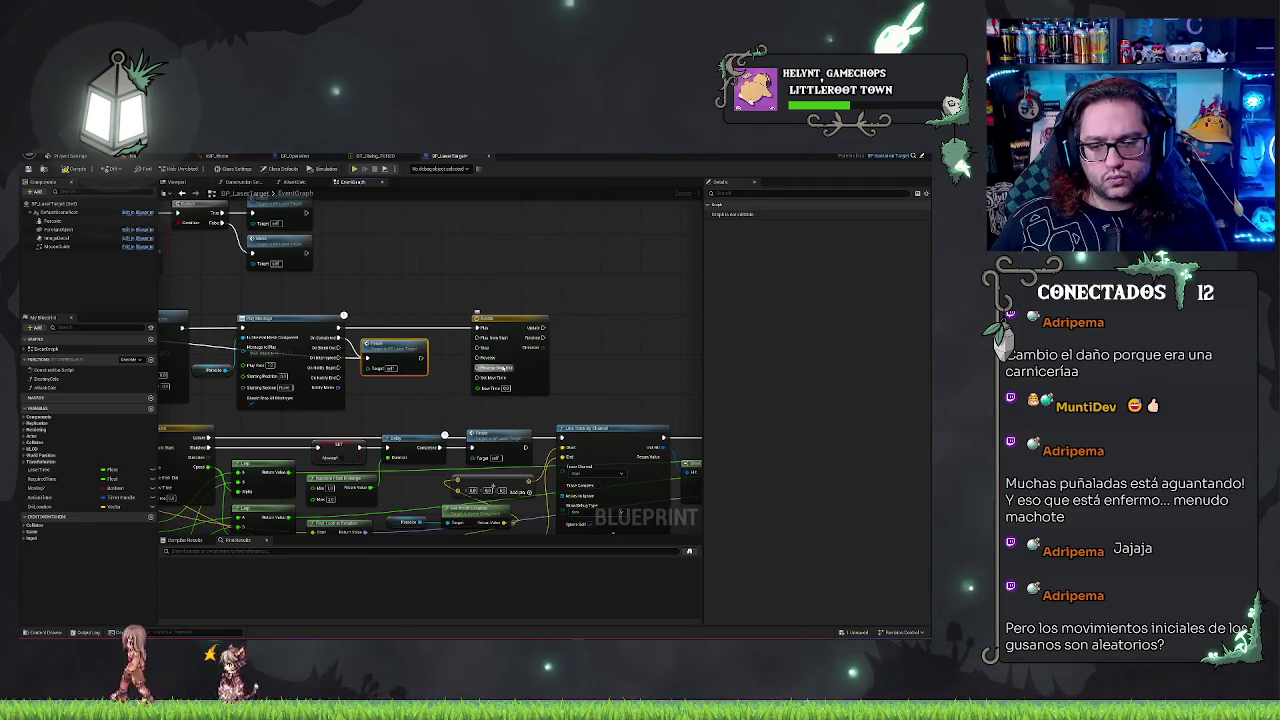
pyautogui.moveTo(385, 399); pyautogui.dragTo(485, 412)
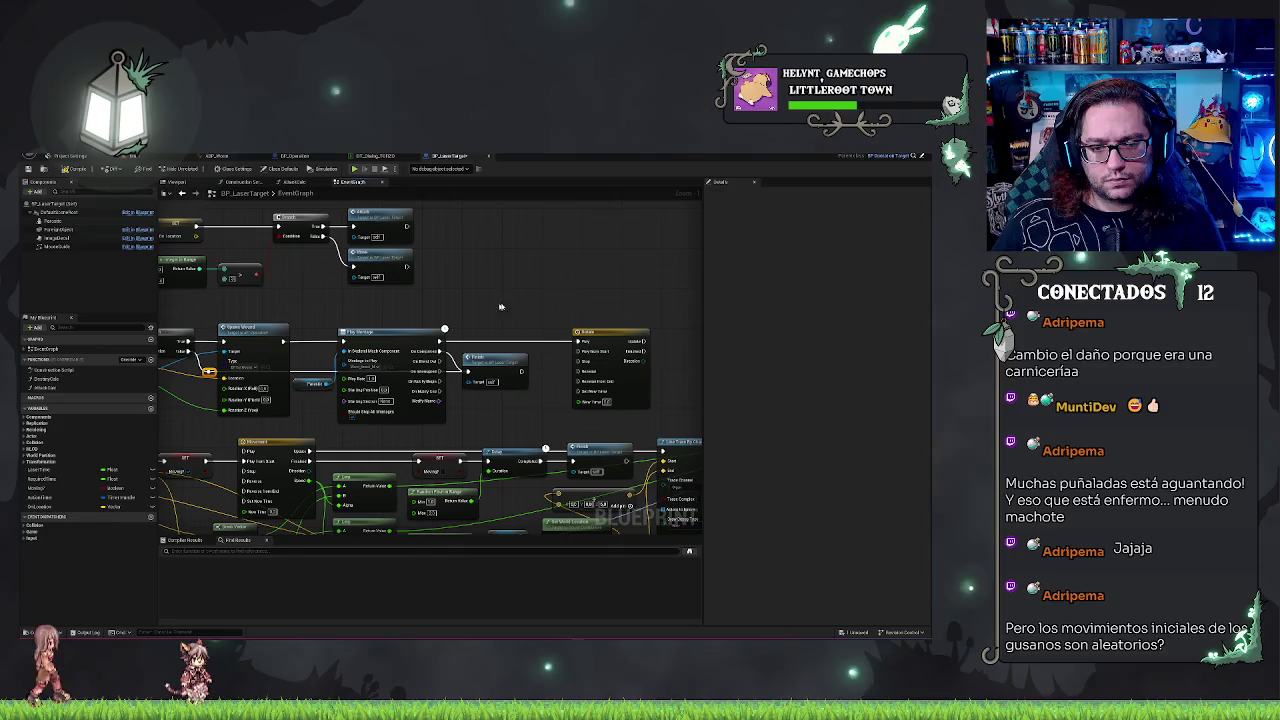
pyautogui.moveTo(500, 307)
pyautogui.mouseDown()
pyautogui.moveTo(606, 296)
pyautogui.moveTo(535, 312)
pyautogui.mouseUp()
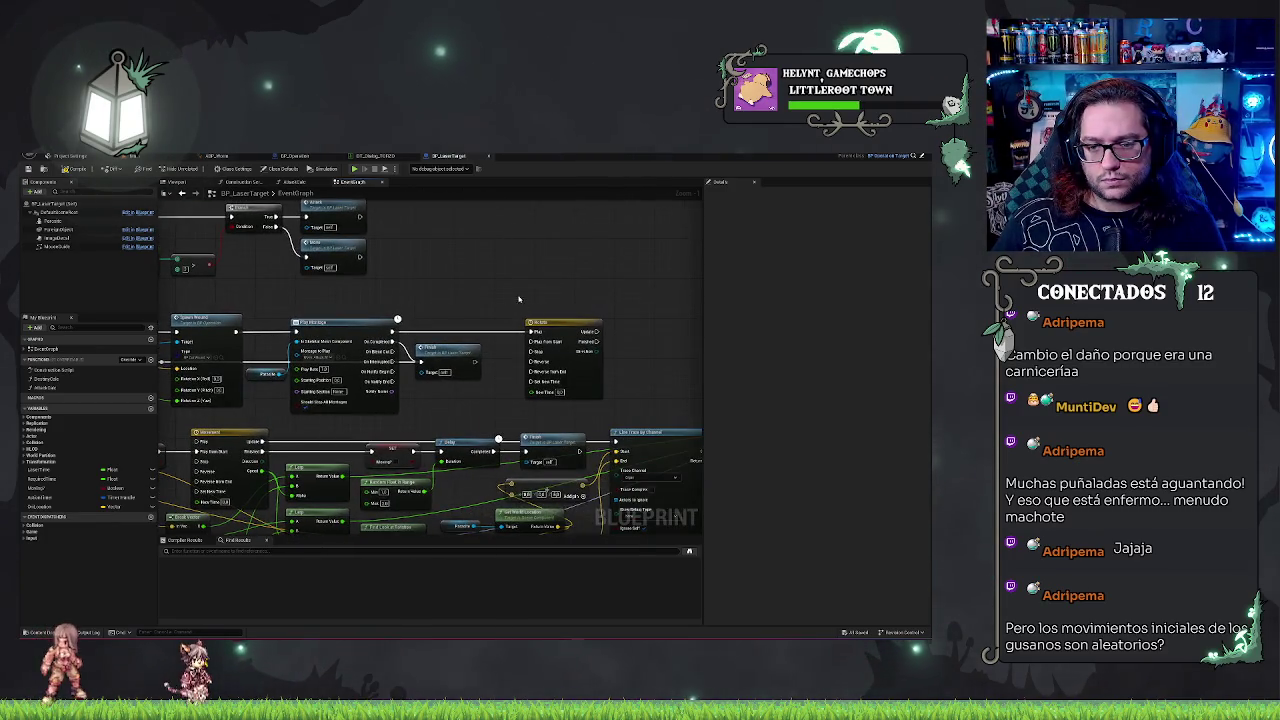
pyautogui.scroll(-5, 518, 298)
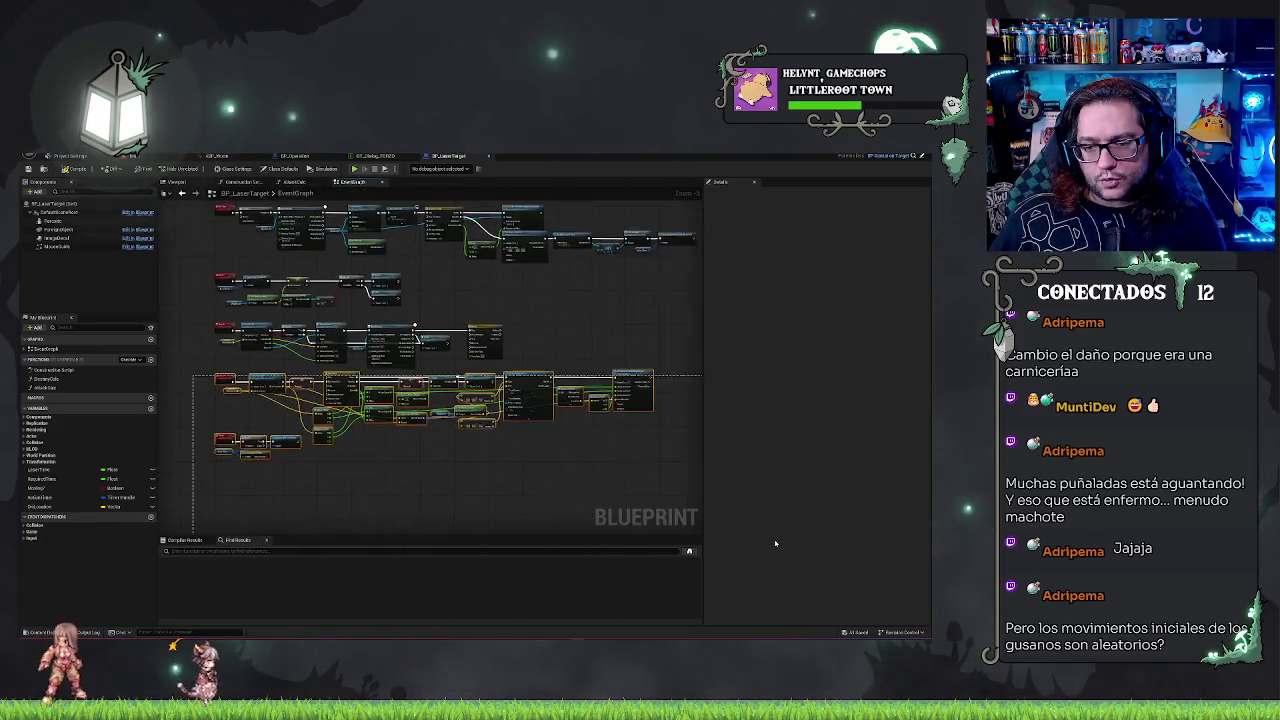
pyautogui.moveTo(497, 463); pyautogui.dragTo(570, 483)
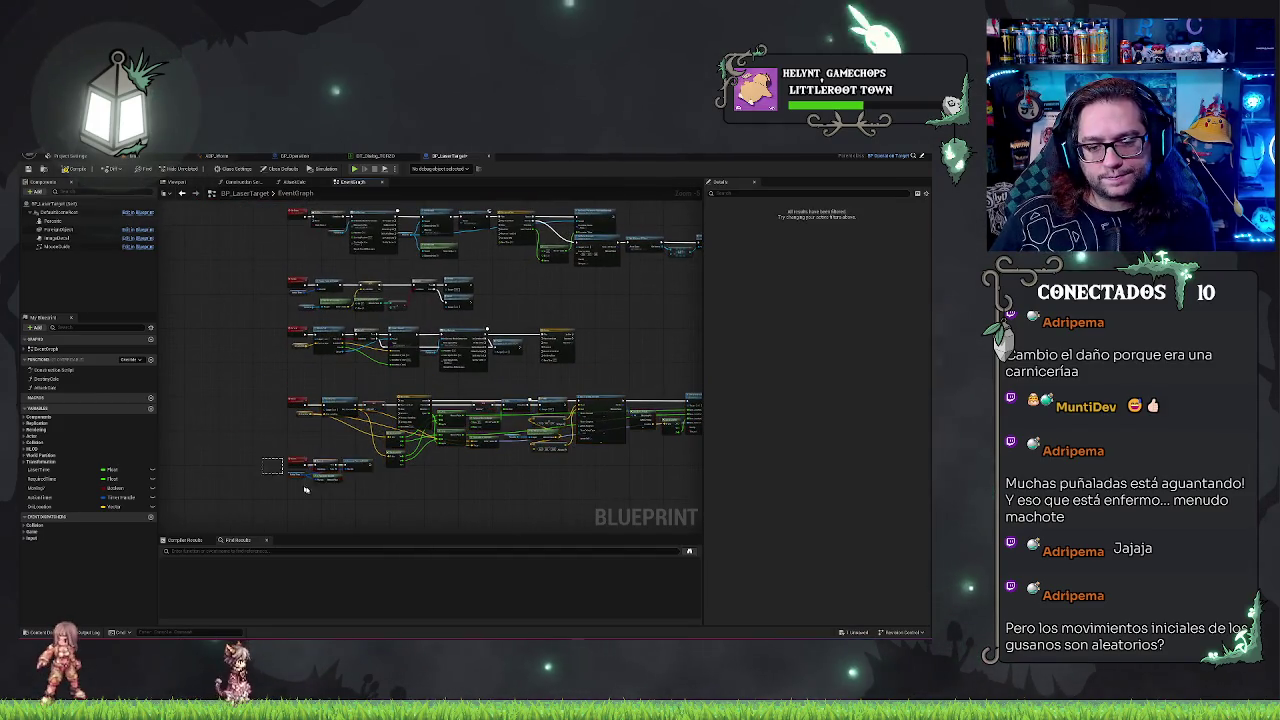
pyautogui.moveTo(305, 488)
pyautogui.mouseDown()
pyautogui.moveTo(362, 503)
pyautogui.moveTo(340, 500)
pyautogui.mouseUp()
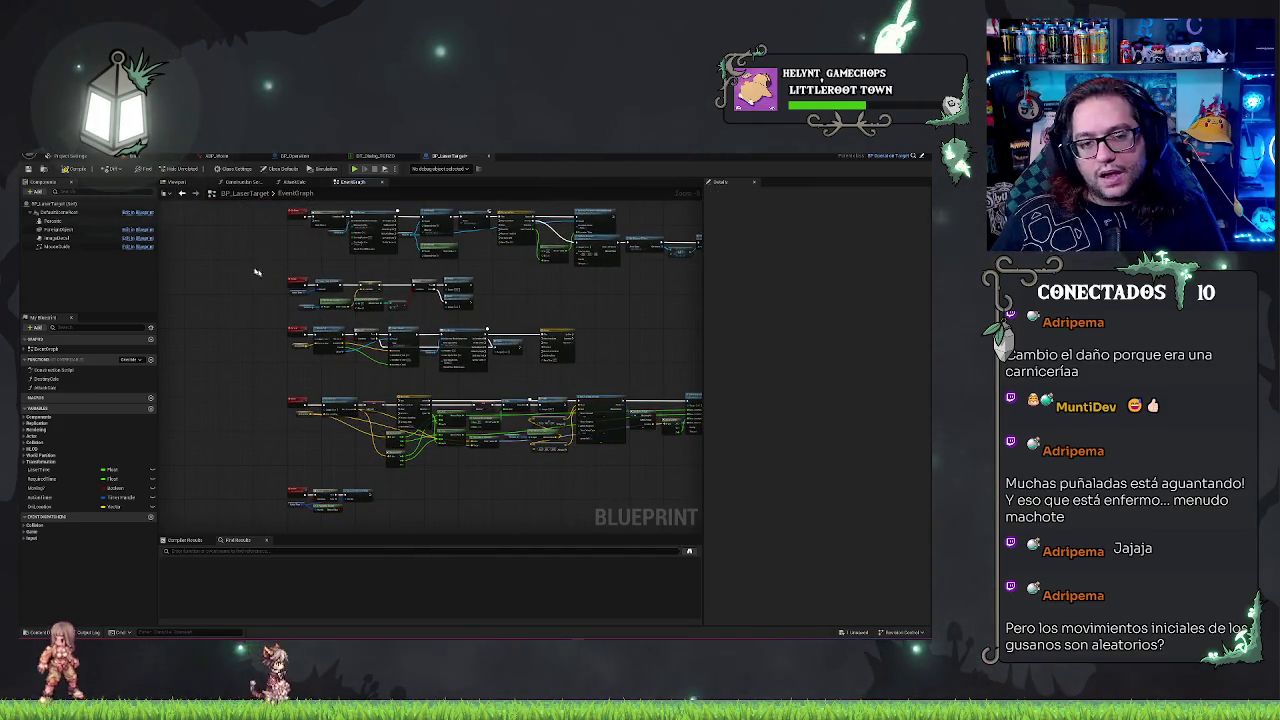
pyautogui.scroll(2, 400, 350)
pyautogui.moveTo(162, 288); pyautogui.dragTo(588, 408)
pyautogui.press('Home')
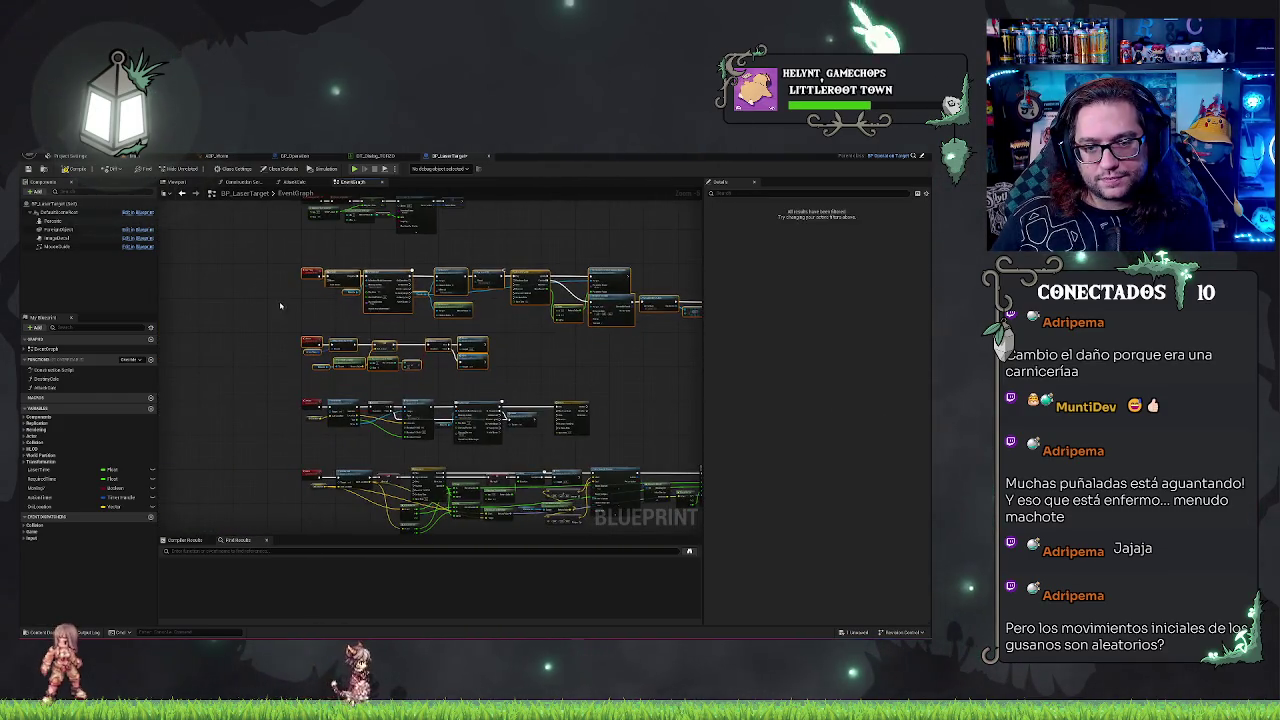
pyautogui.moveTo(400, 355); pyautogui.dragTo(400, 348)
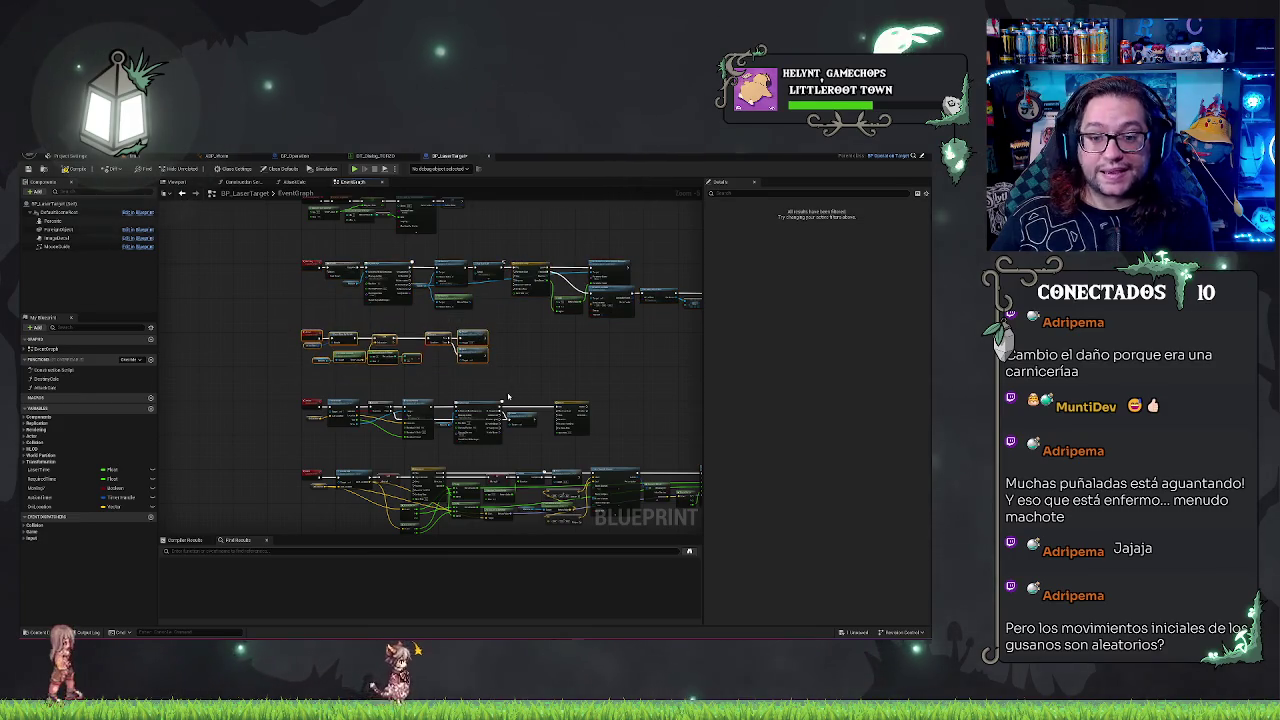
pyautogui.click(623, 380)
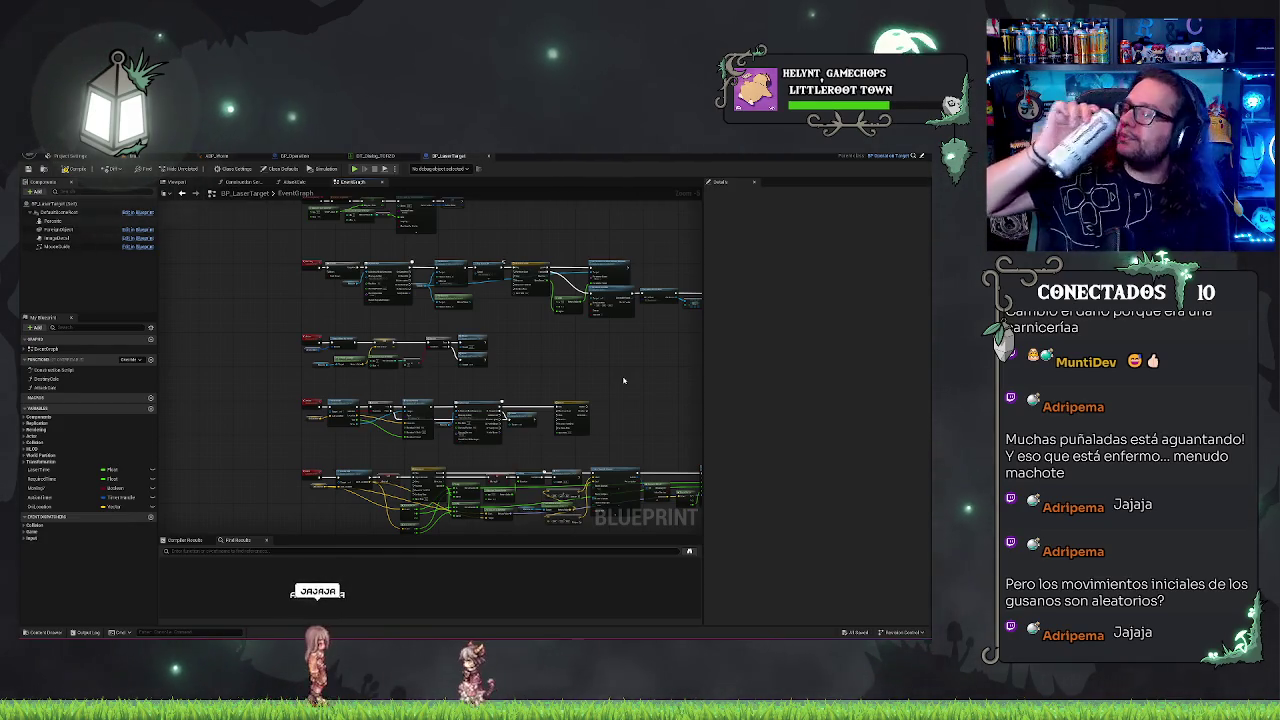
pyautogui.scroll(3, 470, 420)
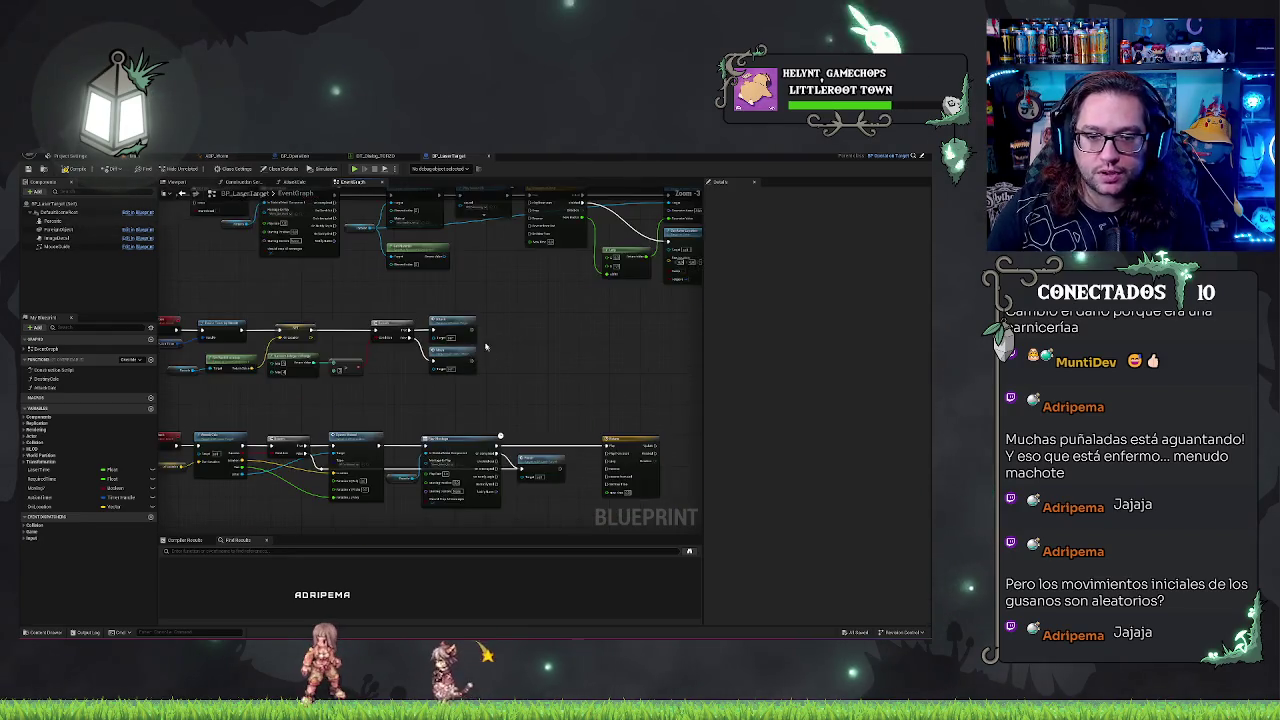
pyautogui.scroll(1, 460, 337)
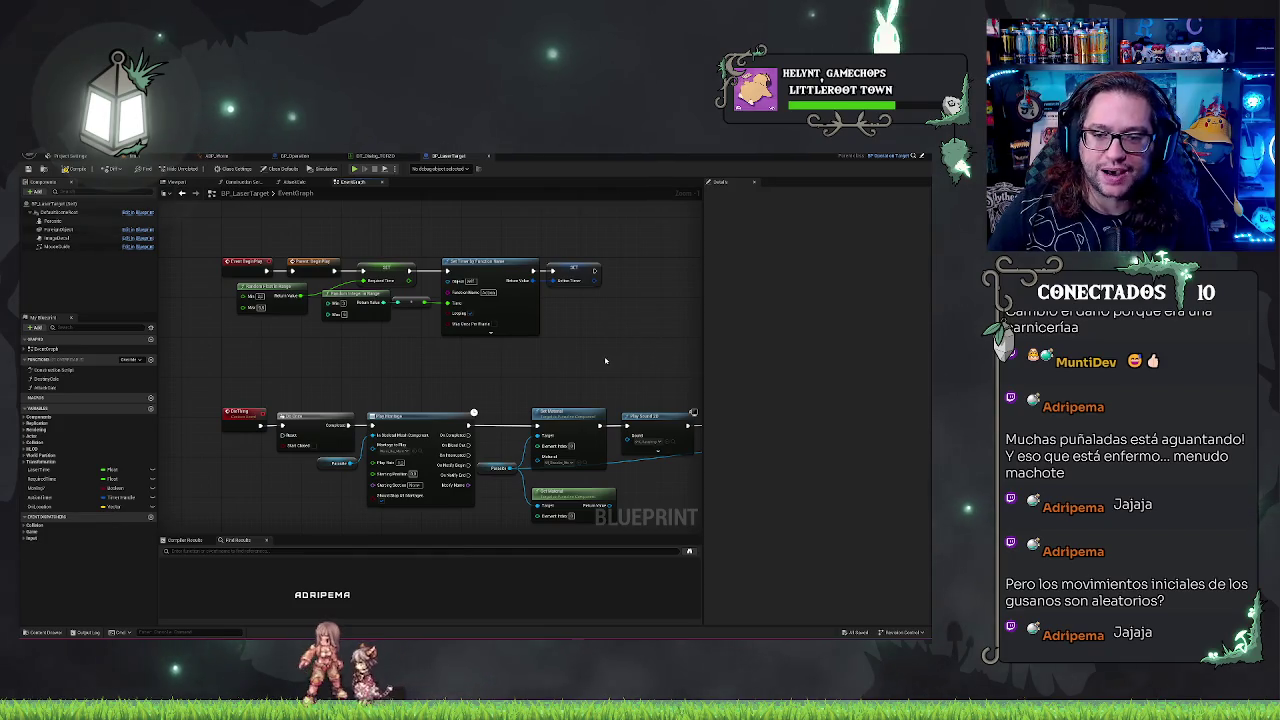
pyautogui.scroll(-1, 503, 428)
pyautogui.scroll(1, 346, 377)
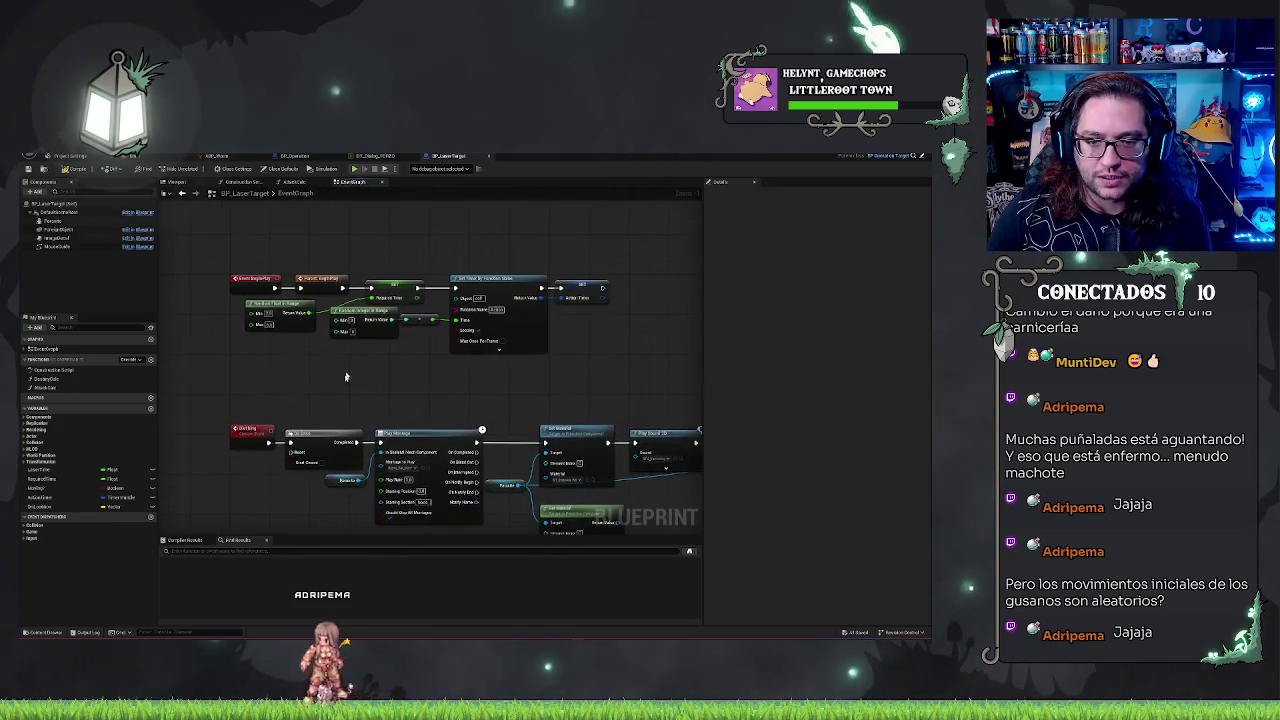
pyautogui.moveTo(235, 255); pyautogui.dragTo(306, 288)
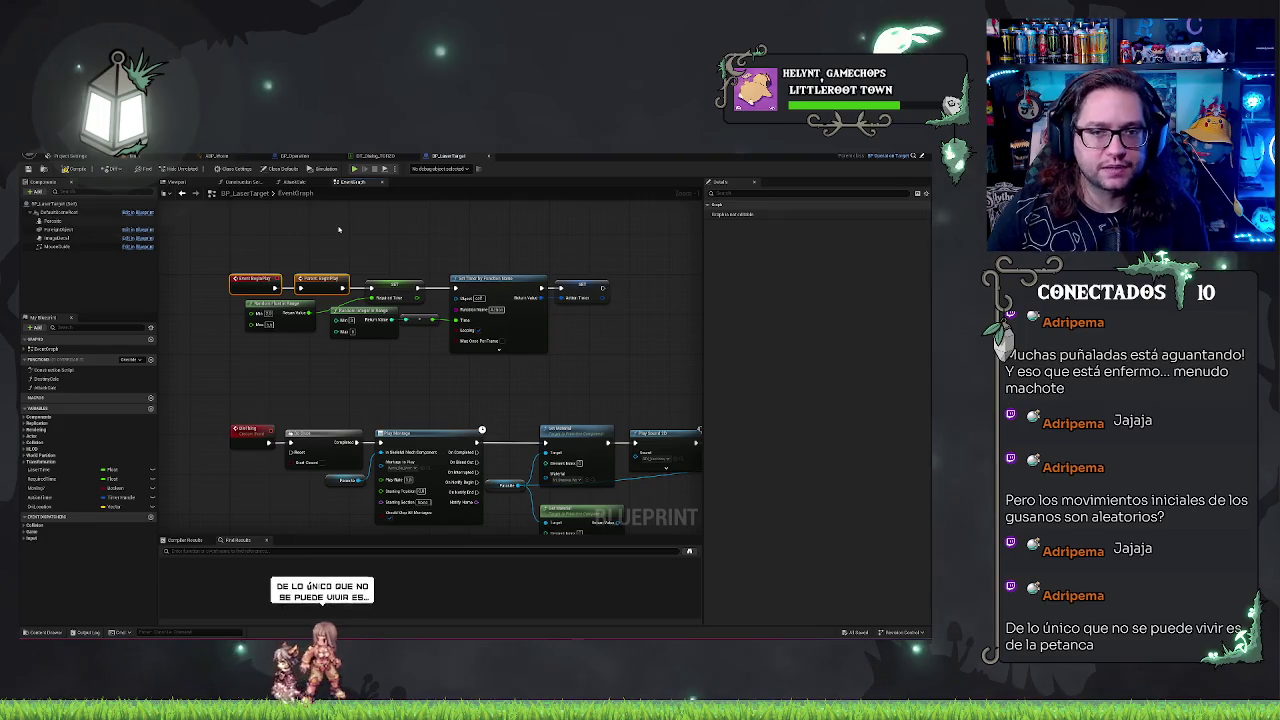
pyautogui.click(394, 266)
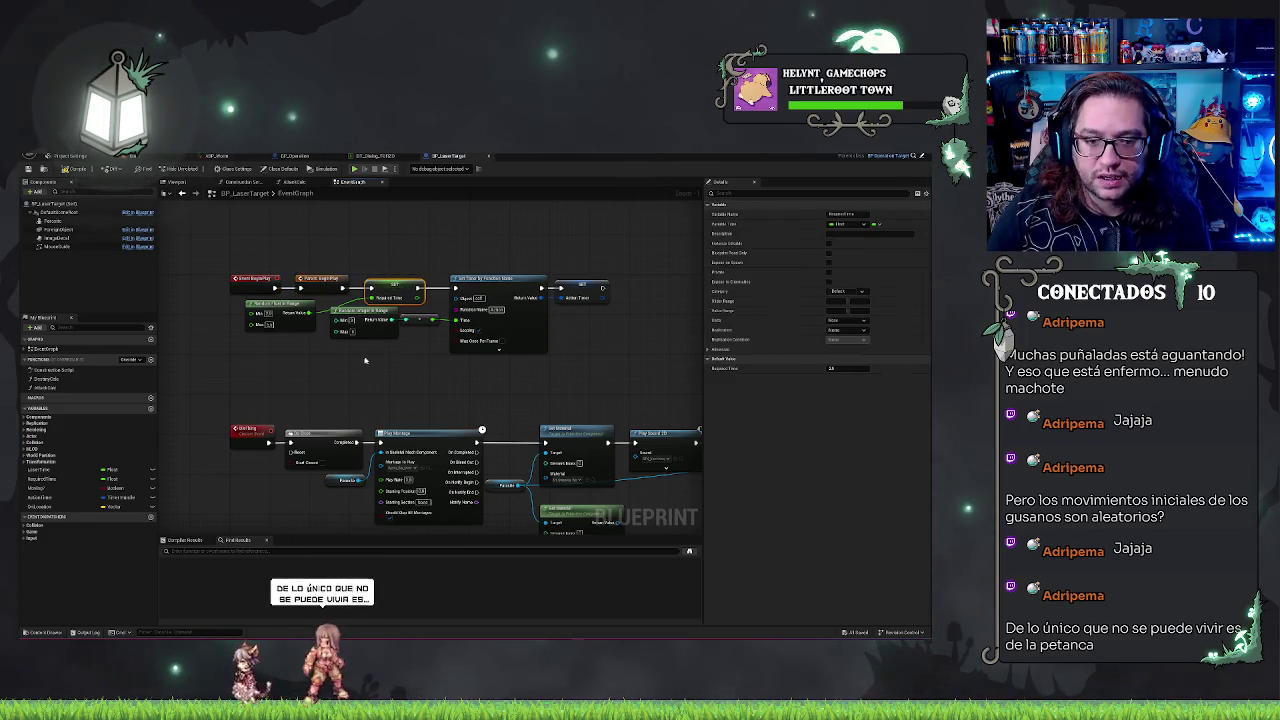
pyautogui.click(271, 320)
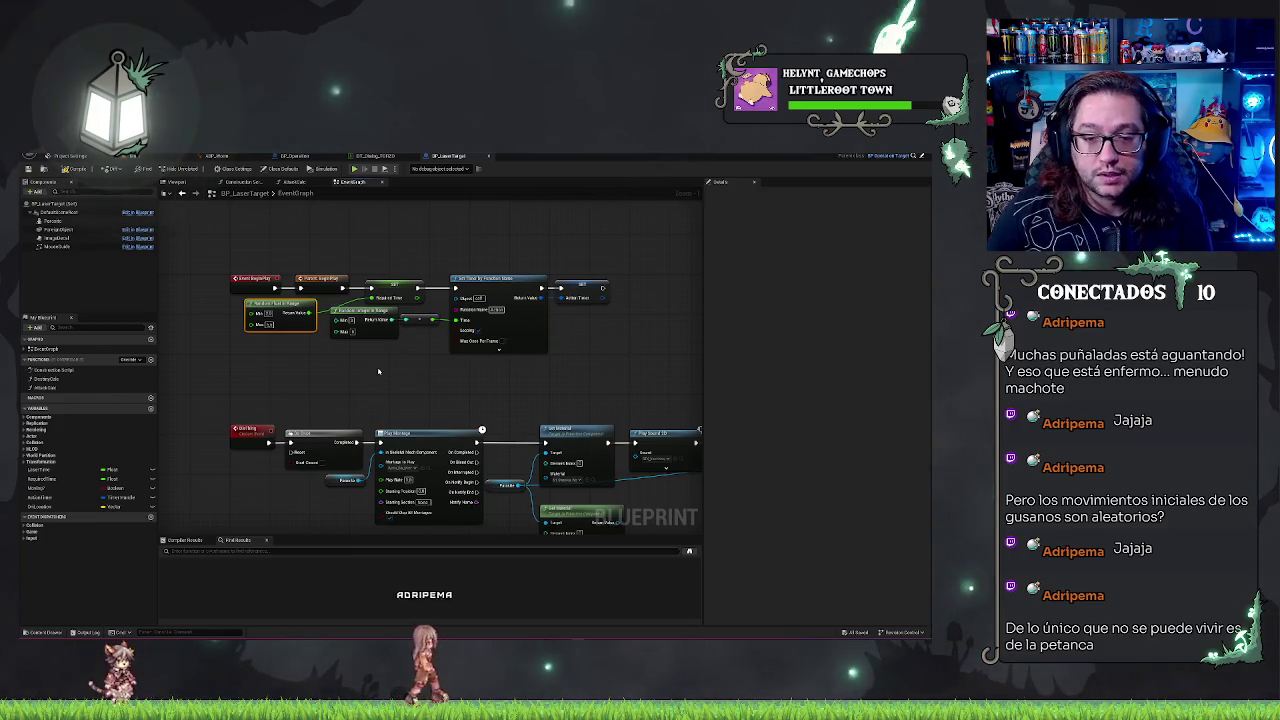
pyautogui.moveTo(378, 371); pyautogui.dragTo(555, 300)
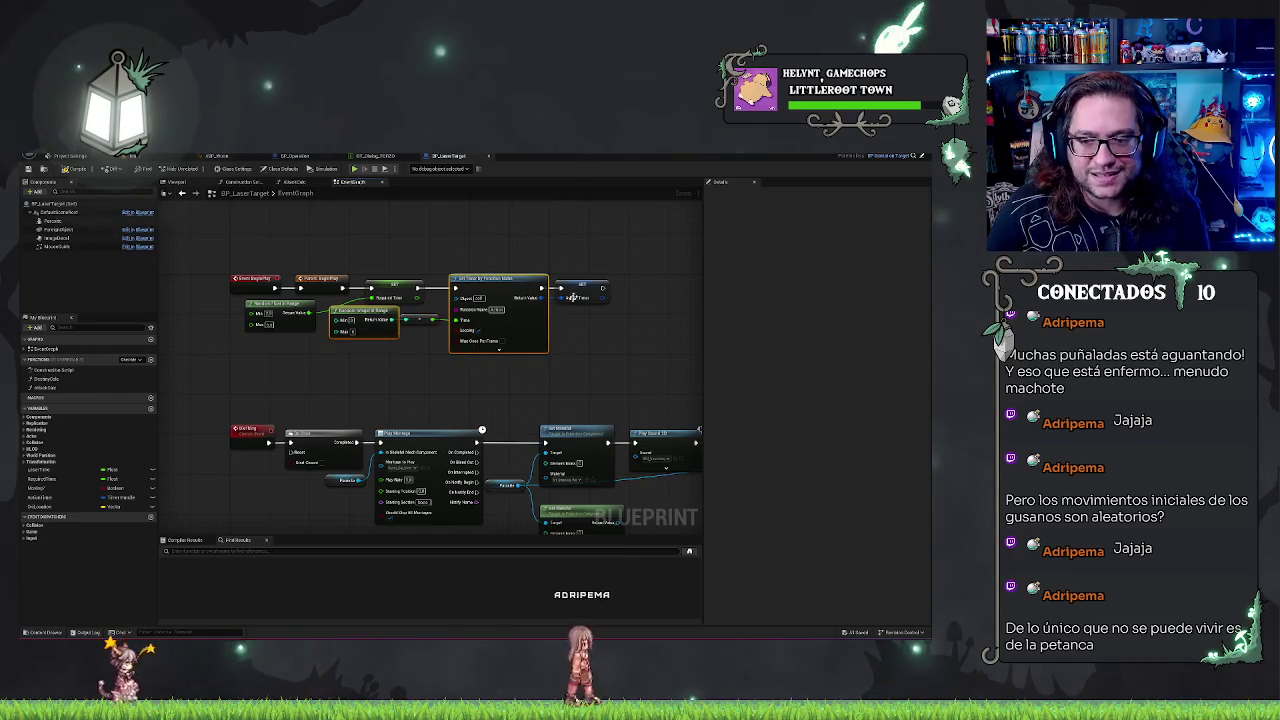
pyautogui.scroll(-5, 363, 320)
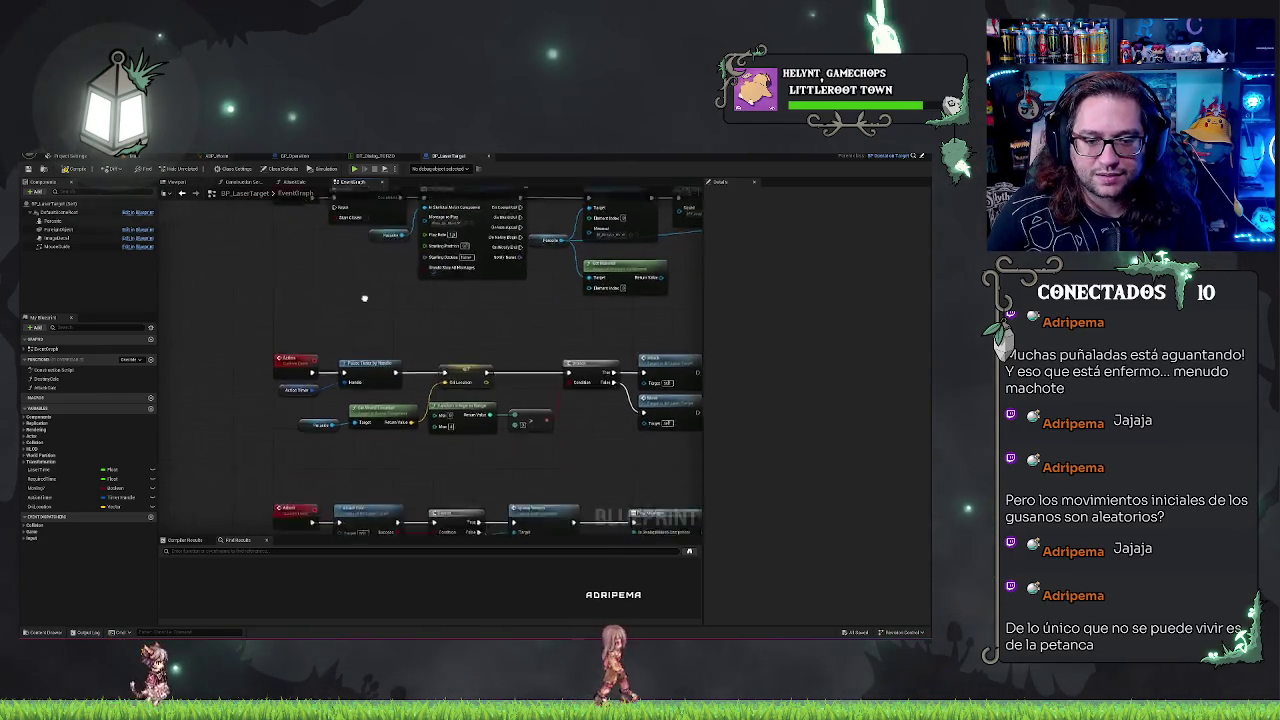
# Step: Pan across the action event chains, select the Attack and Move nodes, and jump to the Move event
pyautogui.moveTo(467, 305); pyautogui.dragTo(364, 342)
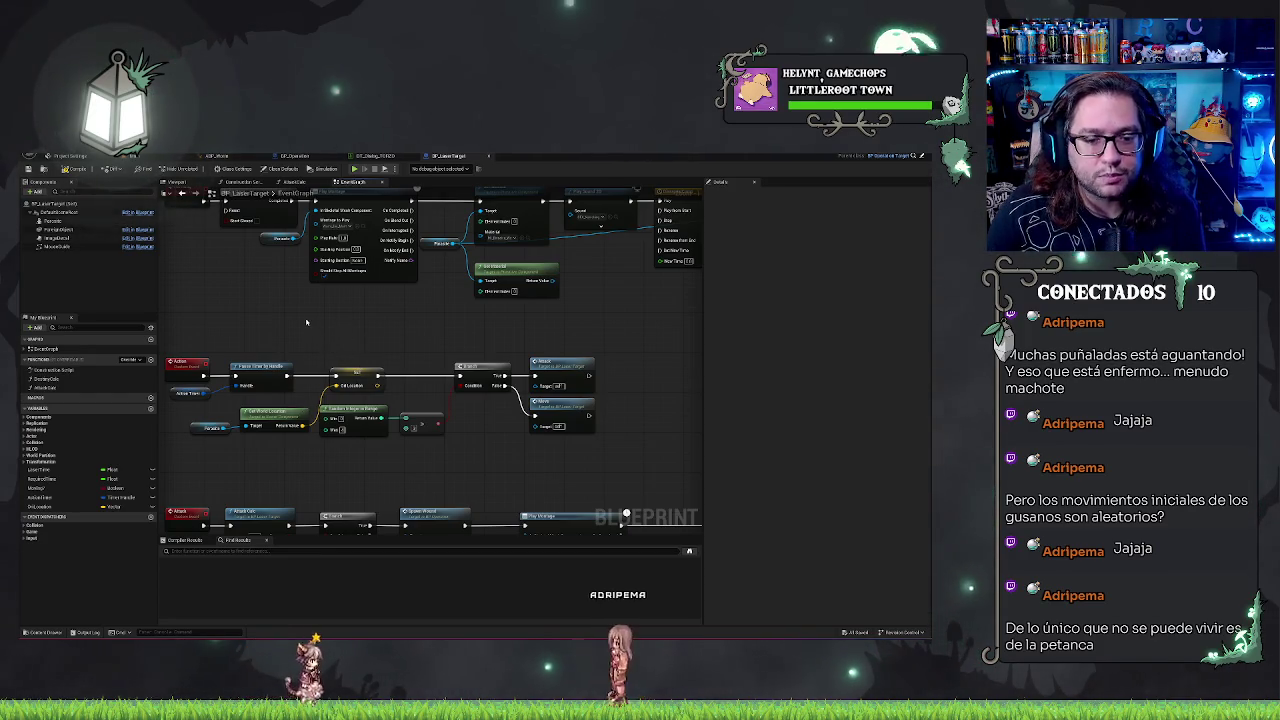
pyautogui.moveTo(306, 320)
pyautogui.mouseDown()
pyautogui.moveTo(456, 315)
pyautogui.moveTo(299, 322)
pyautogui.mouseUp()
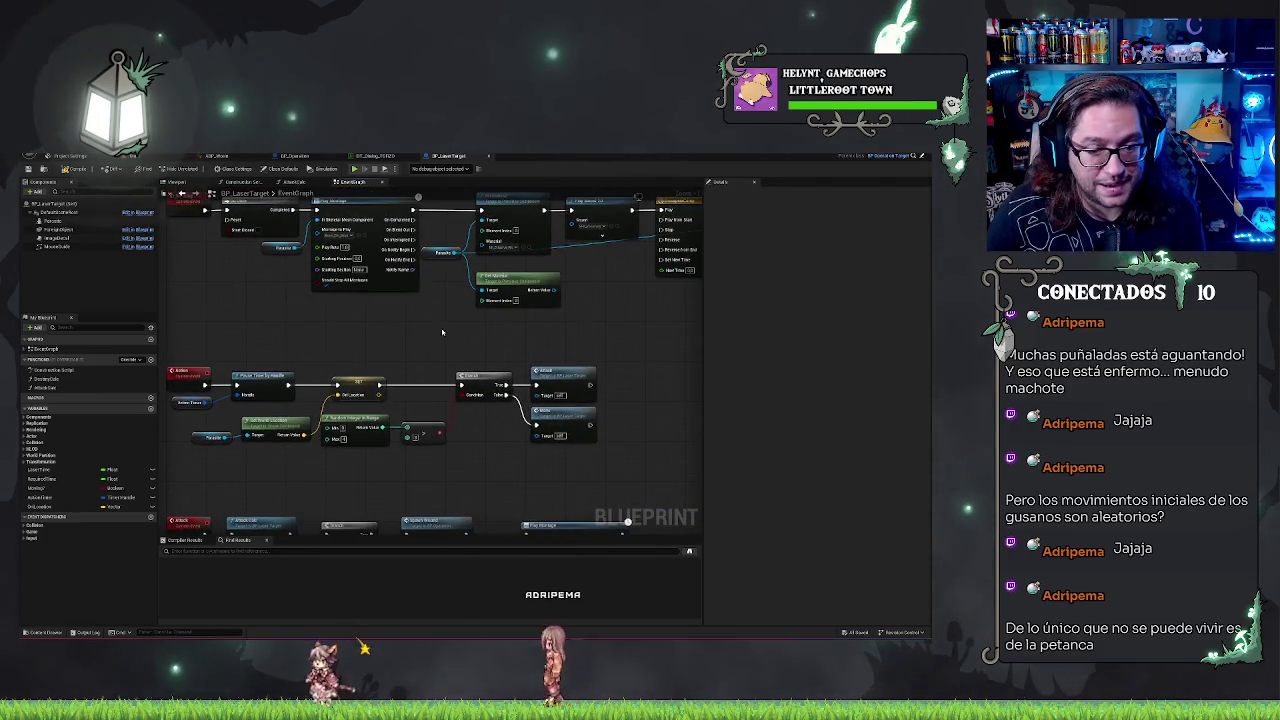
pyautogui.moveTo(429, 334)
pyautogui.mouseDown()
pyautogui.moveTo(580, 289)
pyautogui.moveTo(510, 274)
pyautogui.mouseUp()
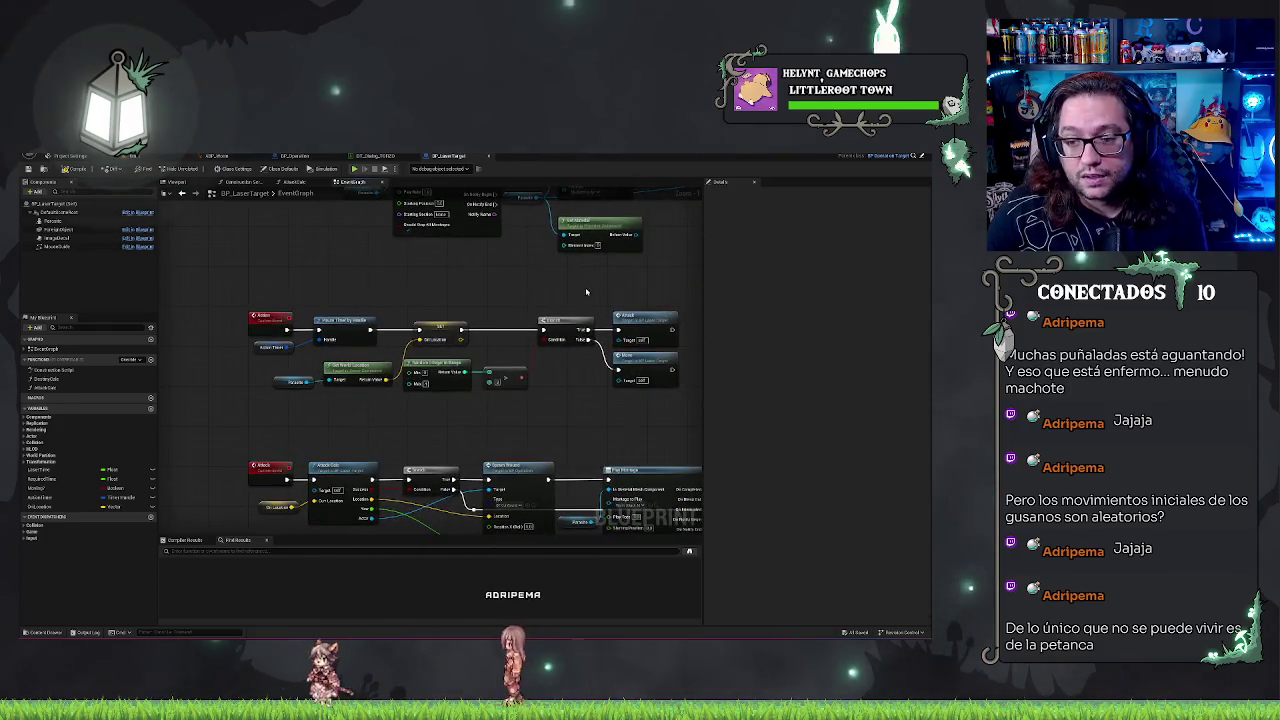
pyautogui.moveTo(586, 291)
pyautogui.mouseDown()
pyautogui.moveTo(409, 284)
pyautogui.moveTo(525, 389)
pyautogui.mouseUp()
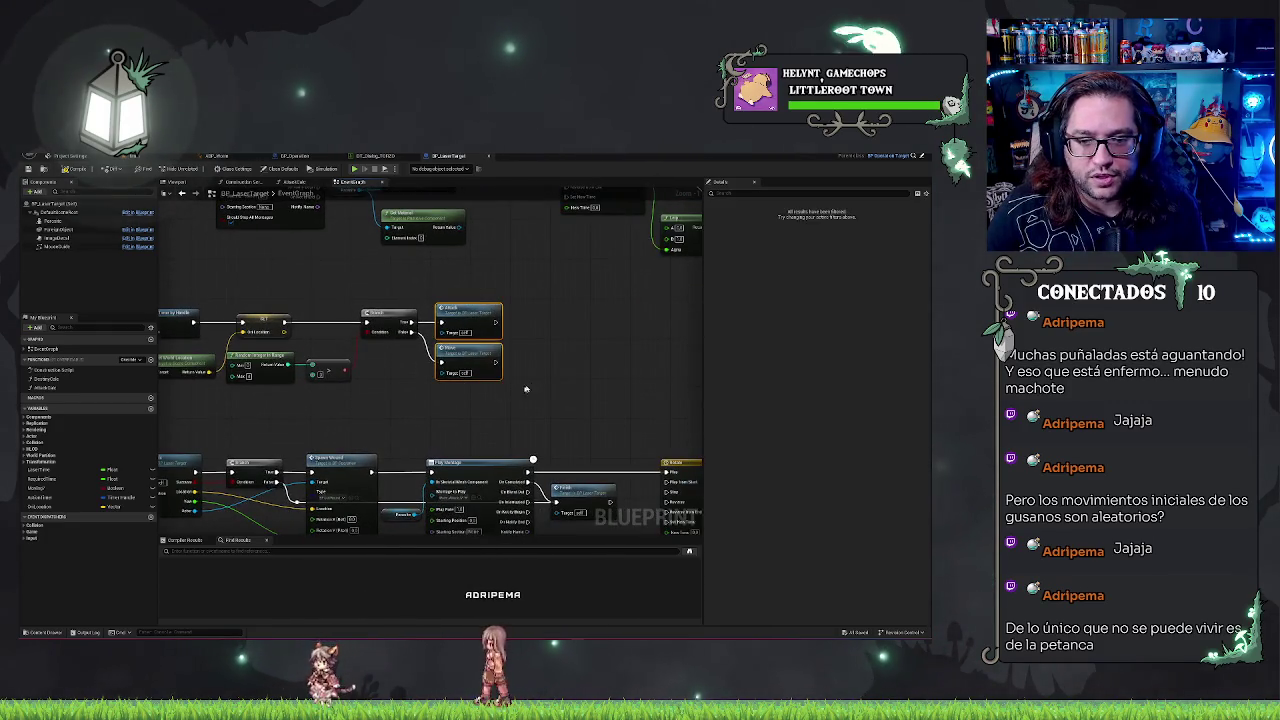
pyautogui.doubleClick(476, 362)
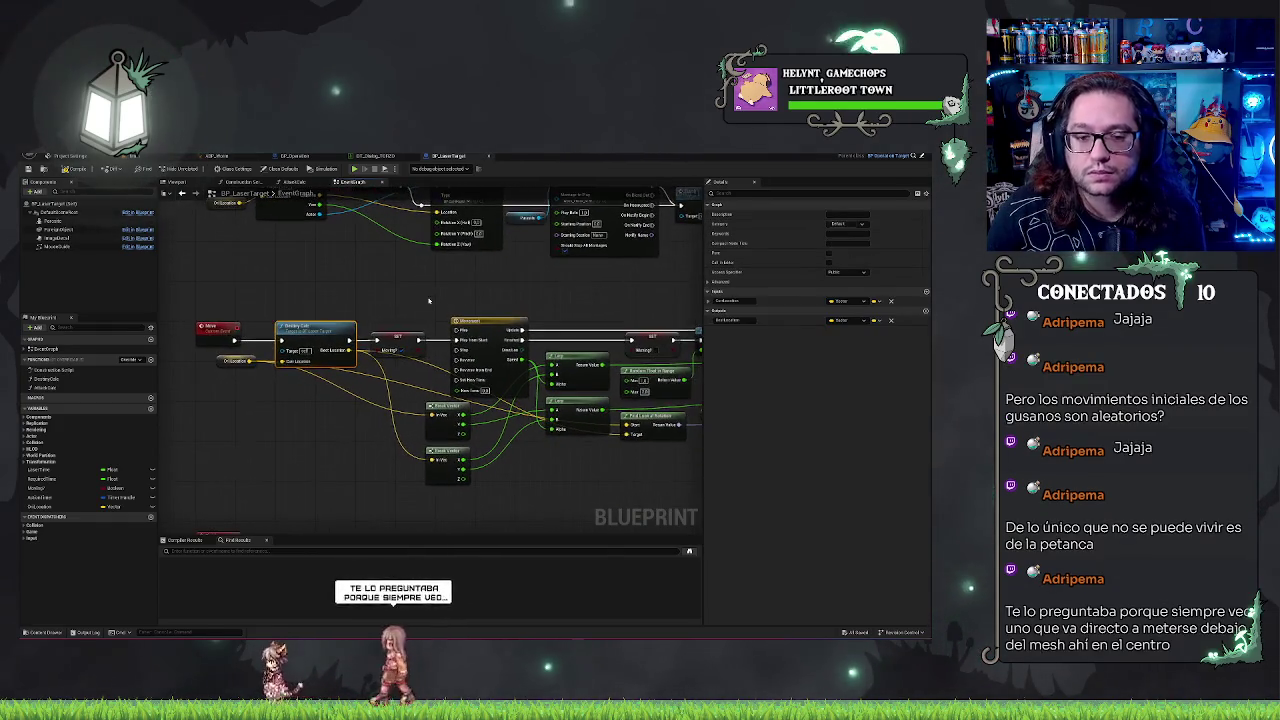
# Step: Open DestinyCalc and select its Add pin nodes and X and Y Candidate range checks
pyautogui.doubleClick(330, 340)
pyautogui.scroll(4, 406, 420)
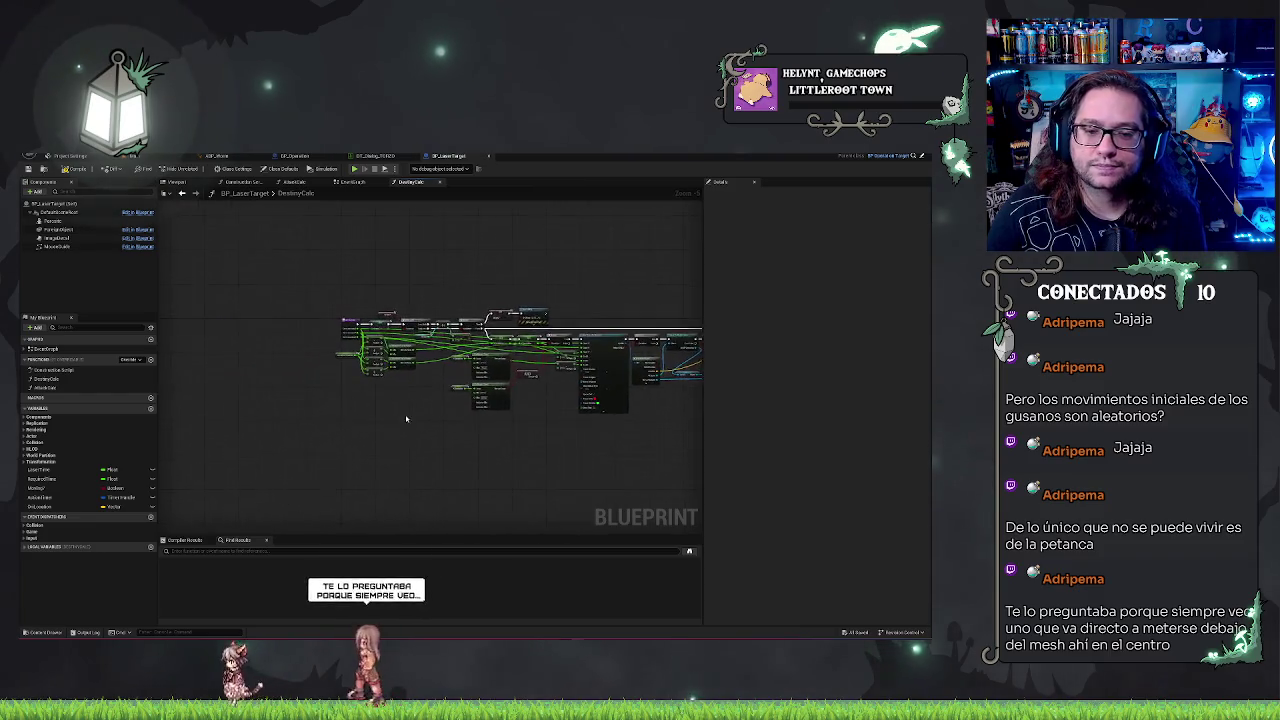
pyautogui.moveTo(440, 444); pyautogui.dragTo(416, 440)
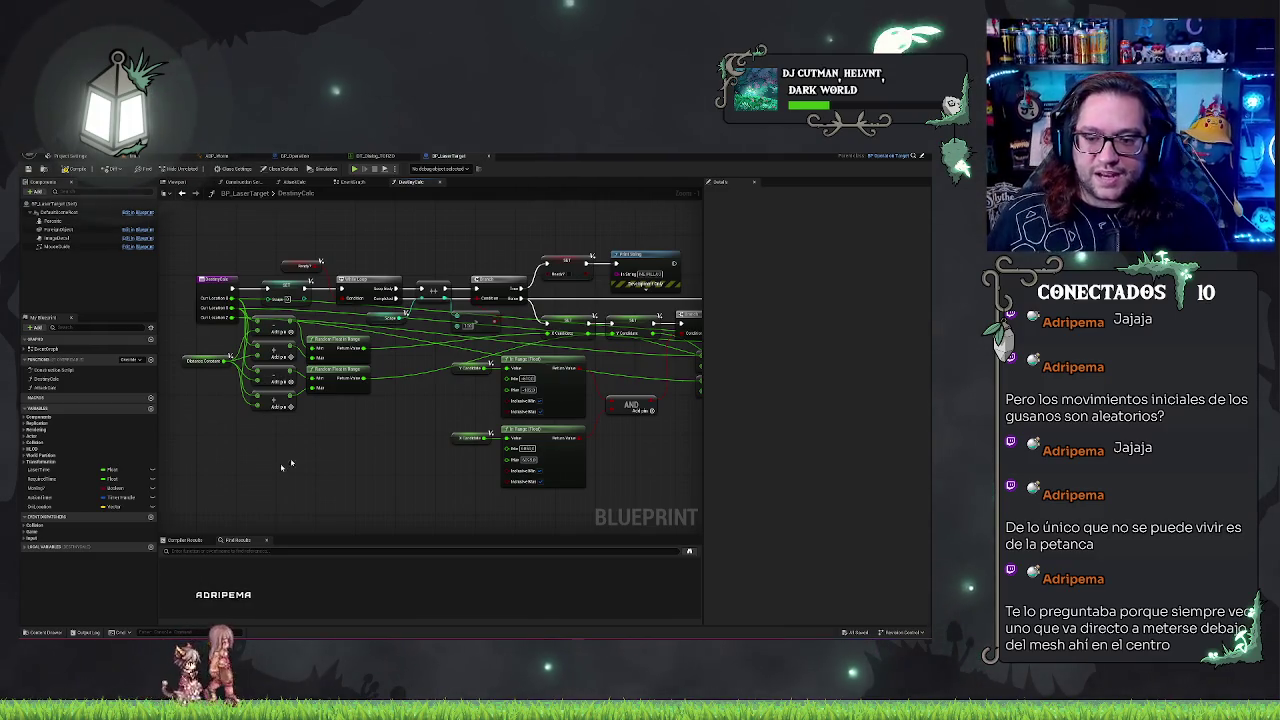
pyautogui.moveTo(441, 440)
pyautogui.mouseDown()
pyautogui.moveTo(443, 423)
pyautogui.moveTo(414, 423)
pyautogui.moveTo(278, 352)
pyautogui.mouseUp()
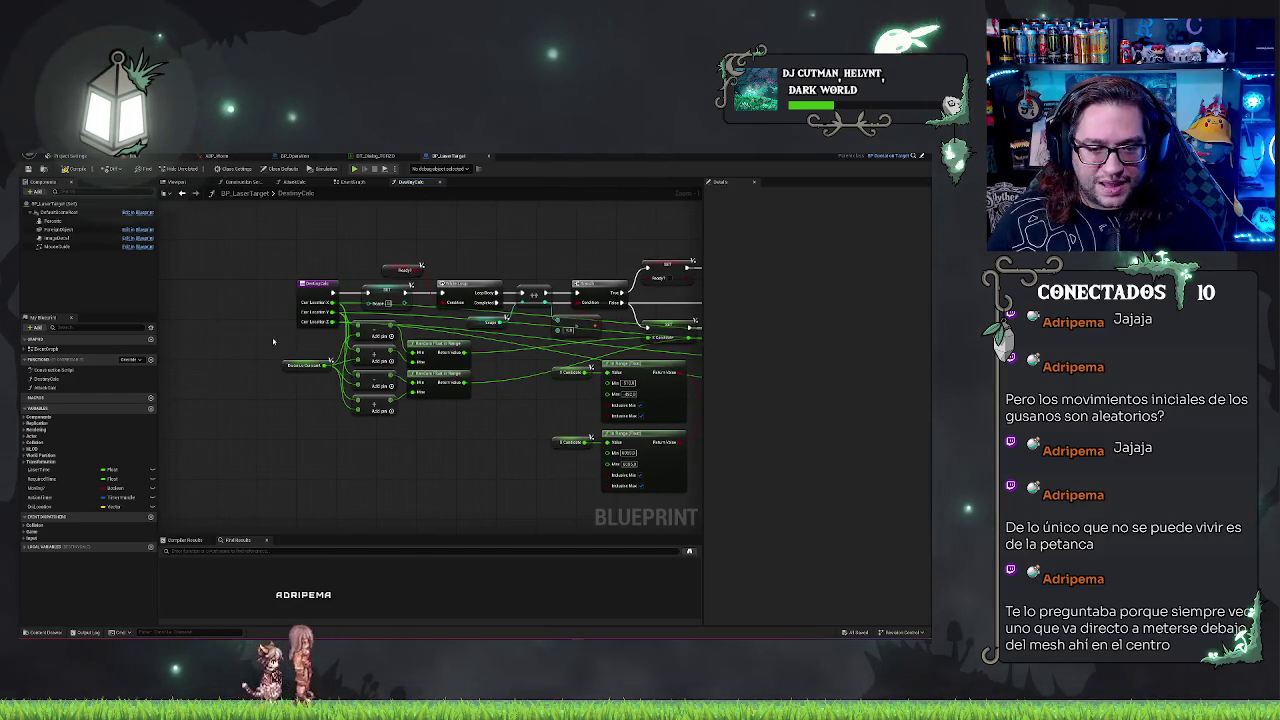
pyautogui.moveTo(402, 318); pyautogui.dragTo(280, 418)
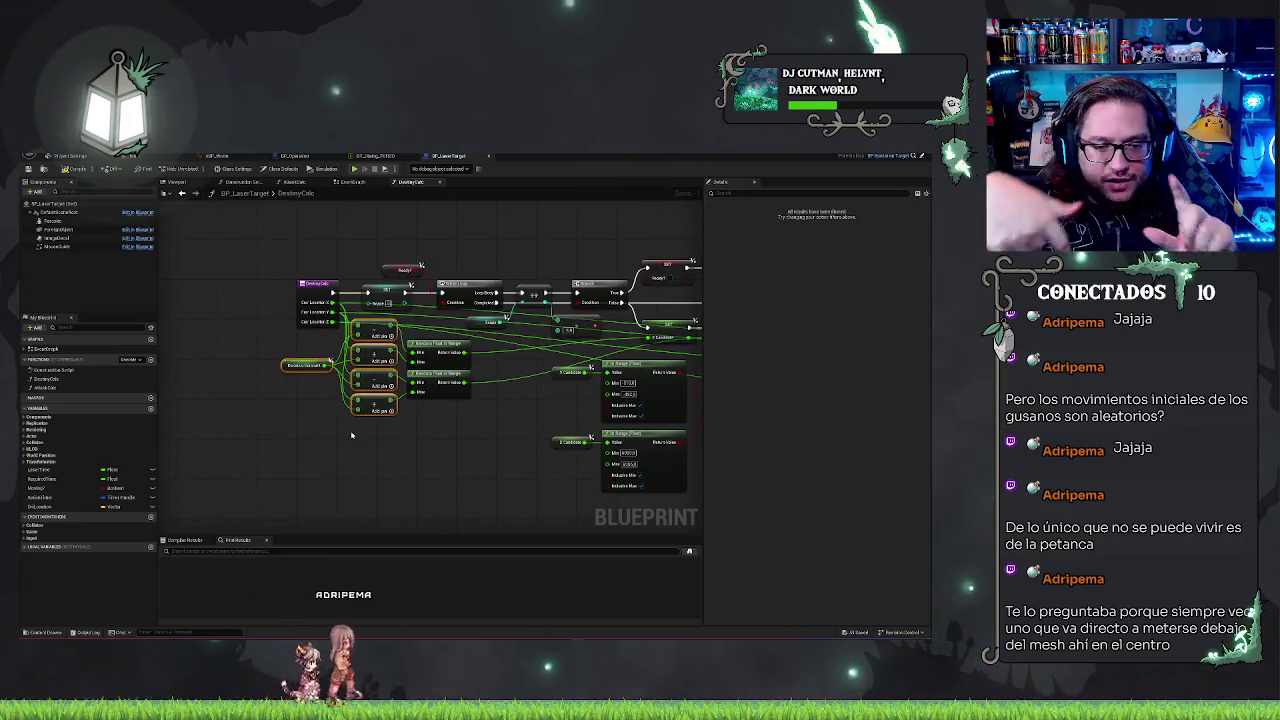
pyautogui.moveTo(461, 442); pyautogui.dragTo(311, 415)
pyautogui.moveTo(390, 325); pyautogui.dragTo(545, 470)
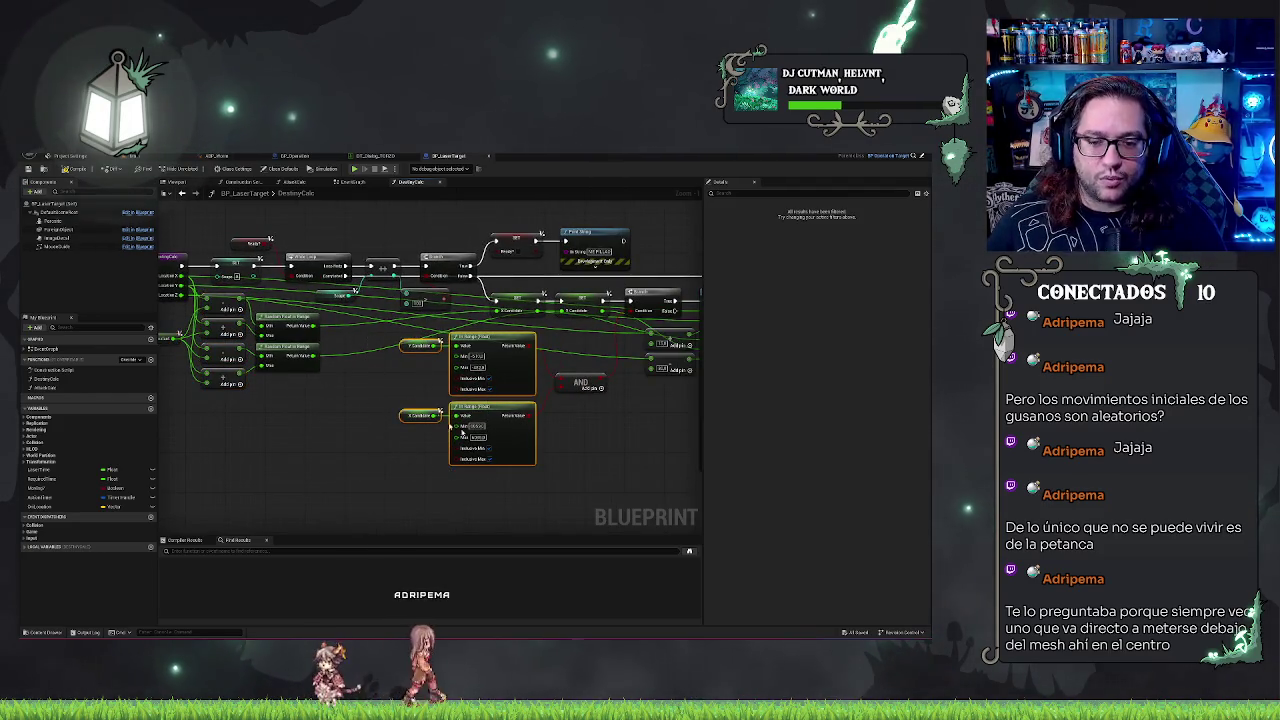
# Step: Look through the SET, Print String and Line Trace By Channel nodes to the Return Node
pyautogui.moveTo(356, 471); pyautogui.dragTo(235, 458)
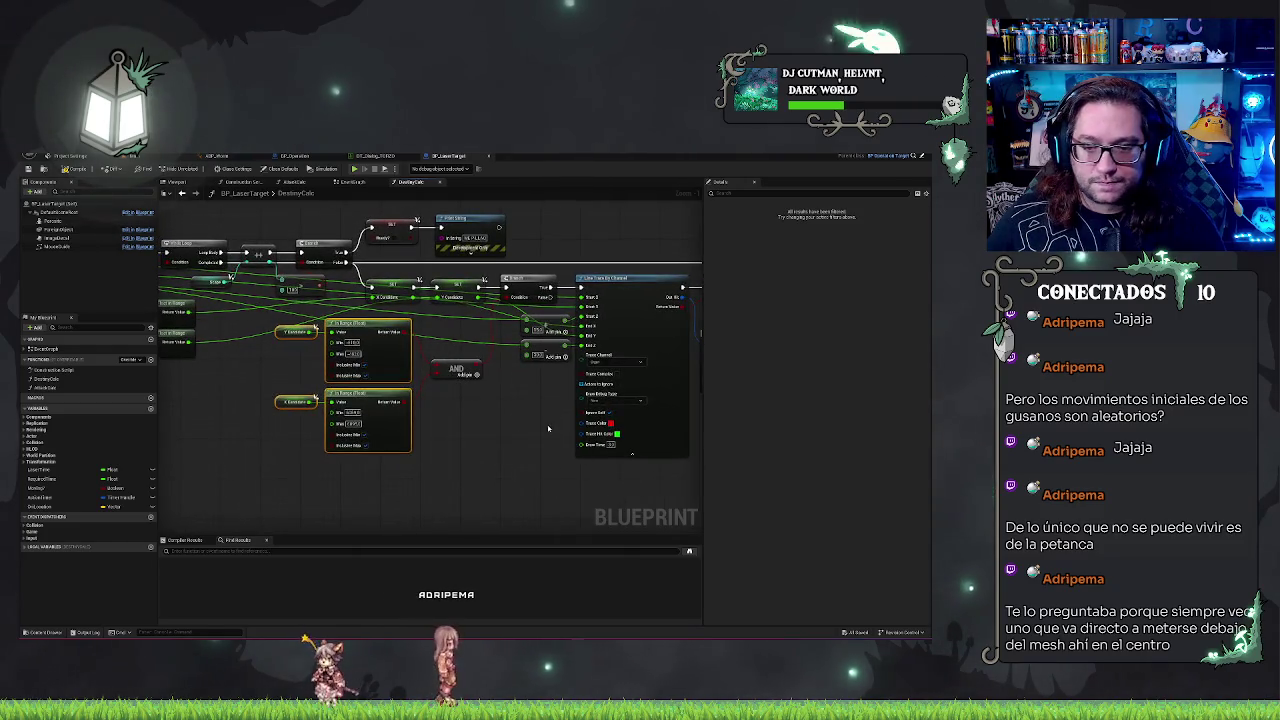
pyautogui.moveTo(548, 428); pyautogui.dragTo(500, 464)
pyautogui.moveTo(501, 230)
pyautogui.mouseDown()
pyautogui.moveTo(640, 254)
pyautogui.moveTo(612, 256)
pyautogui.mouseUp()
pyautogui.moveTo(430, 245); pyautogui.dragTo(536, 300)
pyautogui.moveTo(590, 215); pyautogui.dragTo(554, 274)
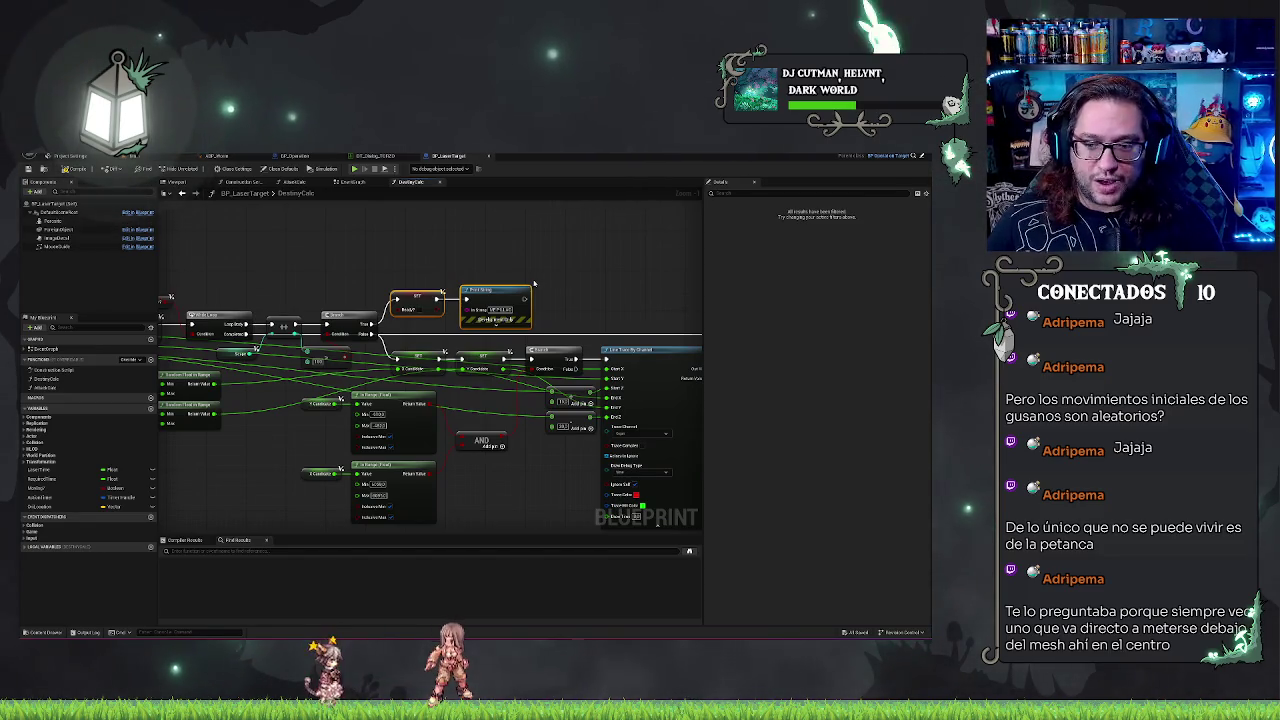
pyautogui.moveTo(524, 272); pyautogui.dragTo(600, 265)
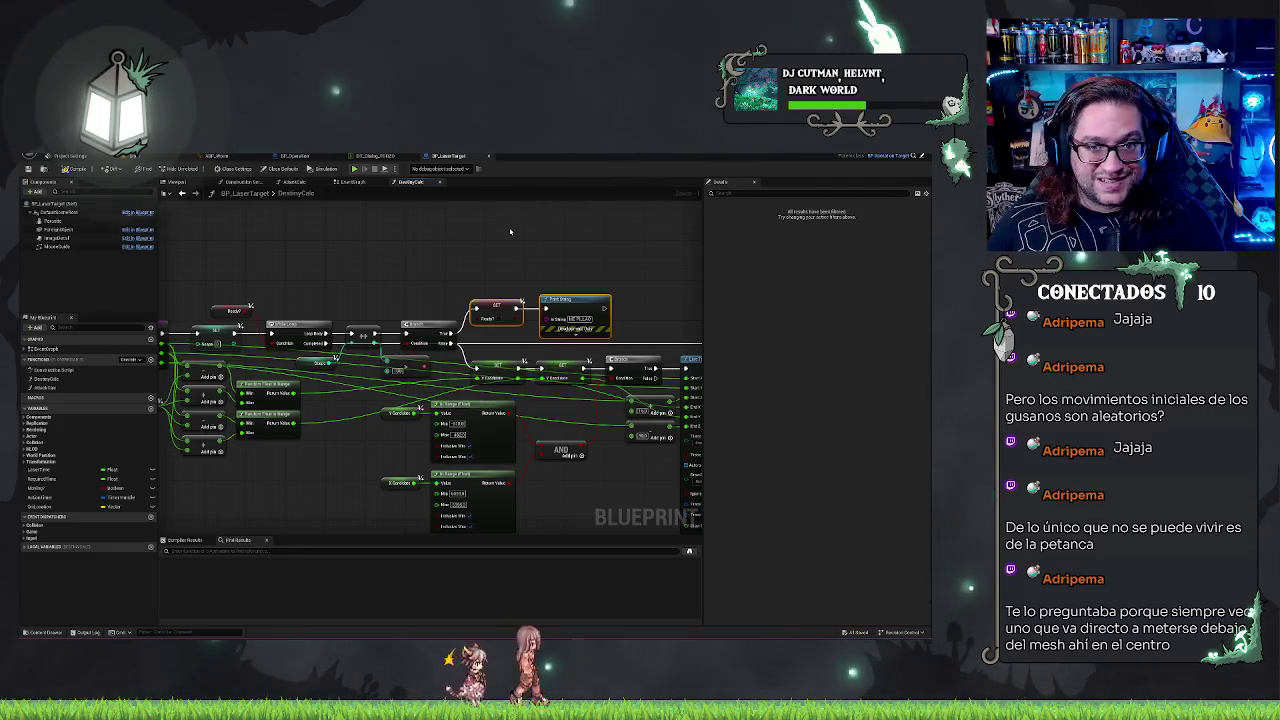
pyautogui.moveTo(531, 248); pyautogui.dragTo(370, 210)
pyautogui.moveTo(490, 245); pyautogui.dragTo(466, 234)
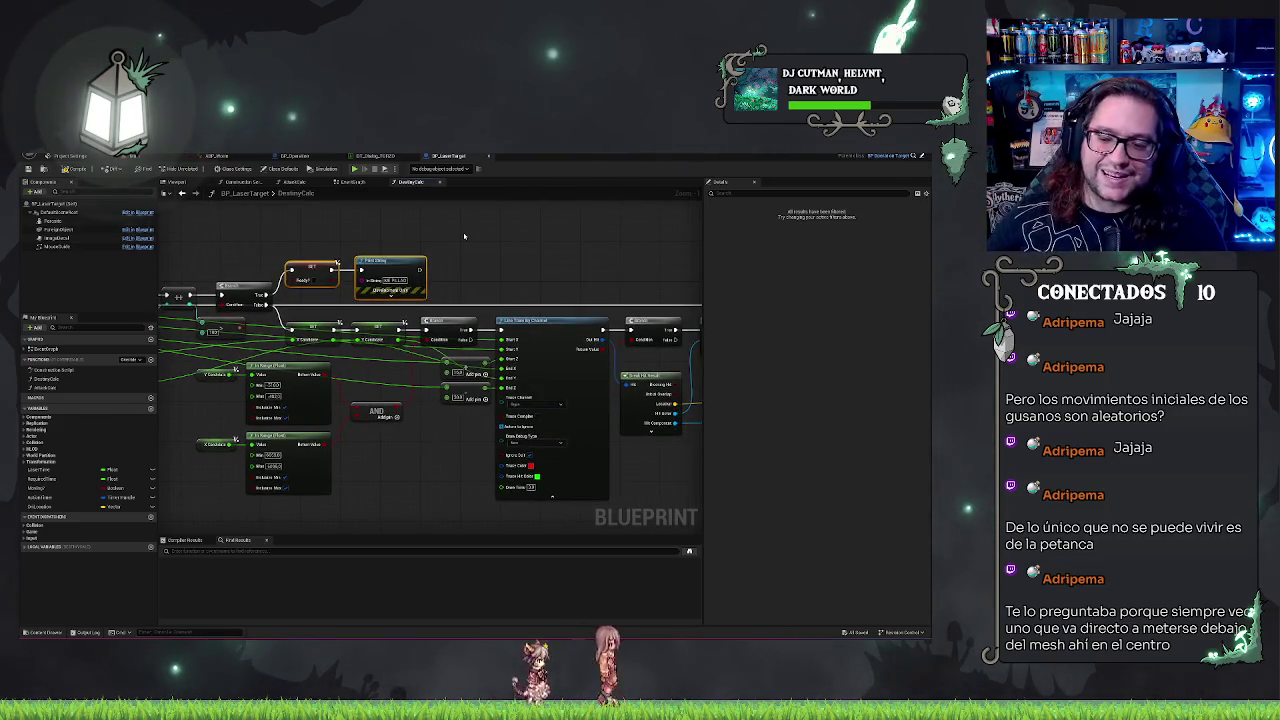
pyautogui.moveTo(540, 247)
pyautogui.mouseDown()
pyautogui.moveTo(398, 248)
pyautogui.moveTo(443, 249)
pyautogui.moveTo(345, 290)
pyautogui.mouseUp()
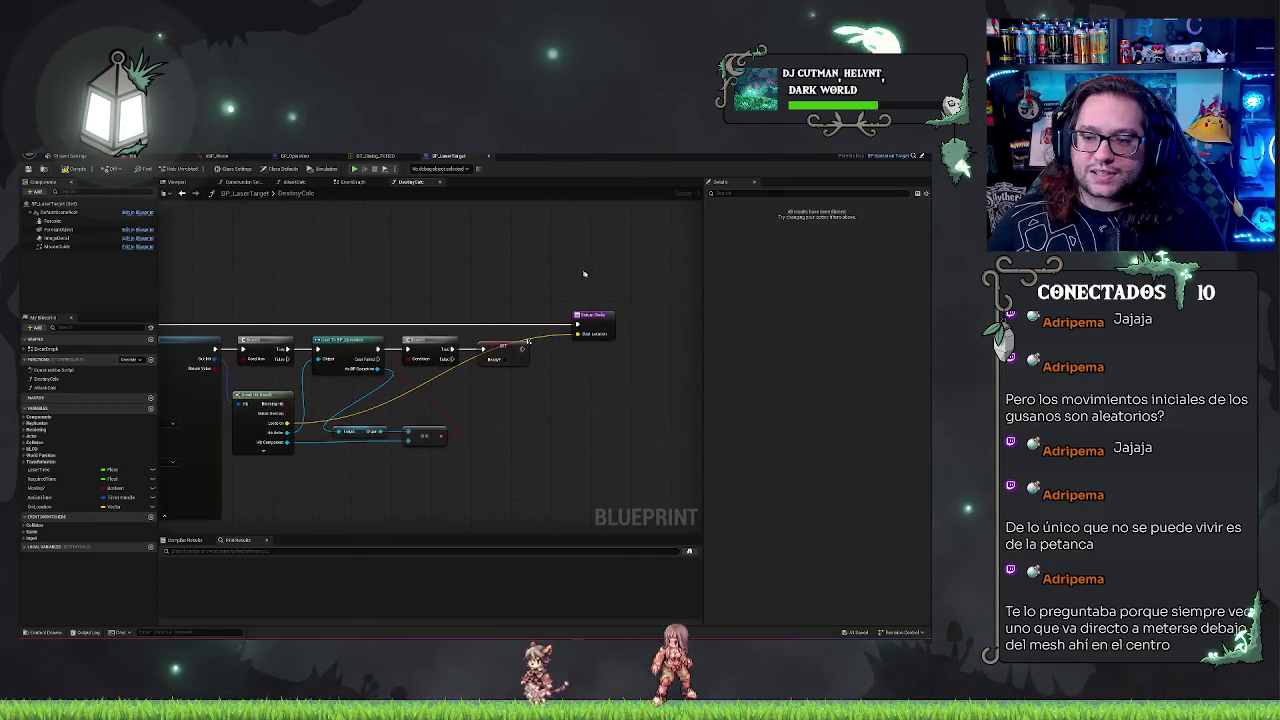
pyautogui.click(593, 325)
# Step: Back in the EventGraph, find the Line Trace By Channel node and inspect the SET Moving? node
pyautogui.click(356, 183)
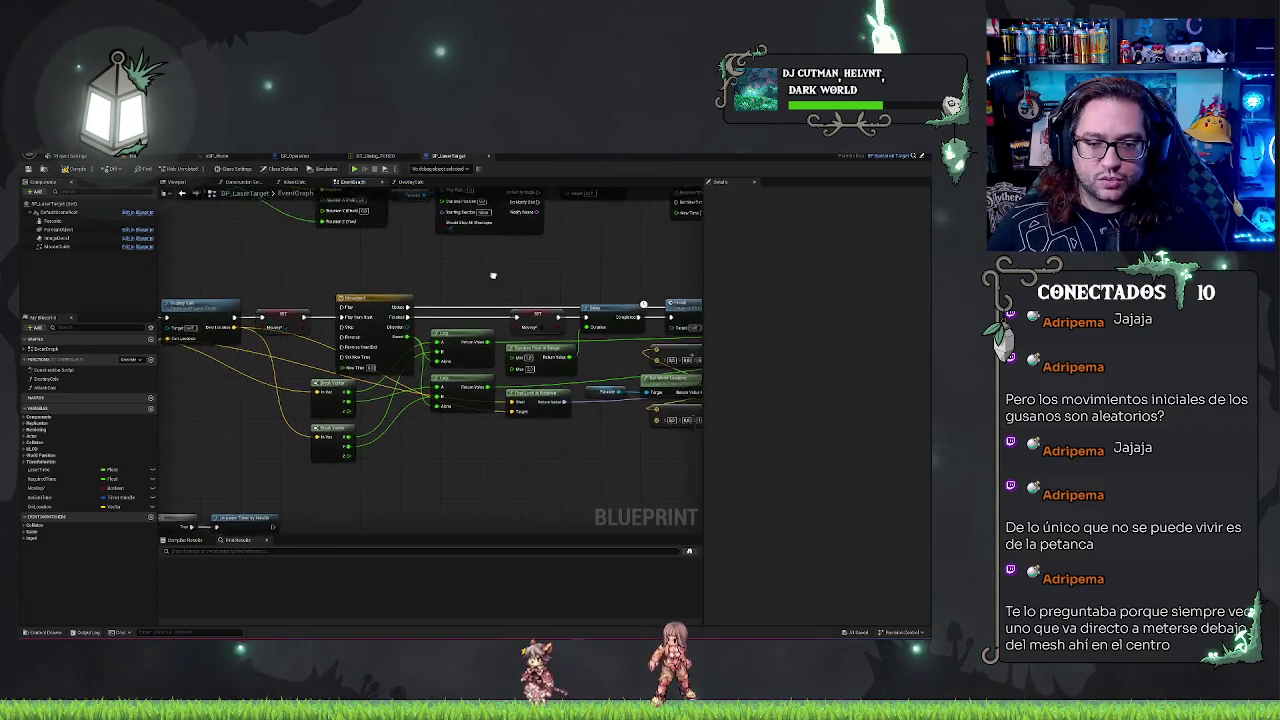
pyautogui.moveTo(491, 277)
pyautogui.mouseDown()
pyautogui.moveTo(414, 257)
pyautogui.moveTo(433, 258)
pyautogui.mouseUp()
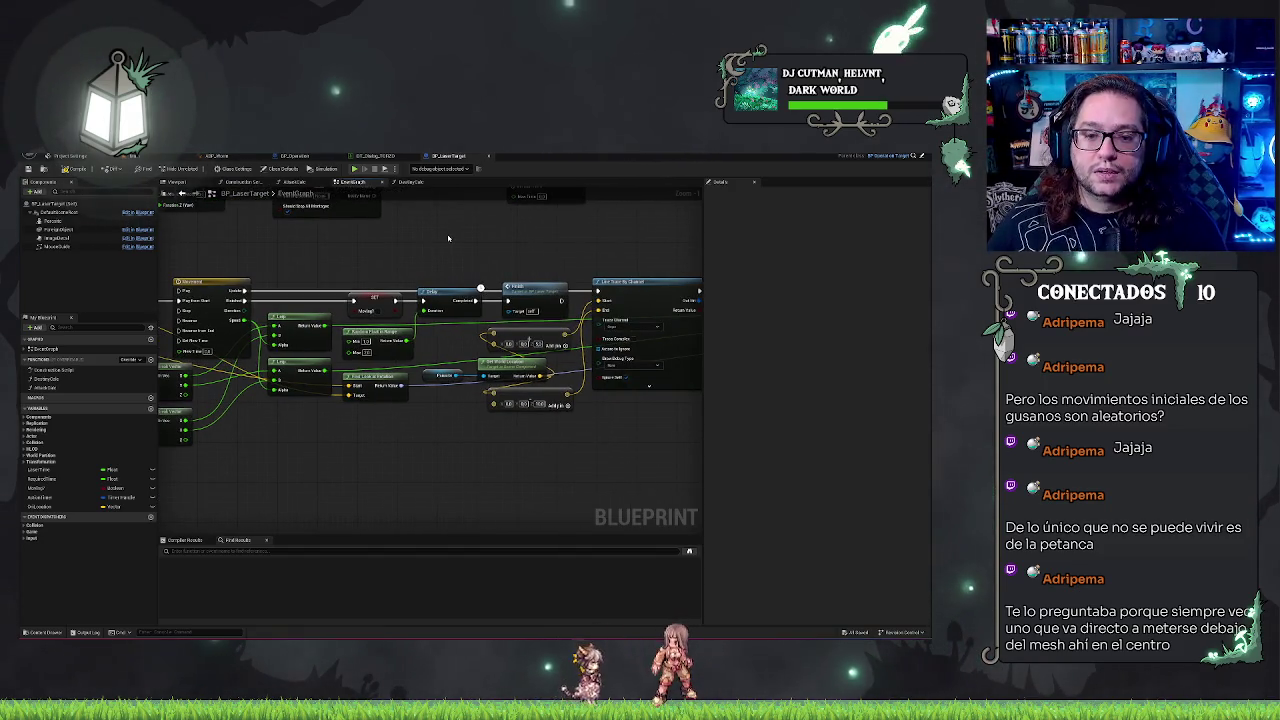
pyautogui.moveTo(448, 238); pyautogui.dragTo(506, 235)
pyautogui.click(438, 304)
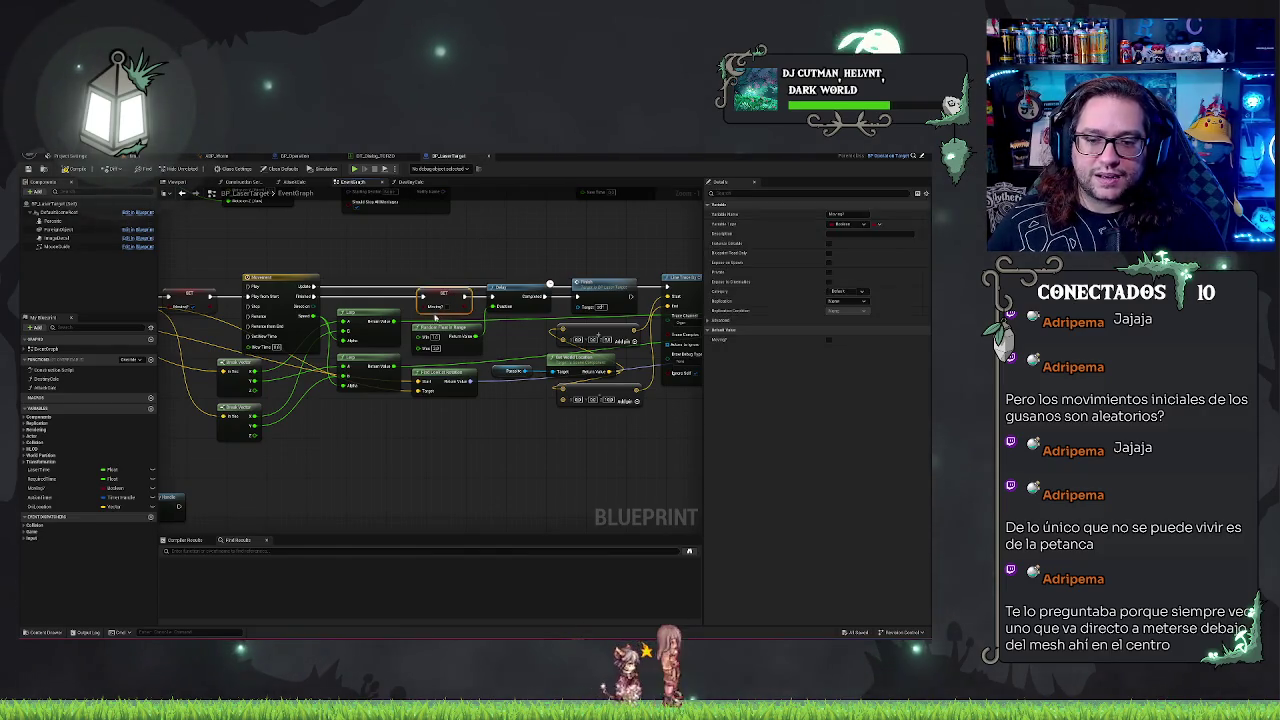
pyautogui.click(488, 241)
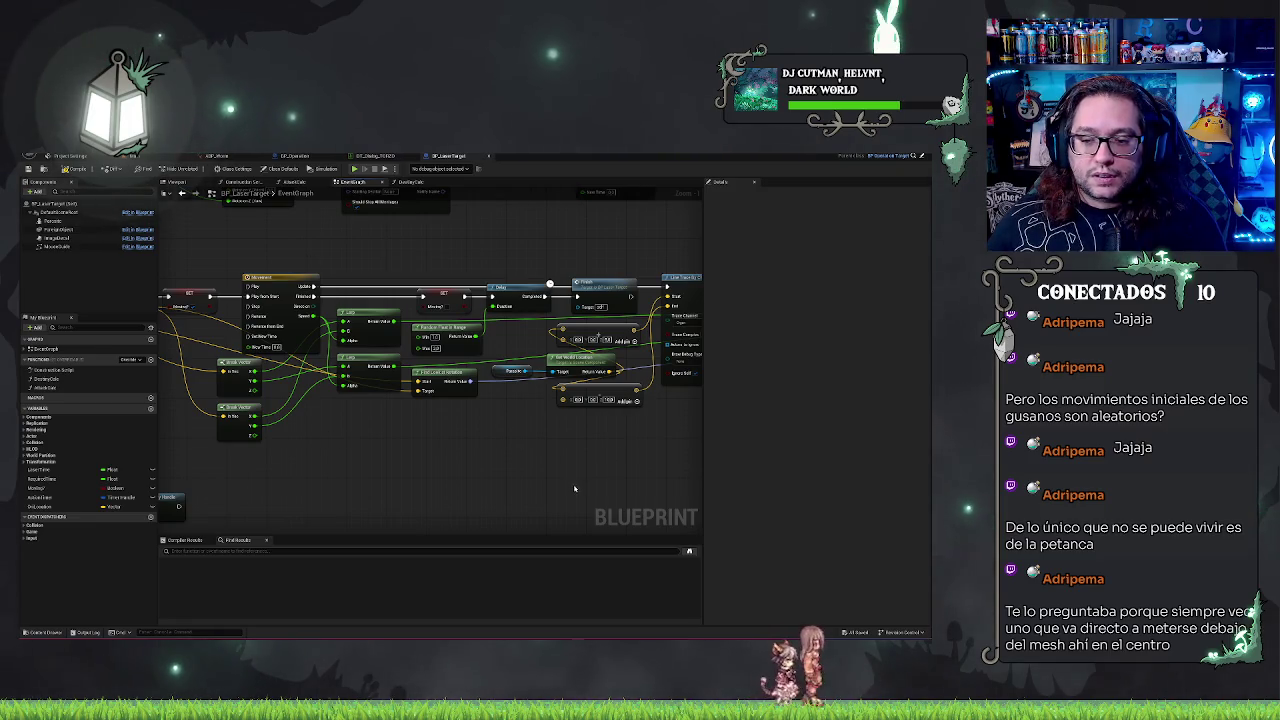
# Step: Try moving the Line Trace By Channel node lower, undo it, and survey the surrounding nodes
pyautogui.moveTo(549, 458)
pyautogui.mouseDown()
pyautogui.moveTo(489, 451)
pyautogui.moveTo(486, 266)
pyautogui.mouseUp()
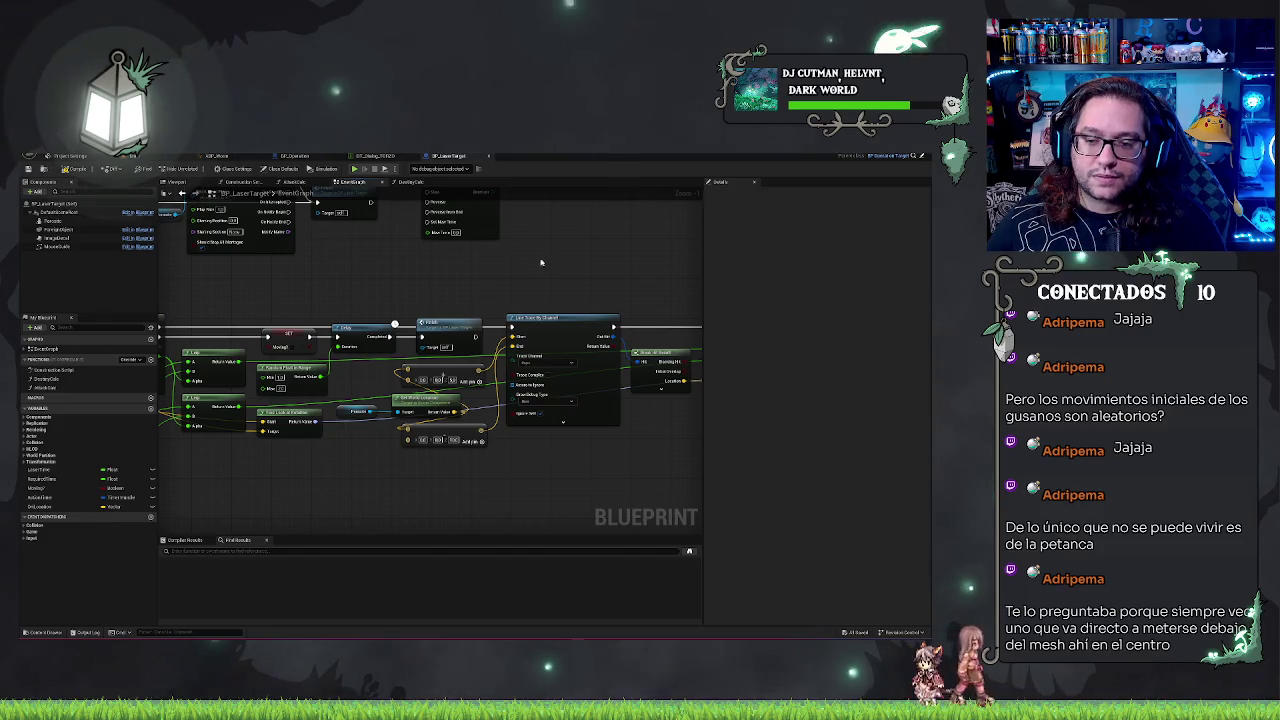
pyautogui.moveTo(548, 318); pyautogui.dragTo(557, 410)
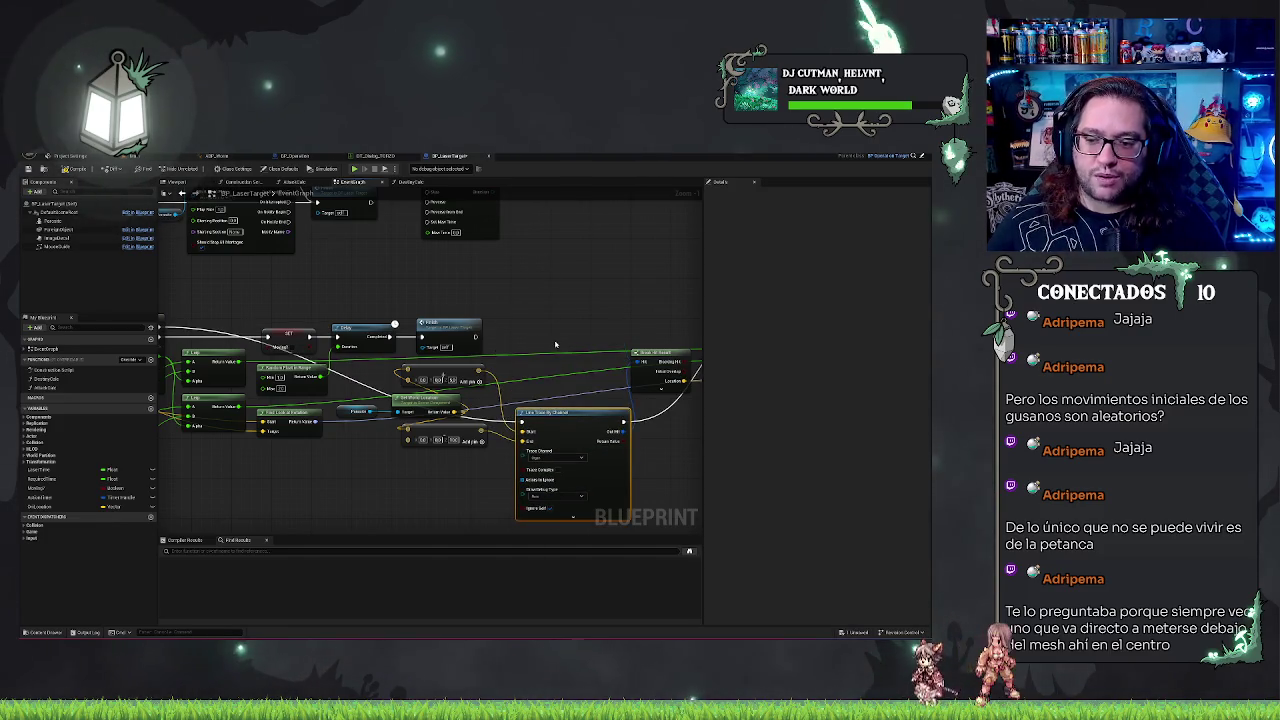
pyautogui.hotkey('ctrl', 'z')
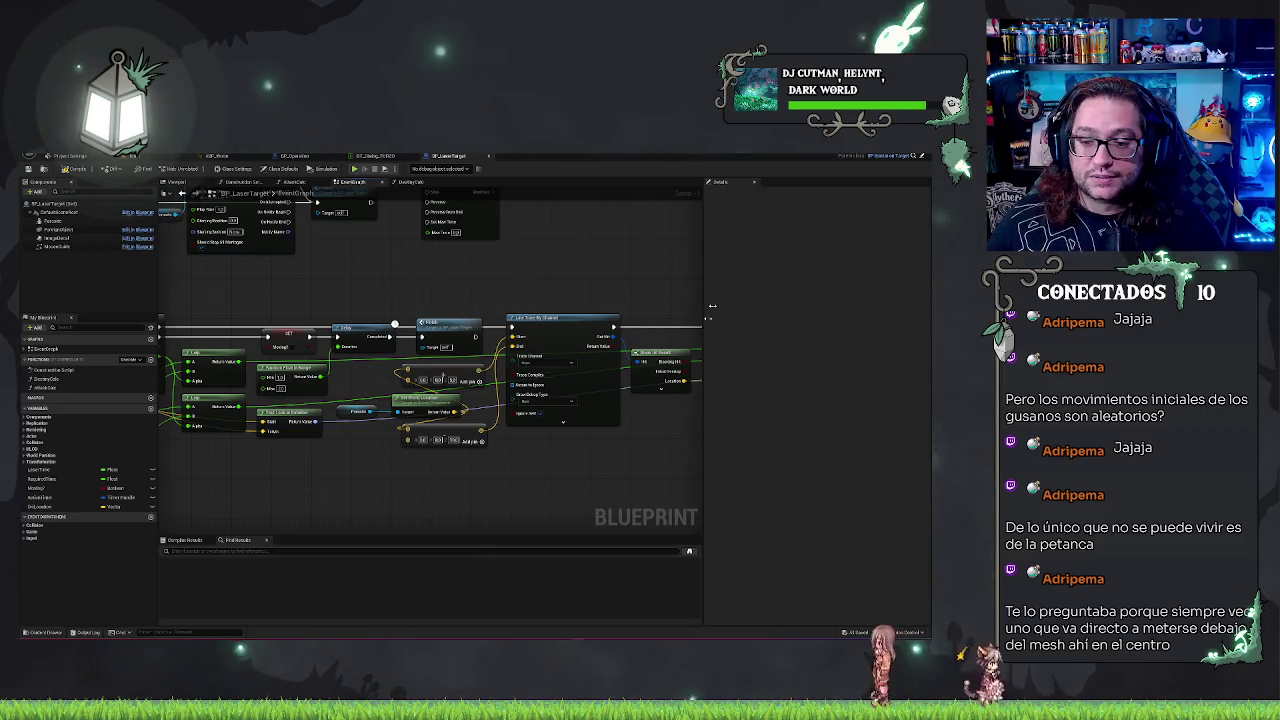
pyautogui.moveTo(595, 250)
pyautogui.mouseDown()
pyautogui.moveTo(527, 217)
pyautogui.moveTo(334, 240)
pyautogui.moveTo(628, 298)
pyautogui.mouseUp()
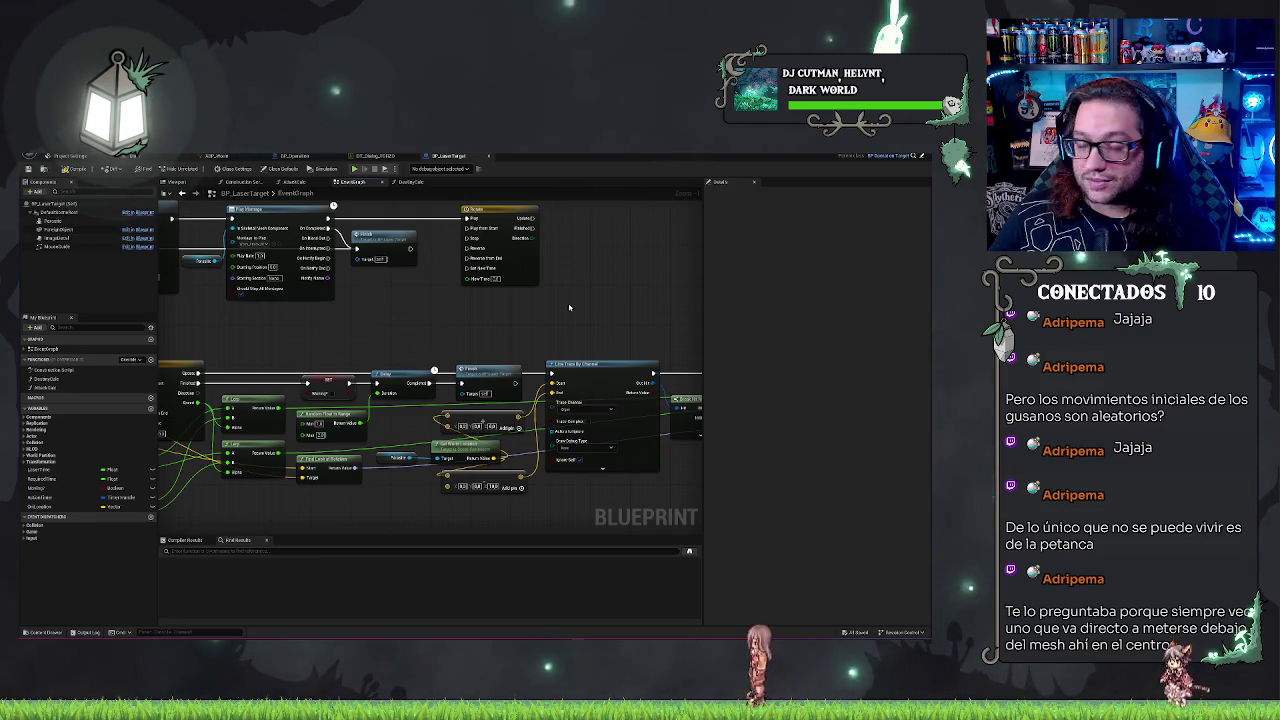
pyautogui.moveTo(526, 334); pyautogui.dragTo(559, 334)
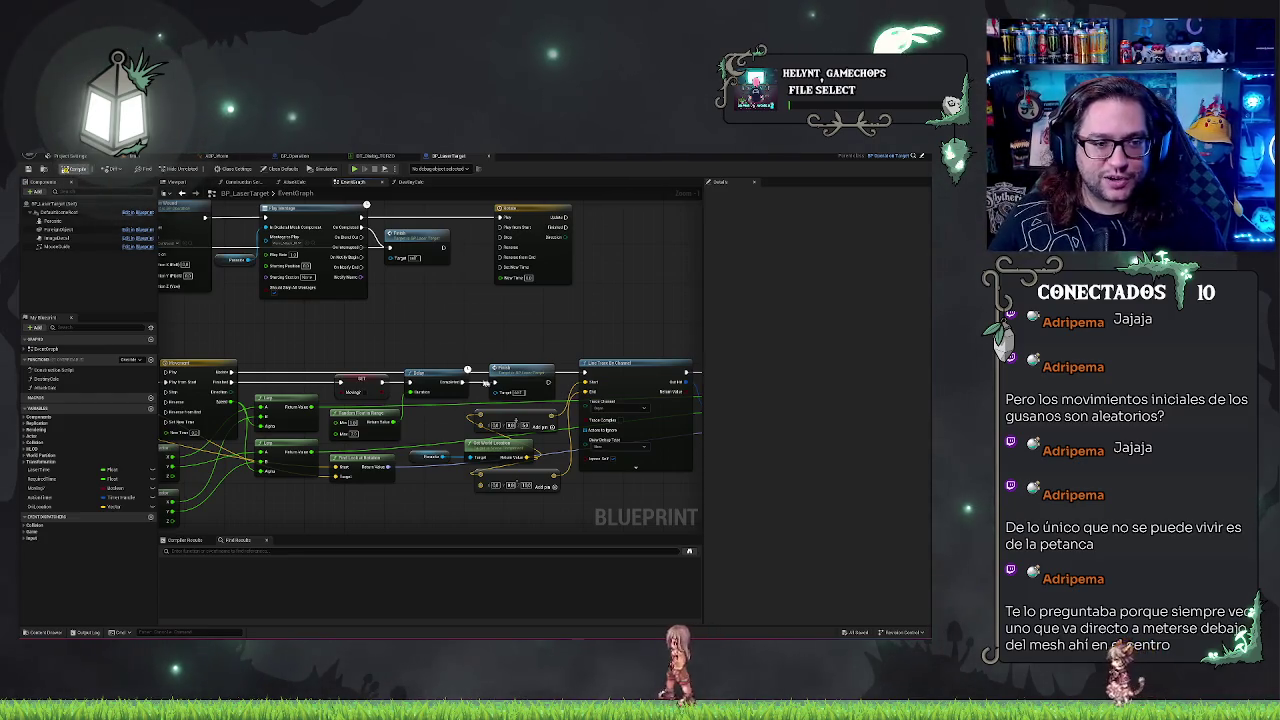
pyautogui.moveTo(390, 311); pyautogui.dragTo(520, 343)
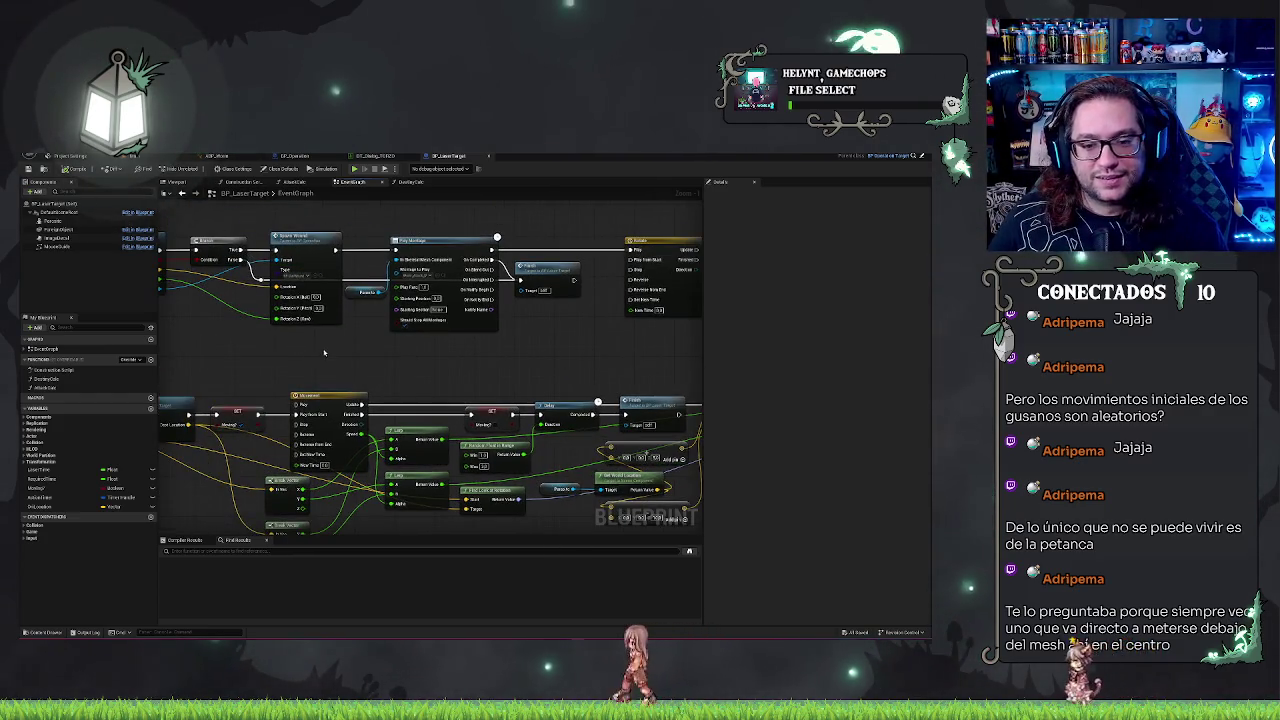
pyautogui.moveTo(324, 352)
pyautogui.mouseDown()
pyautogui.moveTo(400, 300)
pyautogui.moveTo(537, 380)
pyautogui.mouseUp()
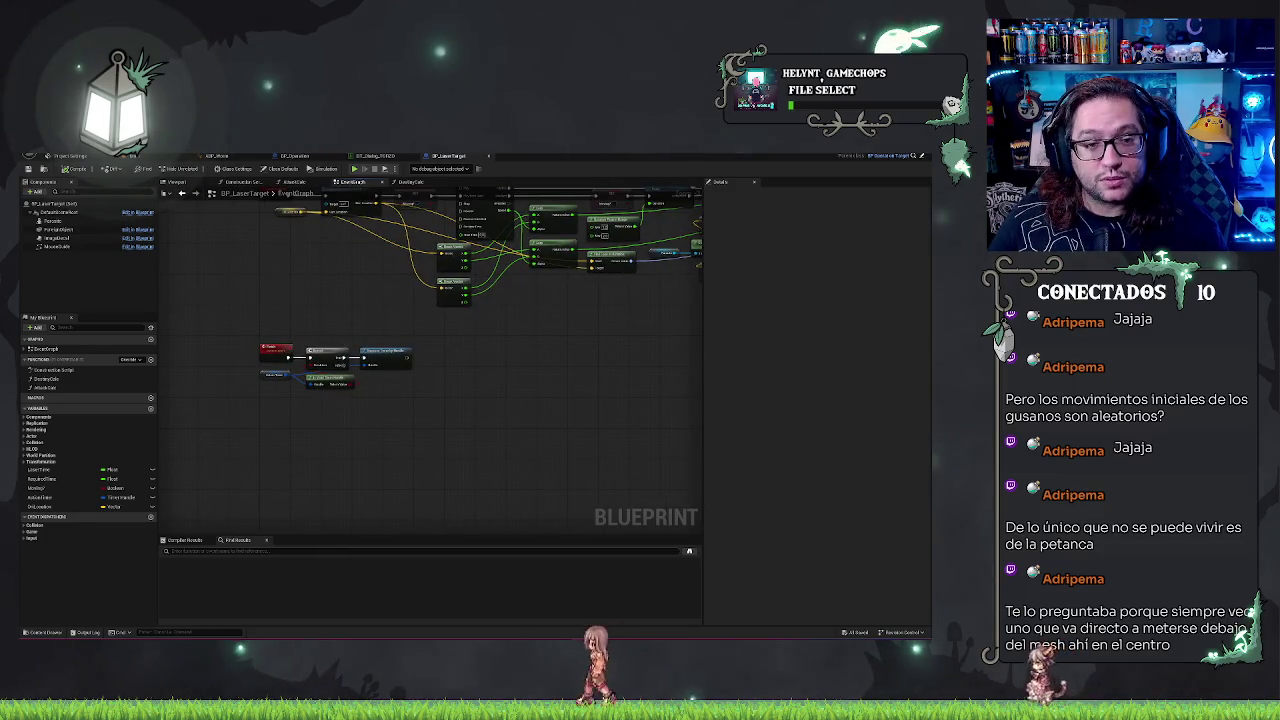
# Step: Return to the level editor, face the hospital room, and start Play-in-Editor
pyautogui.click(216, 155)
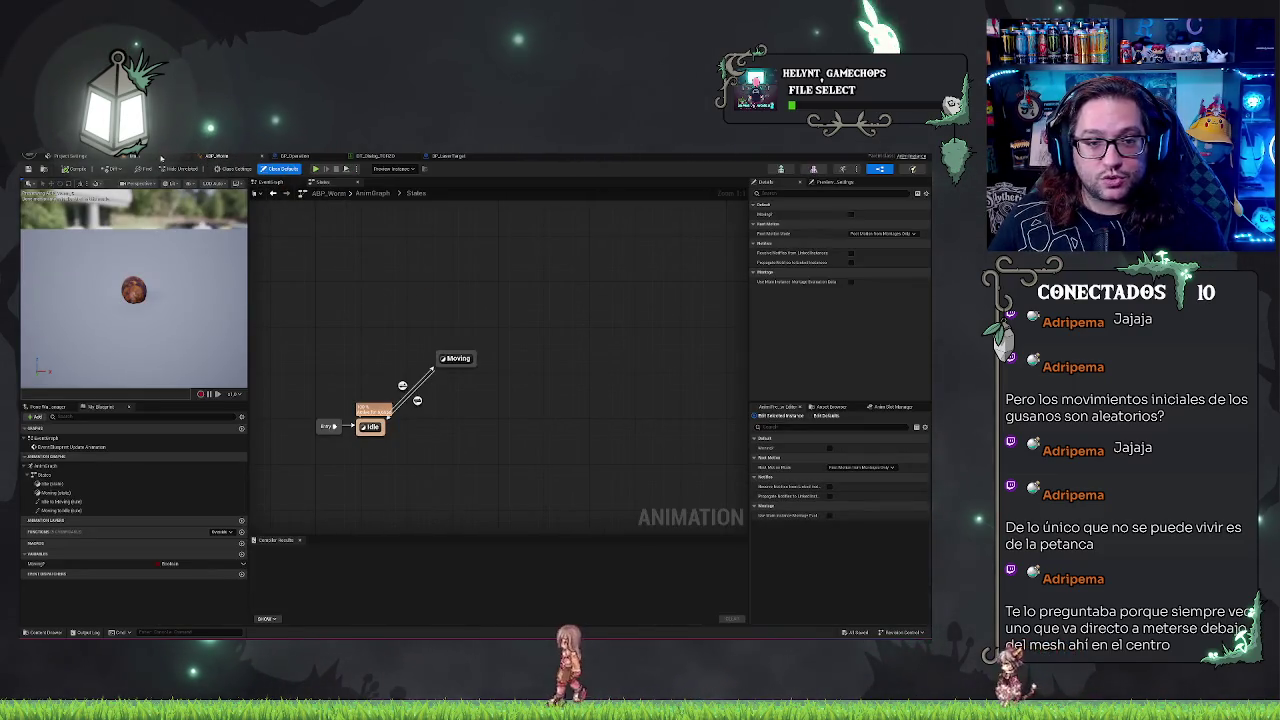
pyautogui.click(70, 156)
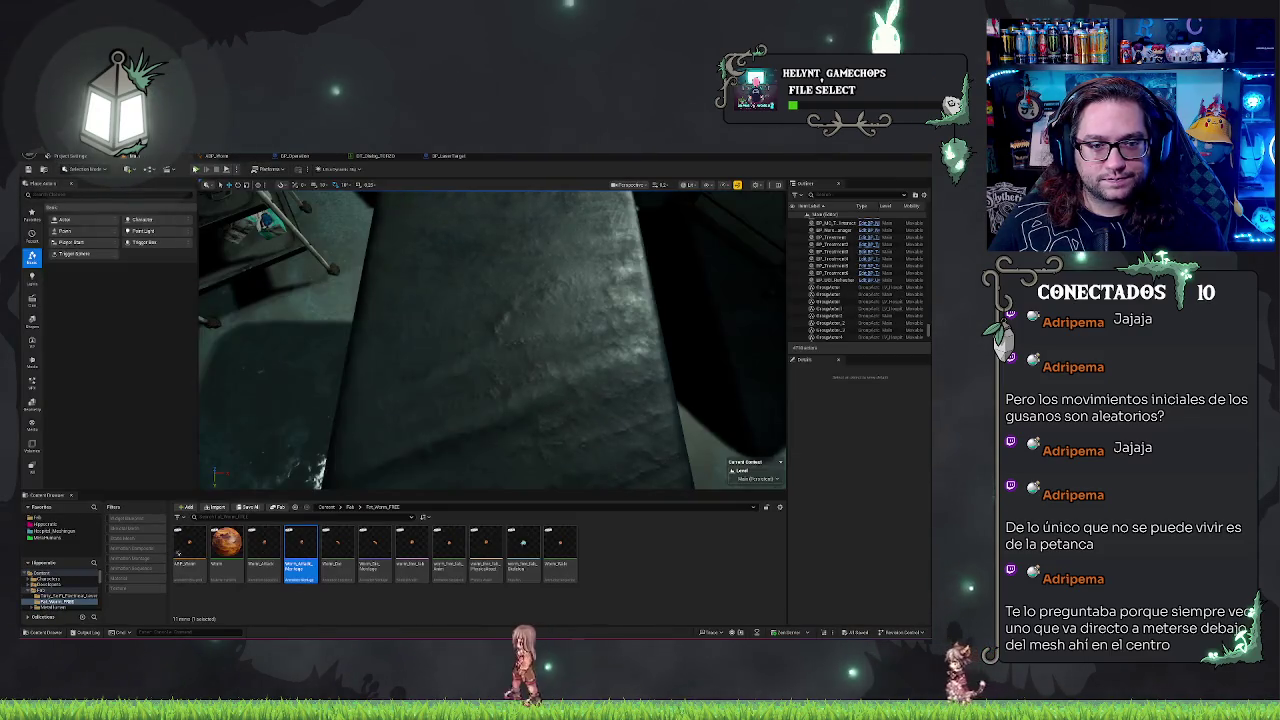
pyautogui.moveTo(490, 340)
pyautogui.mouseDown()
pyautogui.moveTo(440, 325)
pyautogui.moveTo(420, 335)
pyautogui.moveTo(616, 416)
pyautogui.mouseUp()
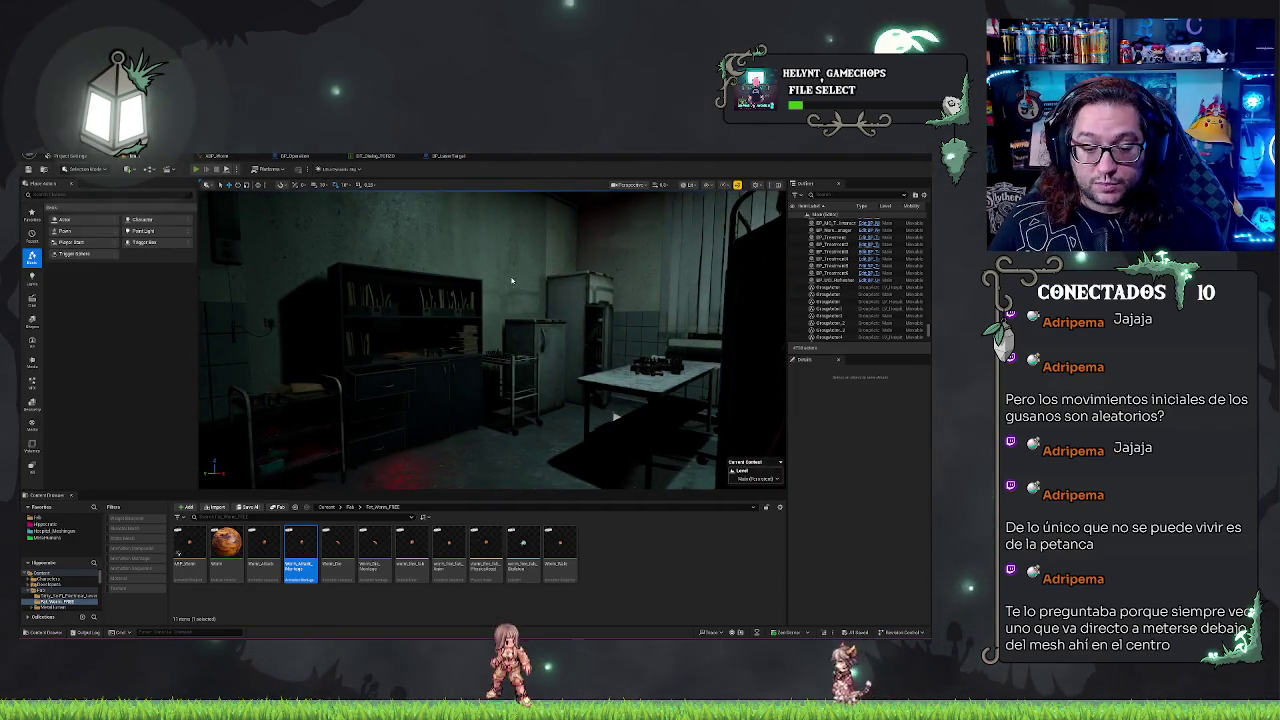
pyautogui.hotkey('alt', 'p')
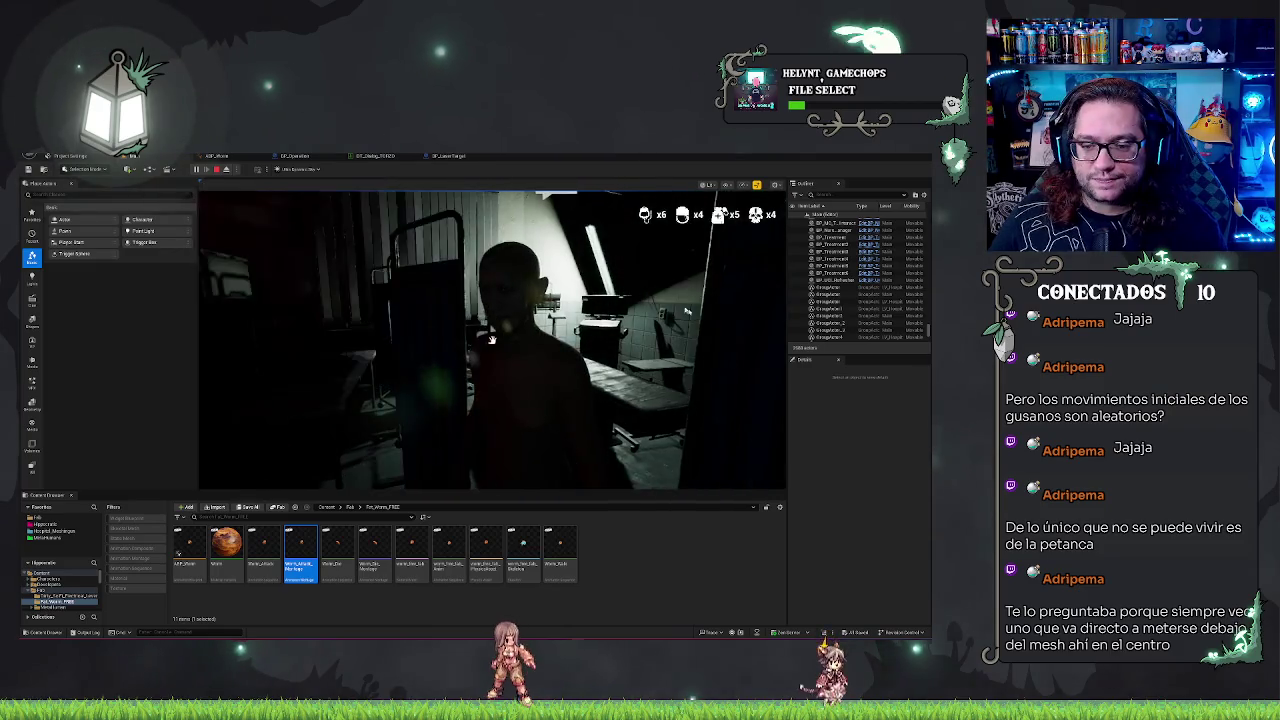
# Step: Open the patient's organ view, laser the parasites on the intestine, and stop the session
pyautogui.click(491, 340)
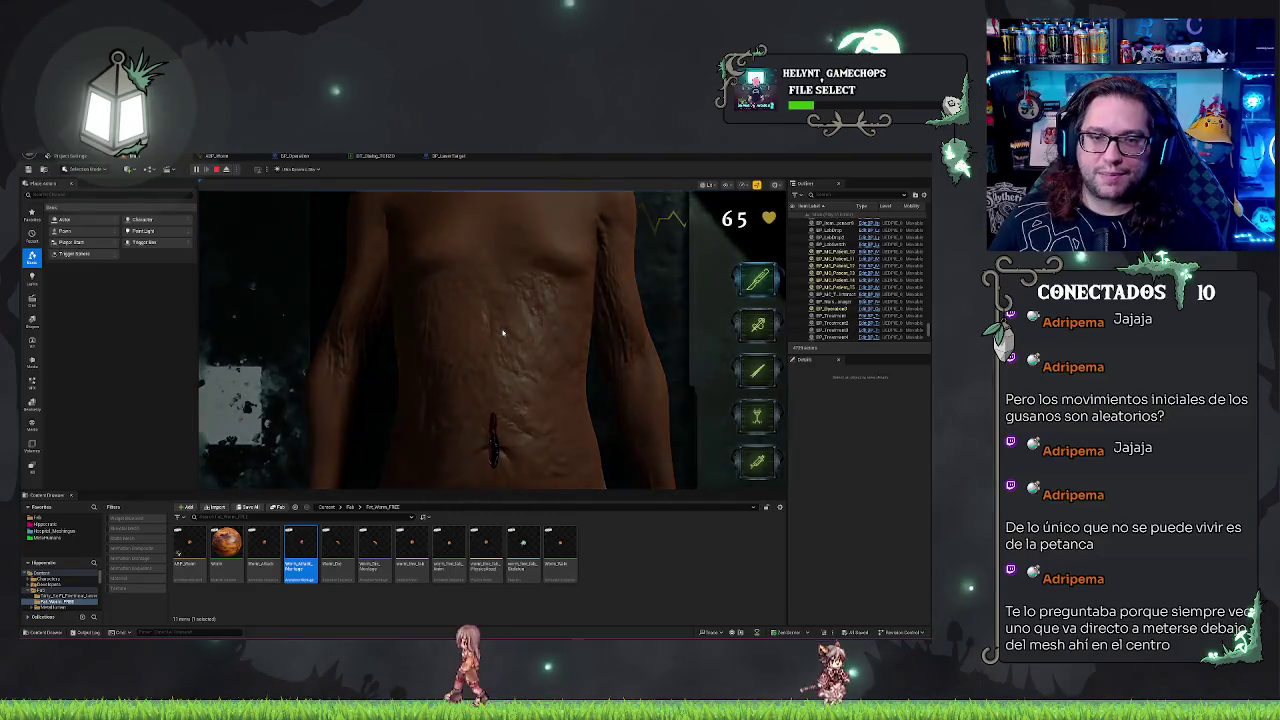
pyautogui.click(503, 333)
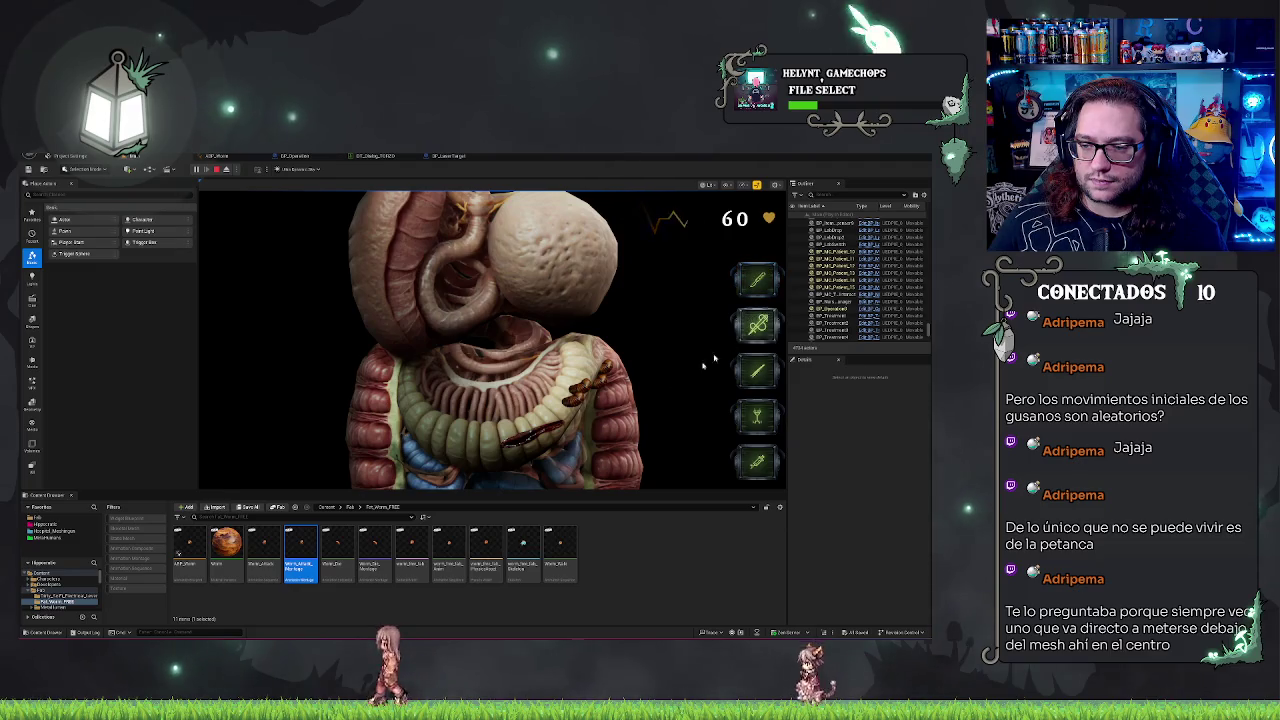
pyautogui.click(518, 458)
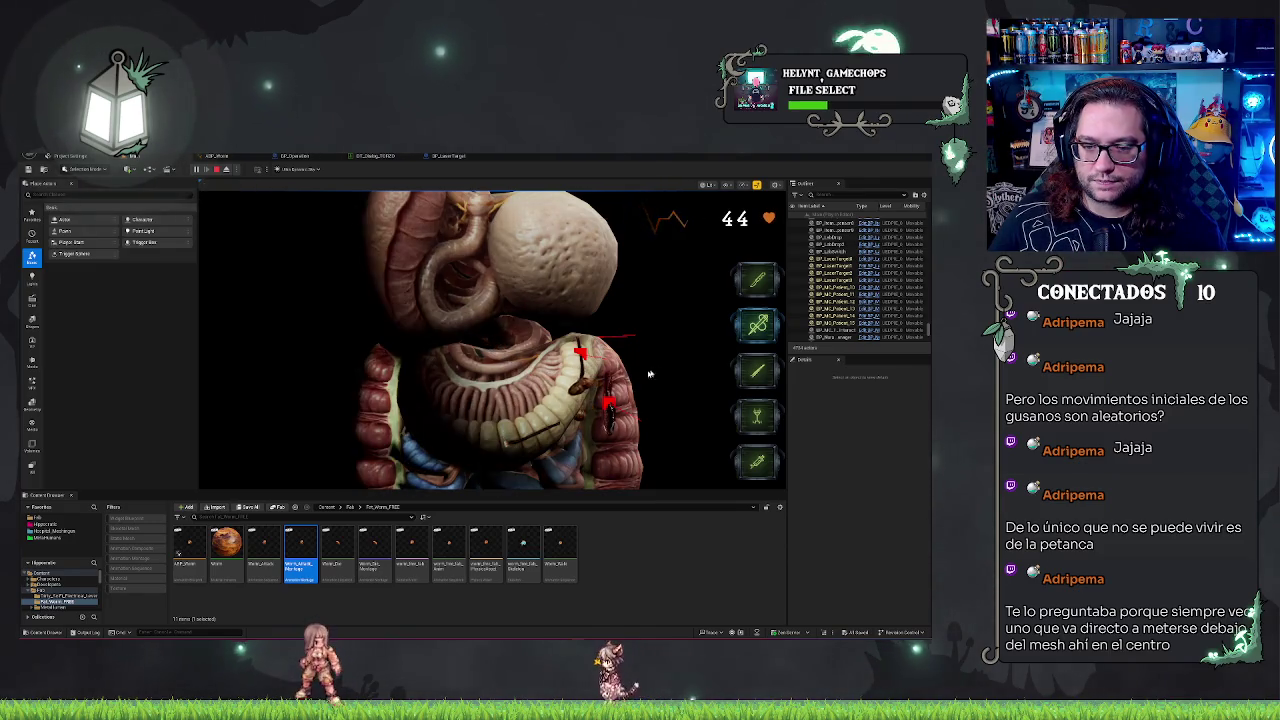
pyautogui.press('F8')
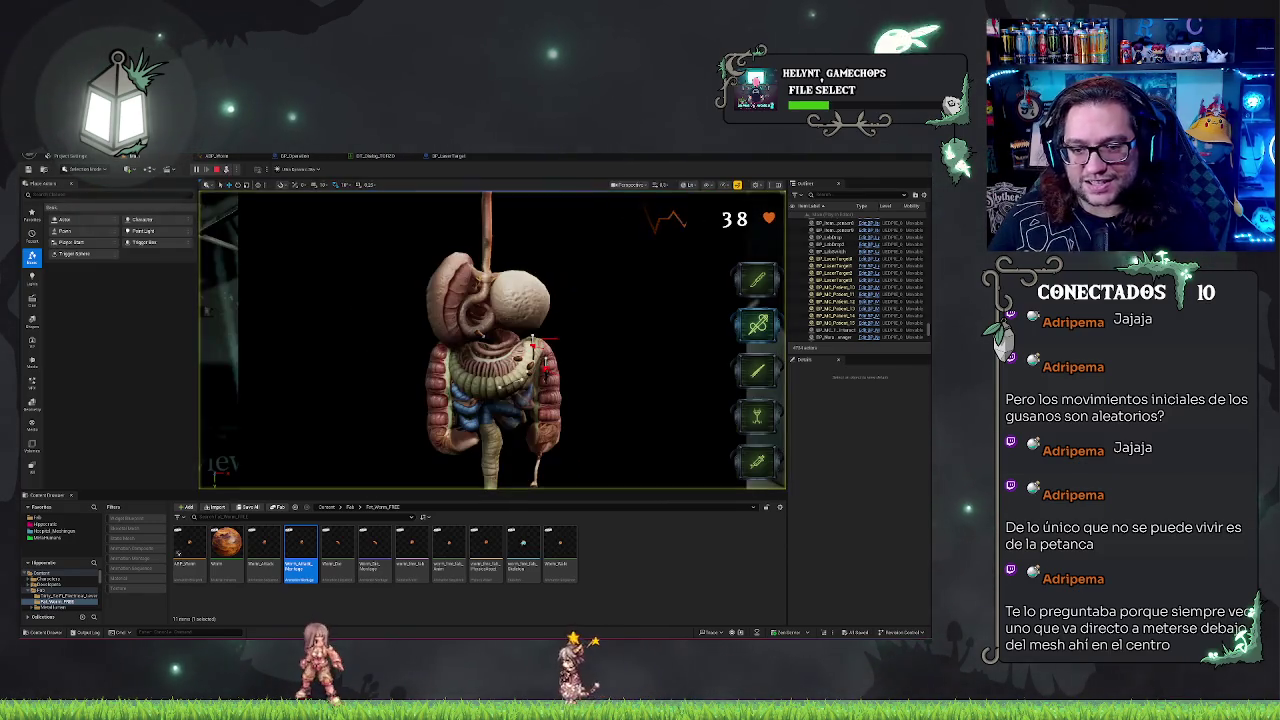
pyautogui.scroll(10, 490, 340)
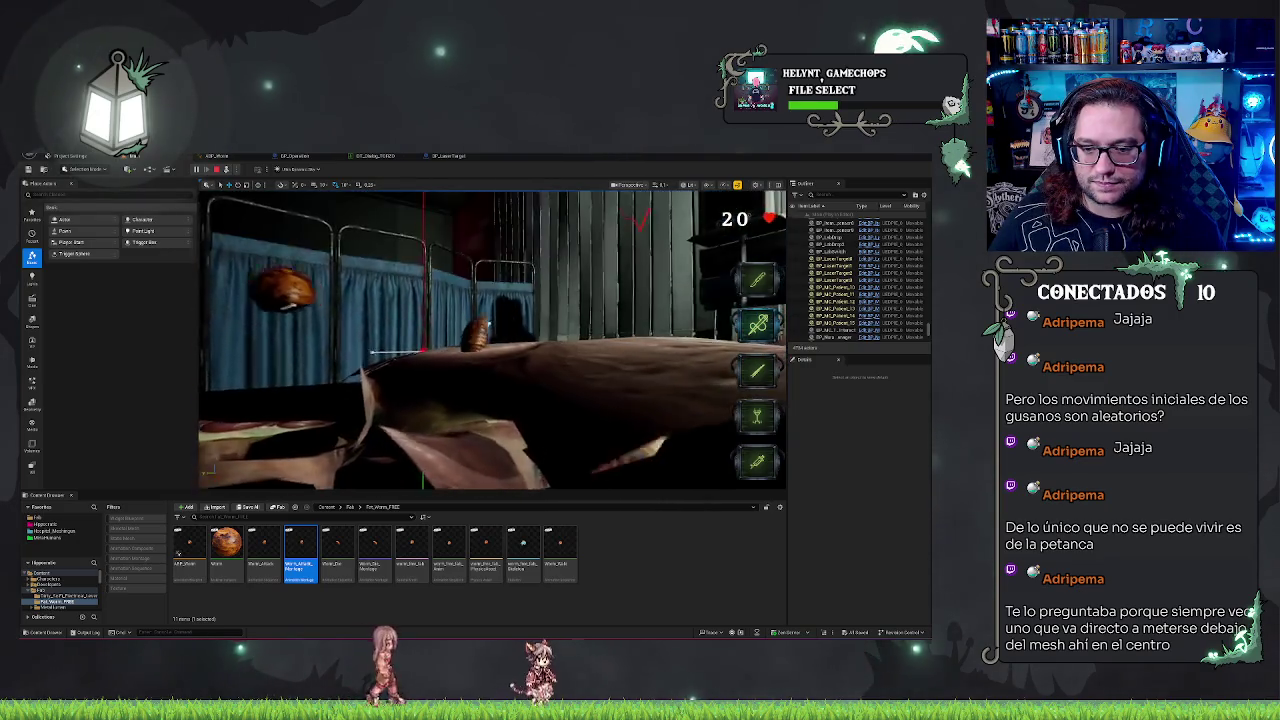
pyautogui.click(500, 347)
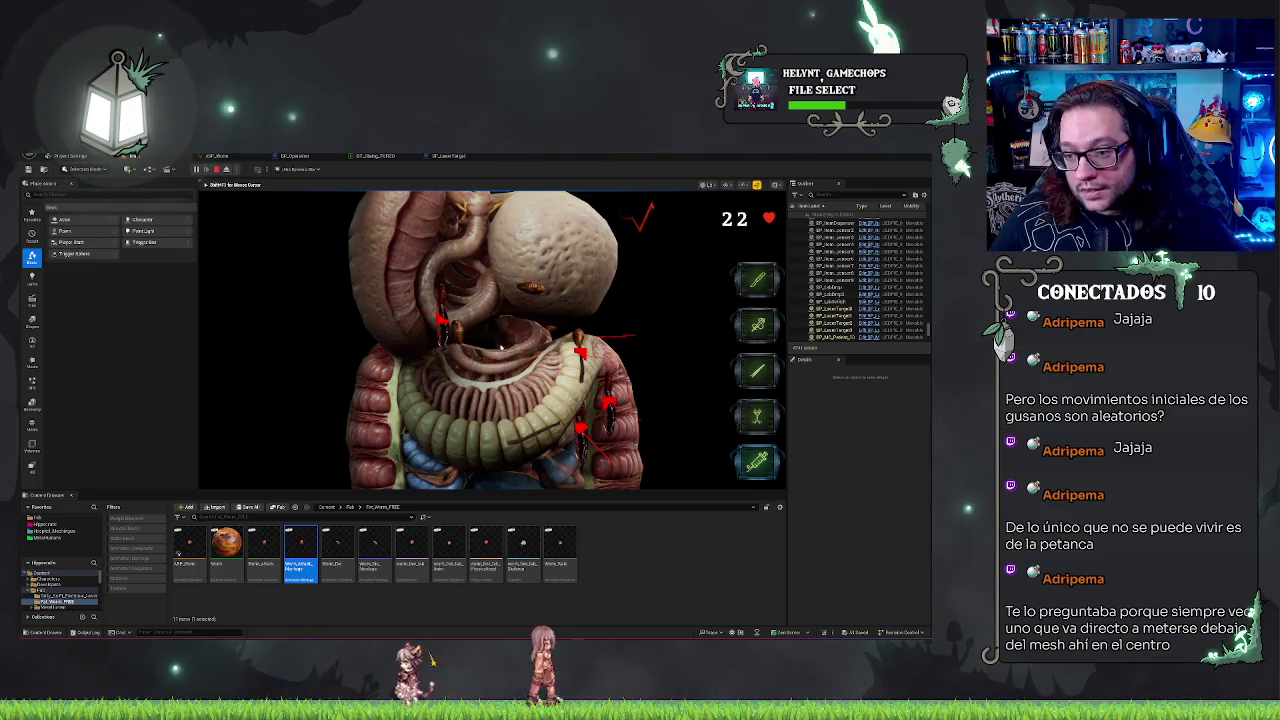
pyautogui.click(611, 432)
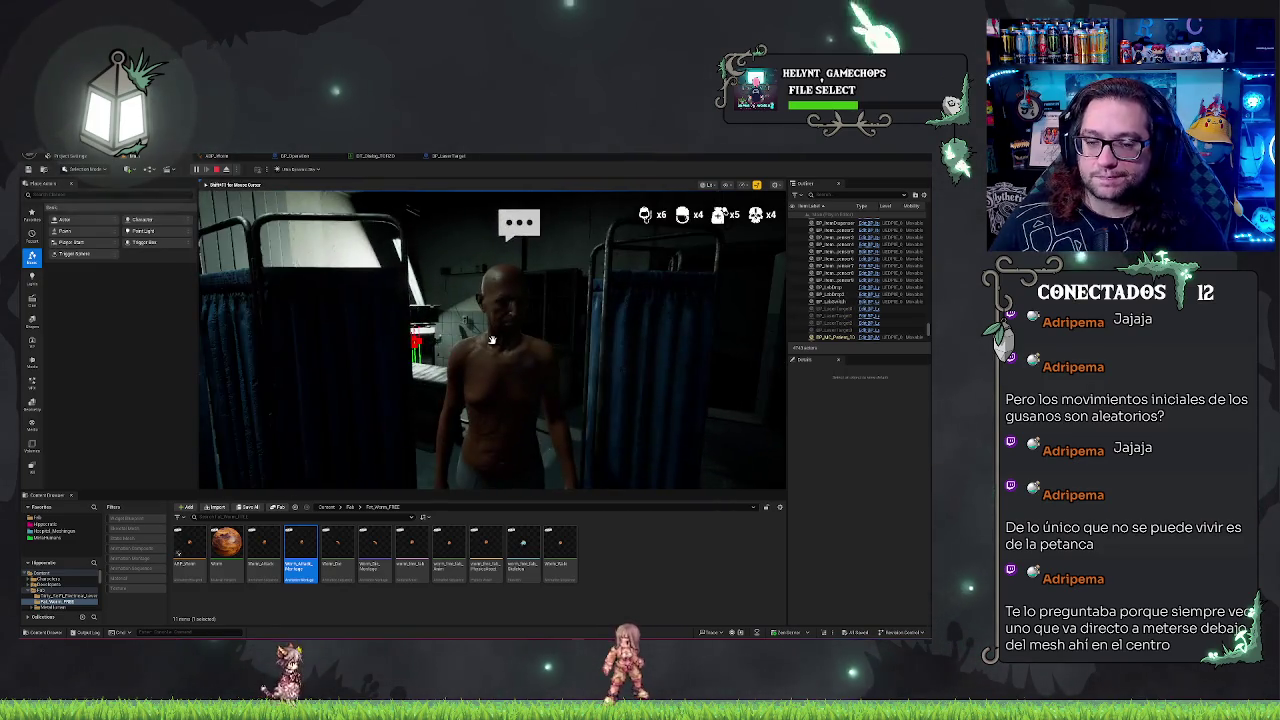
pyautogui.press('Escape')
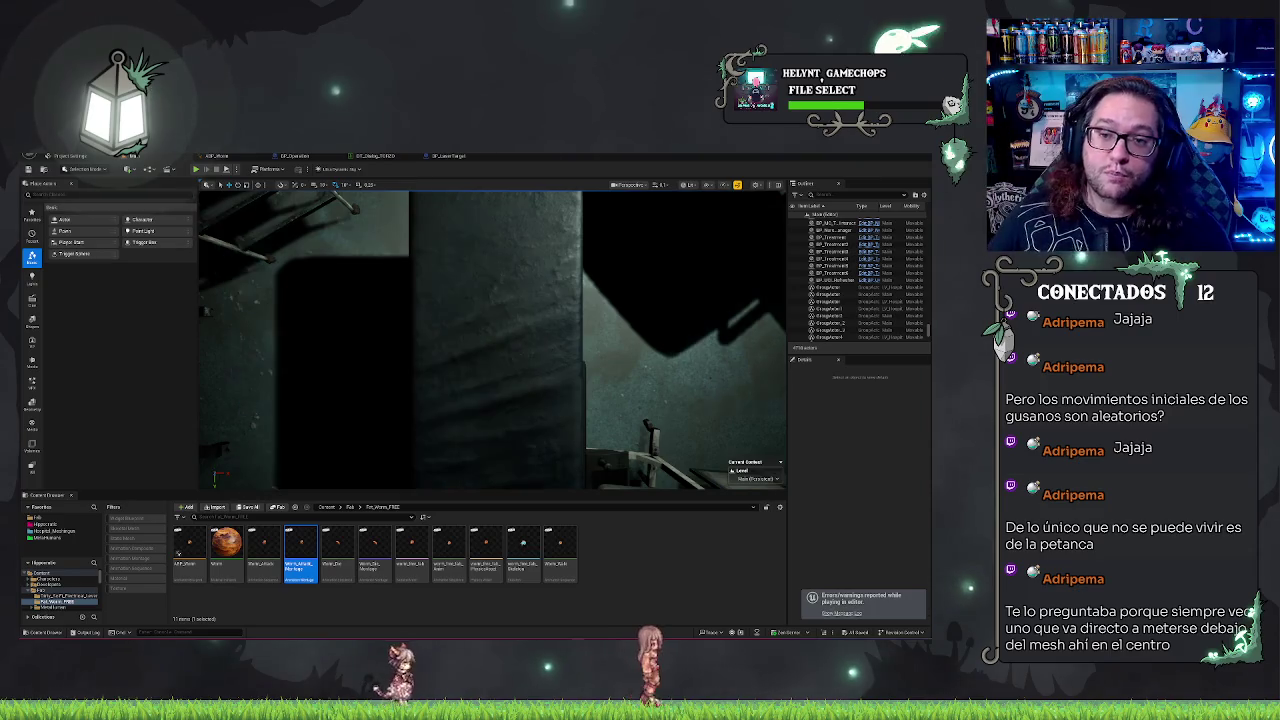
# Step: Switch to the BP_LaserTarget graph and frame its event node chains
pyautogui.click(461, 156)
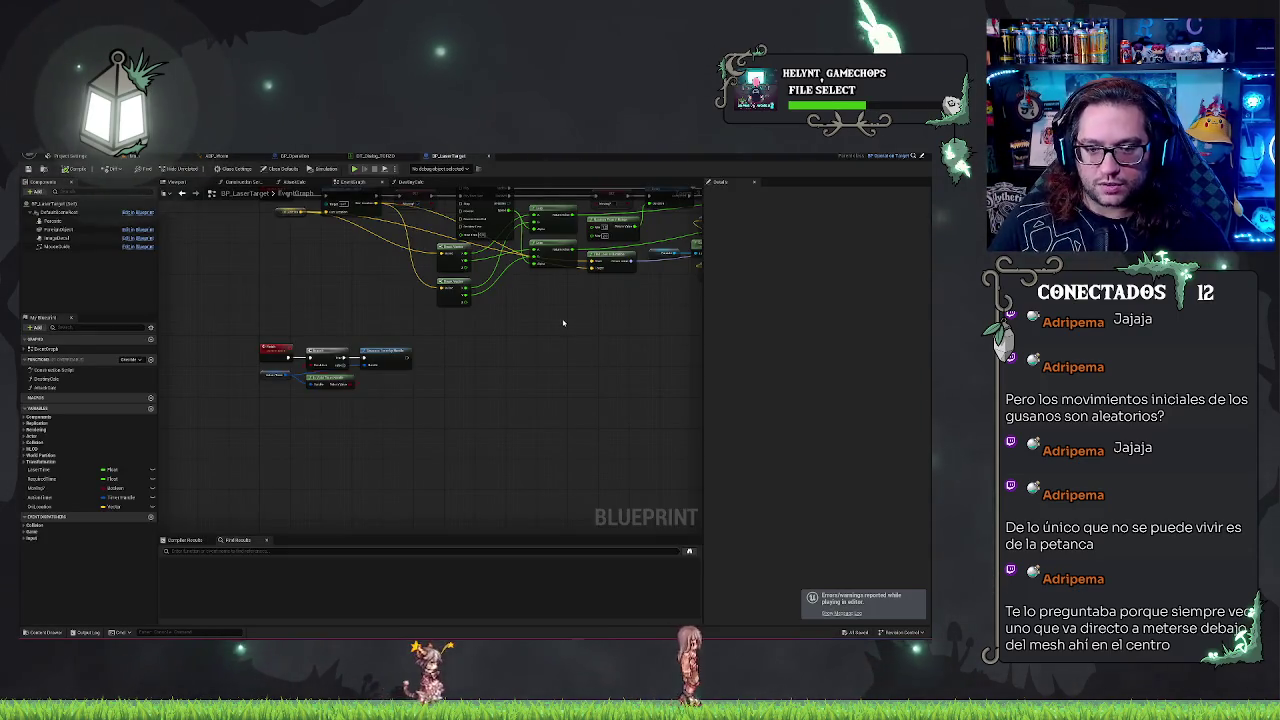
pyautogui.scroll(-2, 537, 457)
pyautogui.scroll(1, 455, 452)
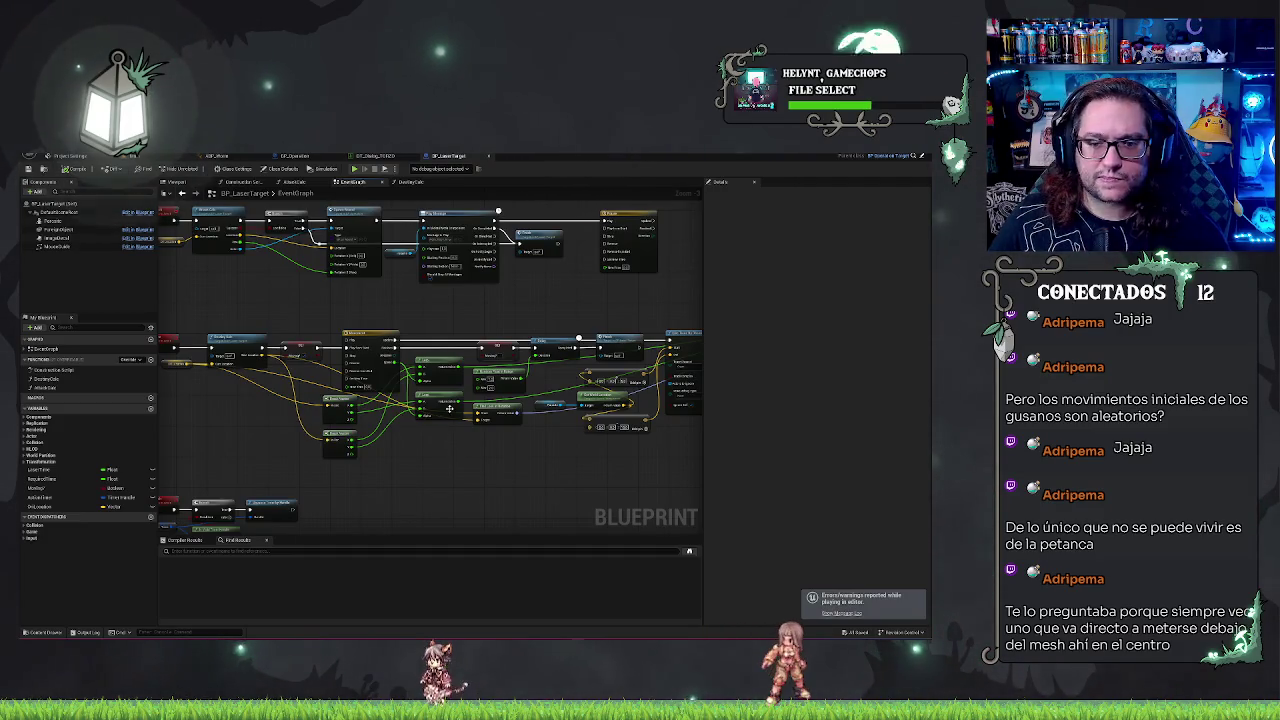
pyautogui.moveTo(393, 280)
pyautogui.mouseDown()
pyautogui.moveTo(531, 332)
pyautogui.moveTo(460, 384)
pyautogui.moveTo(434, 429)
pyautogui.moveTo(409, 426)
pyautogui.mouseUp()
pyautogui.scroll(1, 411, 424)
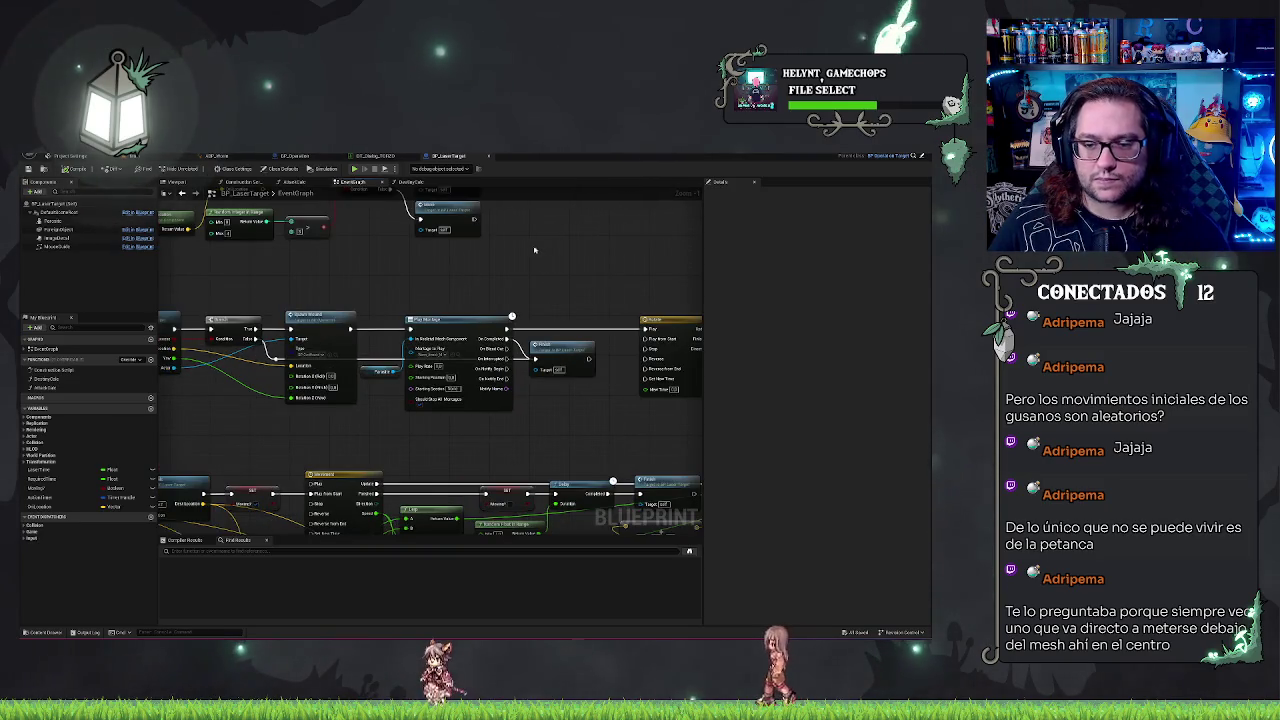
pyautogui.moveTo(536, 248); pyautogui.dragTo(700, 232)
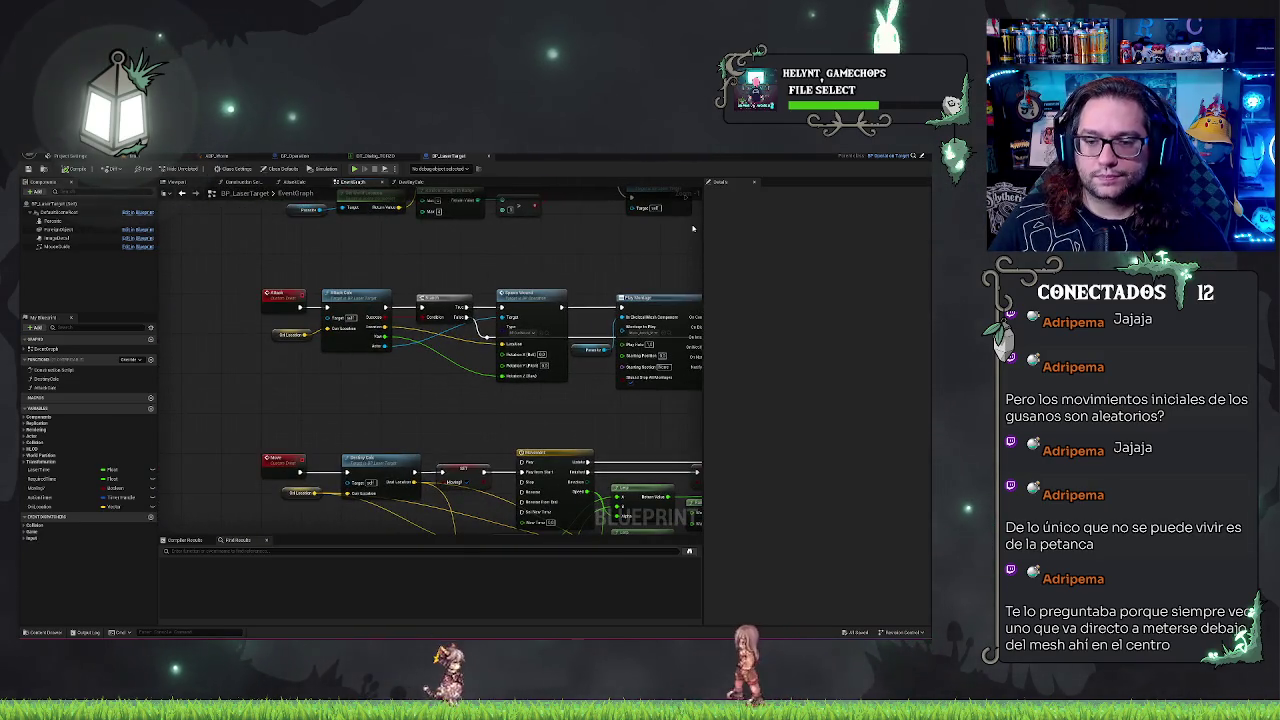
pyautogui.moveTo(300, 387)
pyautogui.mouseDown()
pyautogui.moveTo(228, 393)
pyautogui.moveTo(288, 318)
pyautogui.mouseUp()
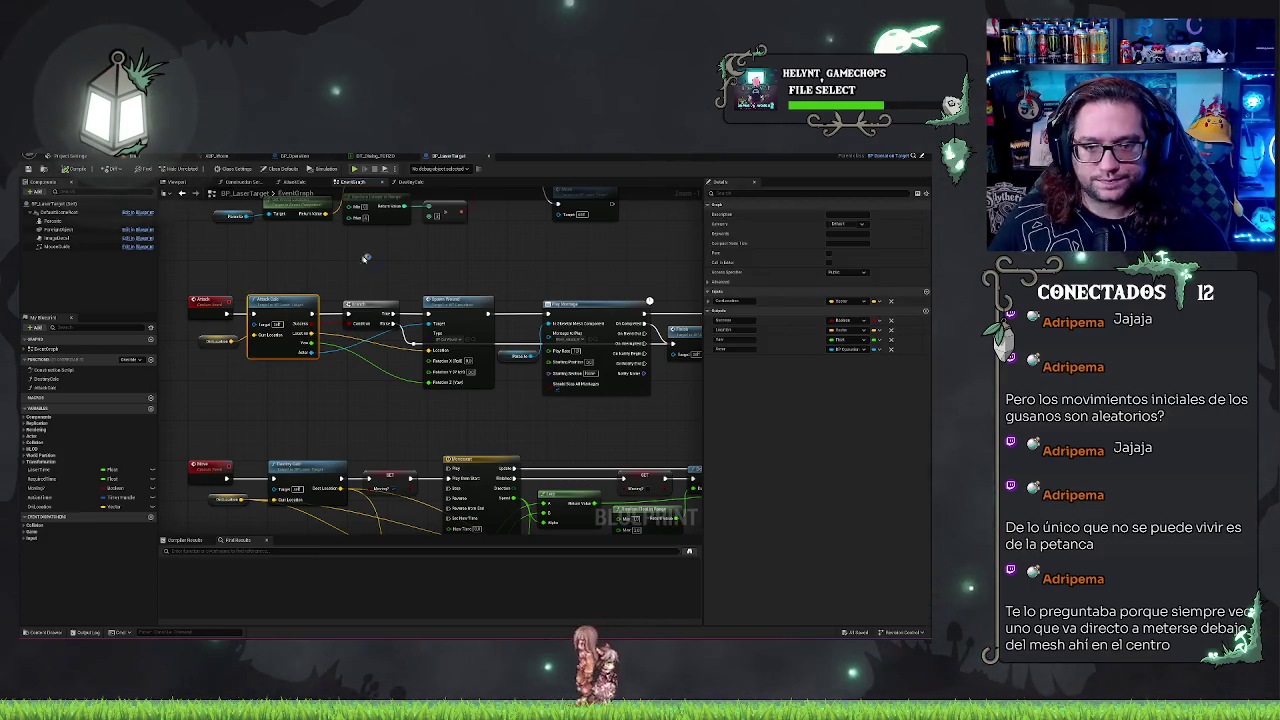
# Step: Select the small node after Attack Sub and then the Spawn Actor node
pyautogui.click(372, 310)
pyautogui.click(456, 378)
pyautogui.scroll(2, 456, 408)
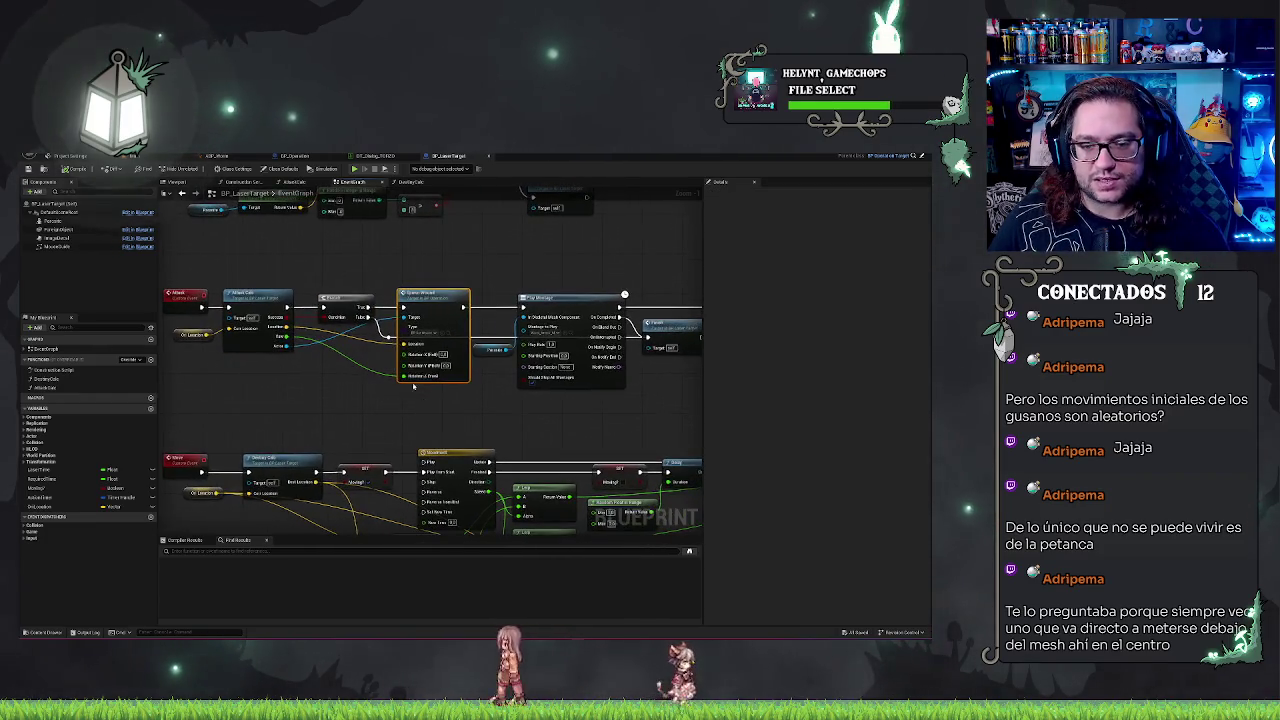
pyautogui.scroll(-2, 462, 253)
pyautogui.moveTo(462, 253); pyautogui.dragTo(428, 245)
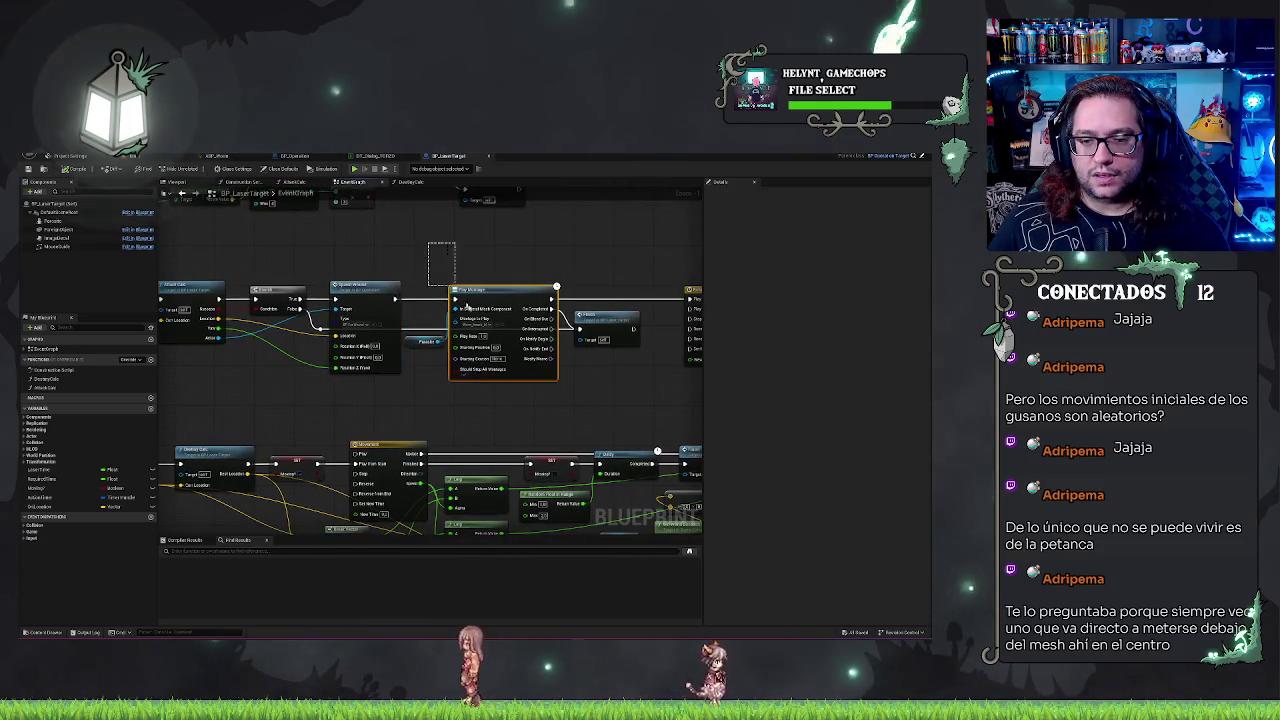
# Step: Locate the Rotate timeline node and bring its outputs into view
pyautogui.moveTo(603, 271); pyautogui.dragTo(497, 274)
pyautogui.click(636, 360)
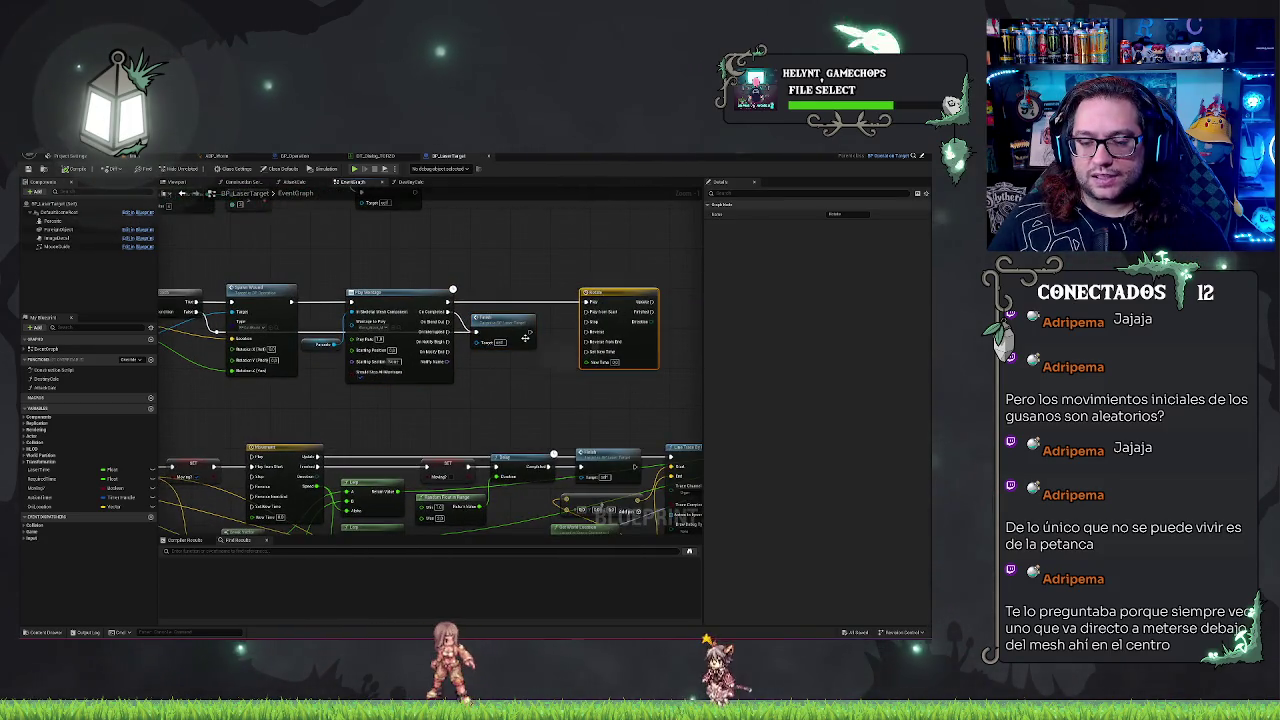
pyautogui.moveTo(587, 278); pyautogui.dragTo(529, 266)
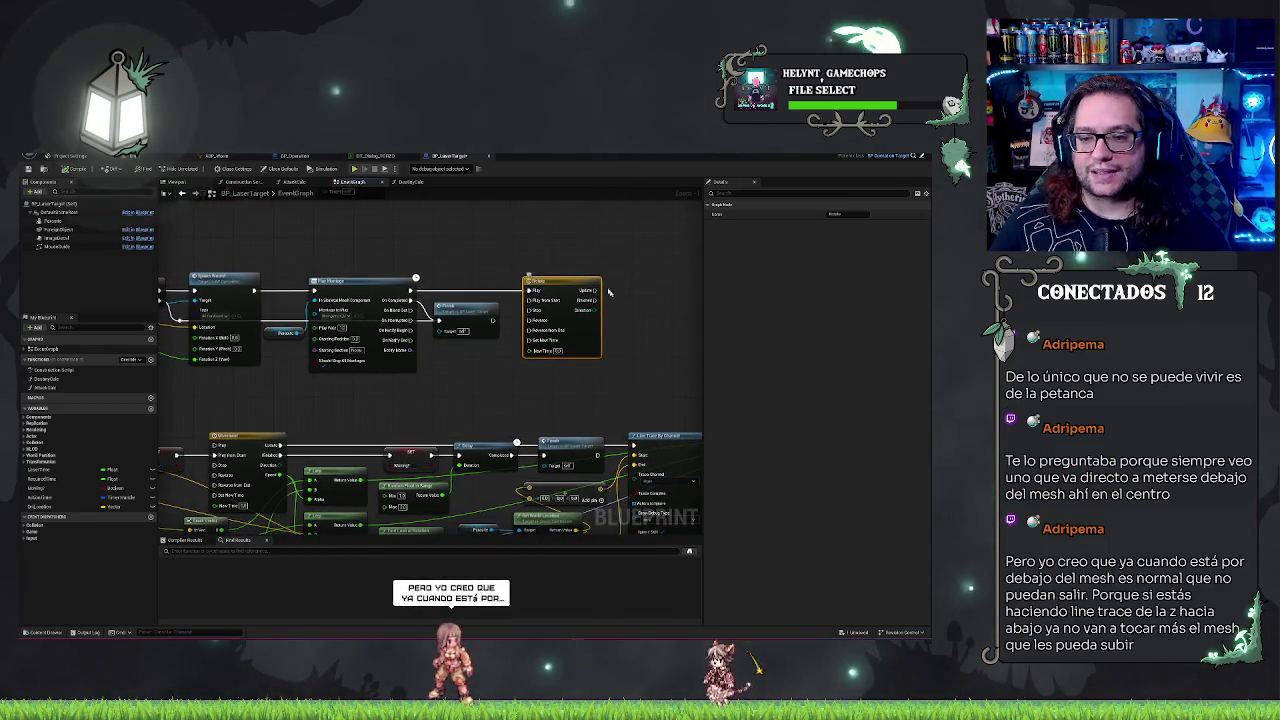
pyautogui.scroll(-2, 607, 262)
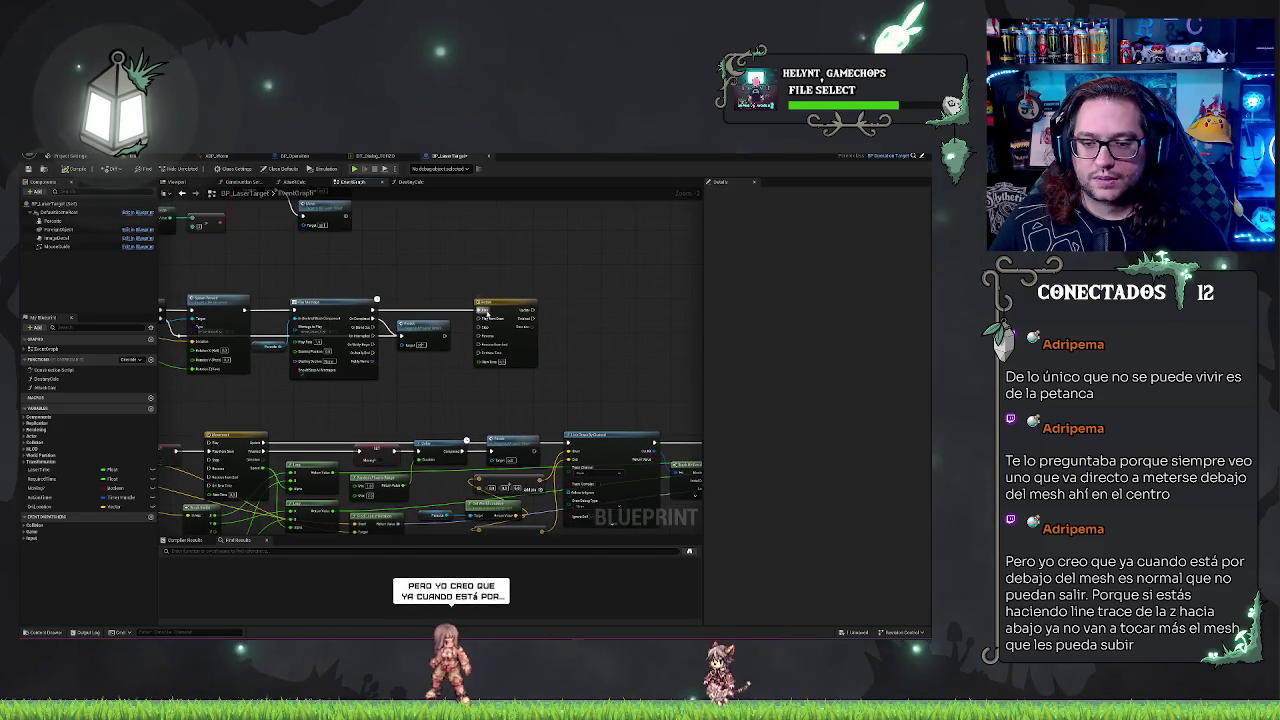
pyautogui.click(482, 316)
pyautogui.moveTo(346, 310); pyautogui.dragTo(430, 308)
pyautogui.click(517, 266)
pyautogui.scroll(2, 446, 251)
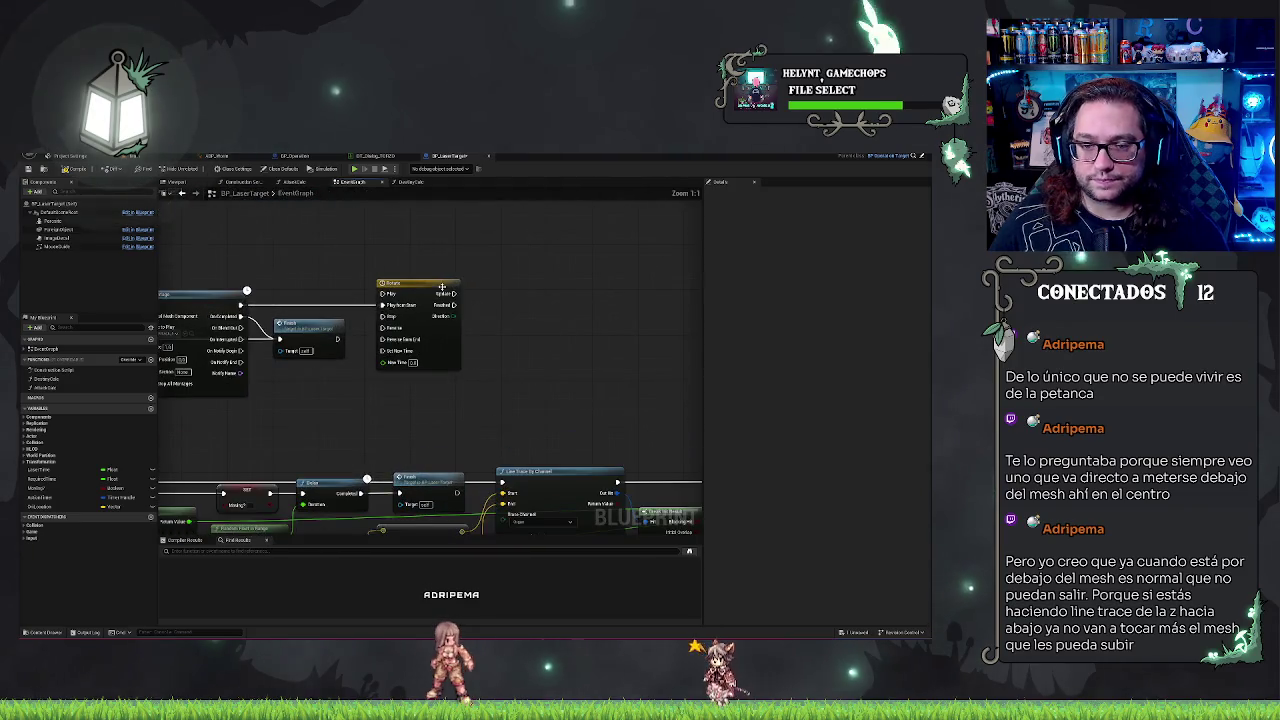
# Step: Drop a Parasite component reference beside the Rotate timeline and wire from its Update output
pyautogui.moveTo(55, 221); pyautogui.dragTo(465, 399)
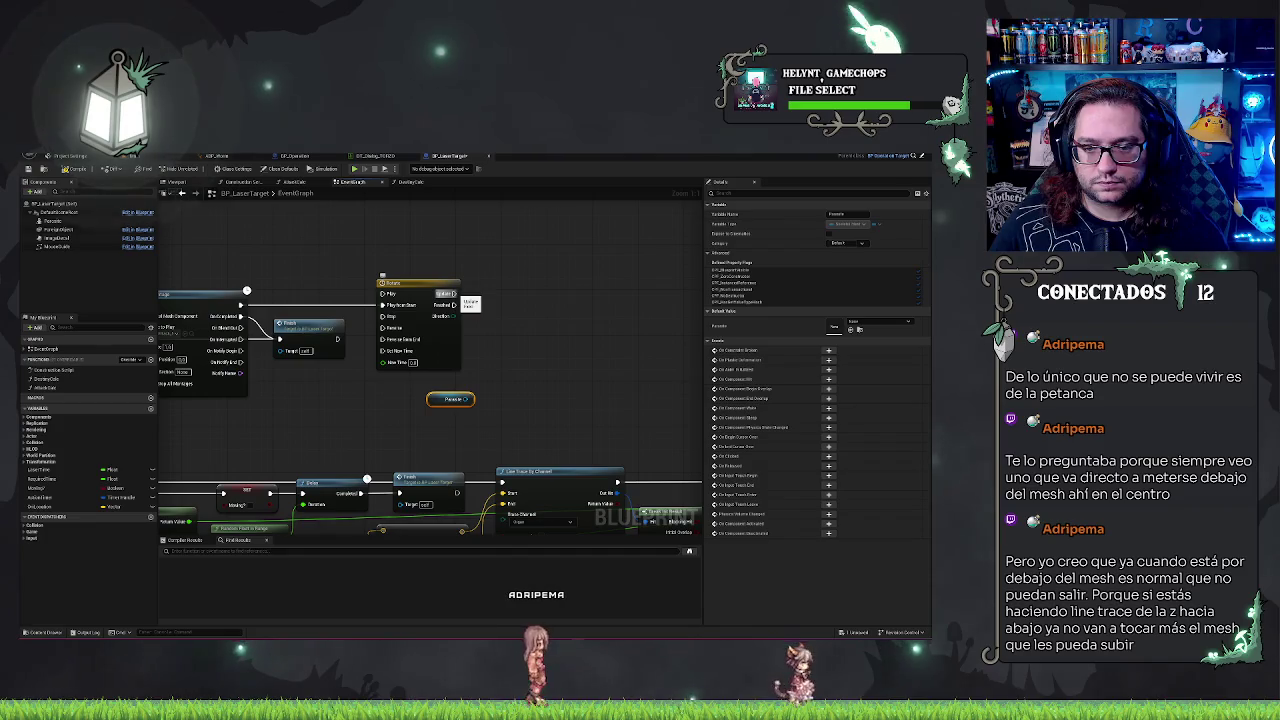
pyautogui.moveTo(454, 293); pyautogui.dragTo(494, 296)
pyautogui.scroll(-5, 430, 370)
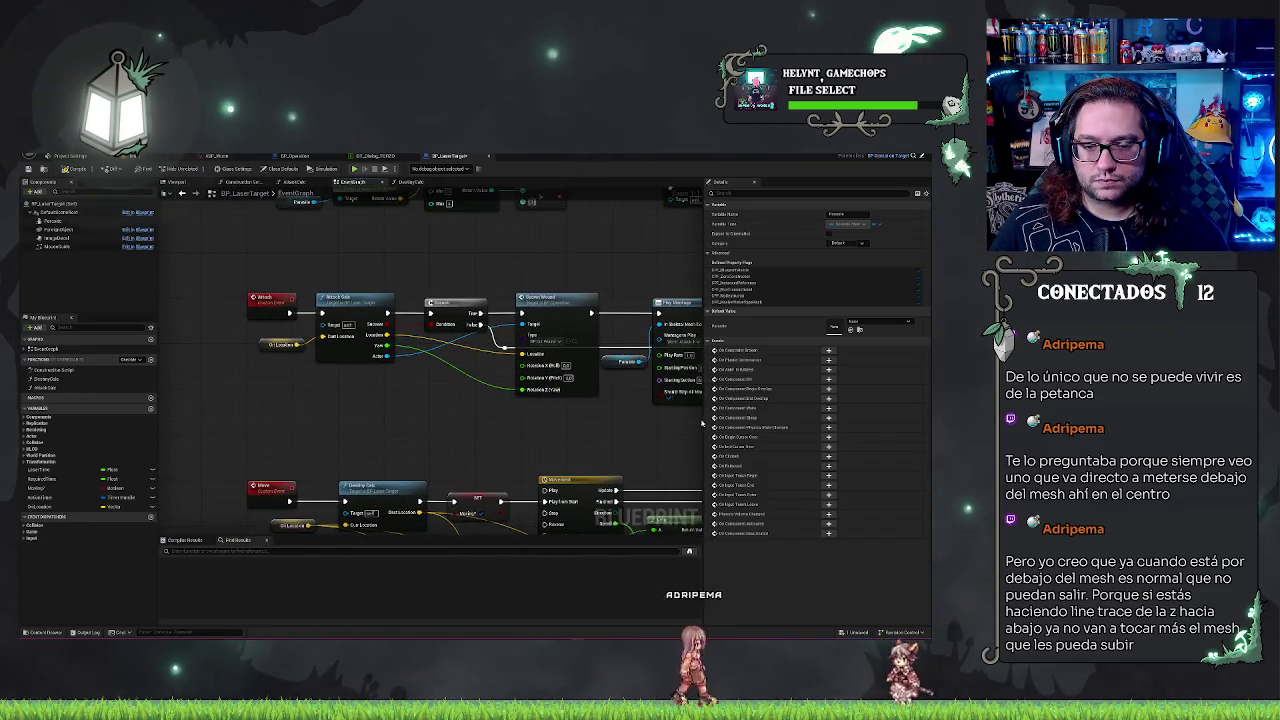
pyautogui.moveTo(703, 423)
pyautogui.mouseDown()
pyautogui.moveTo(495, 475)
pyautogui.moveTo(624, 582)
pyautogui.mouseUp()
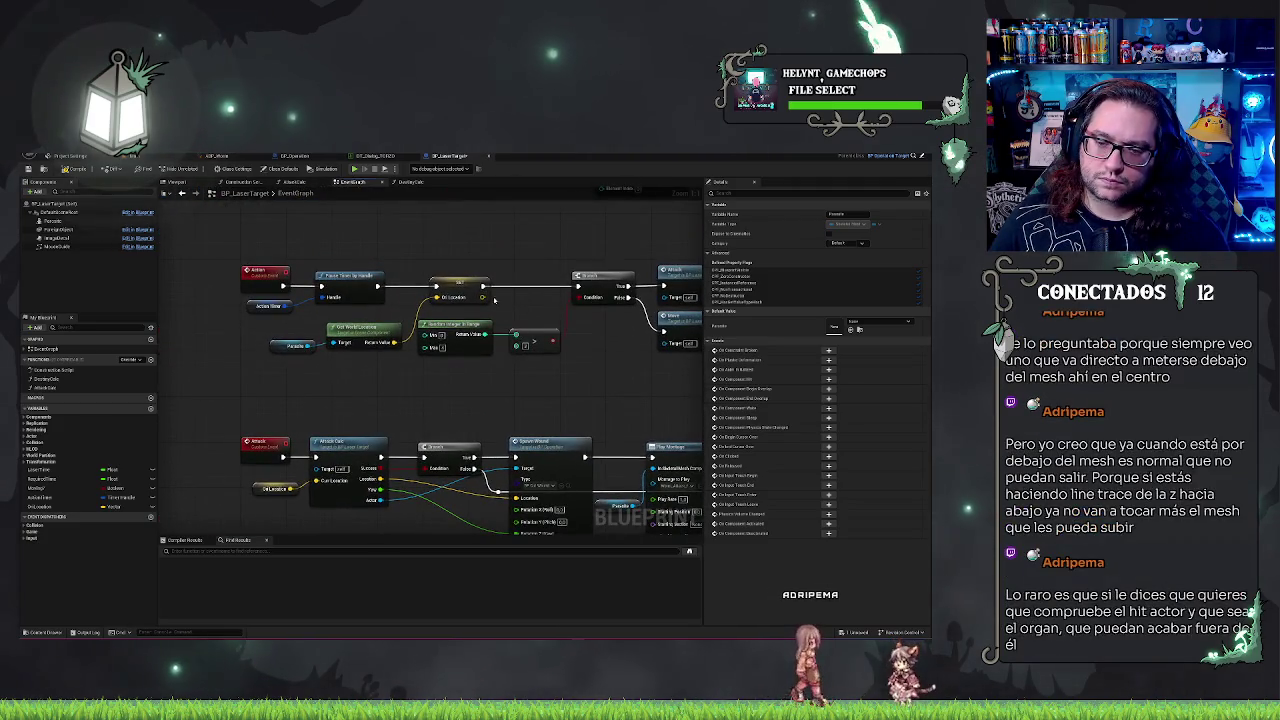
pyautogui.moveTo(470, 288); pyautogui.dragTo(441, 287)
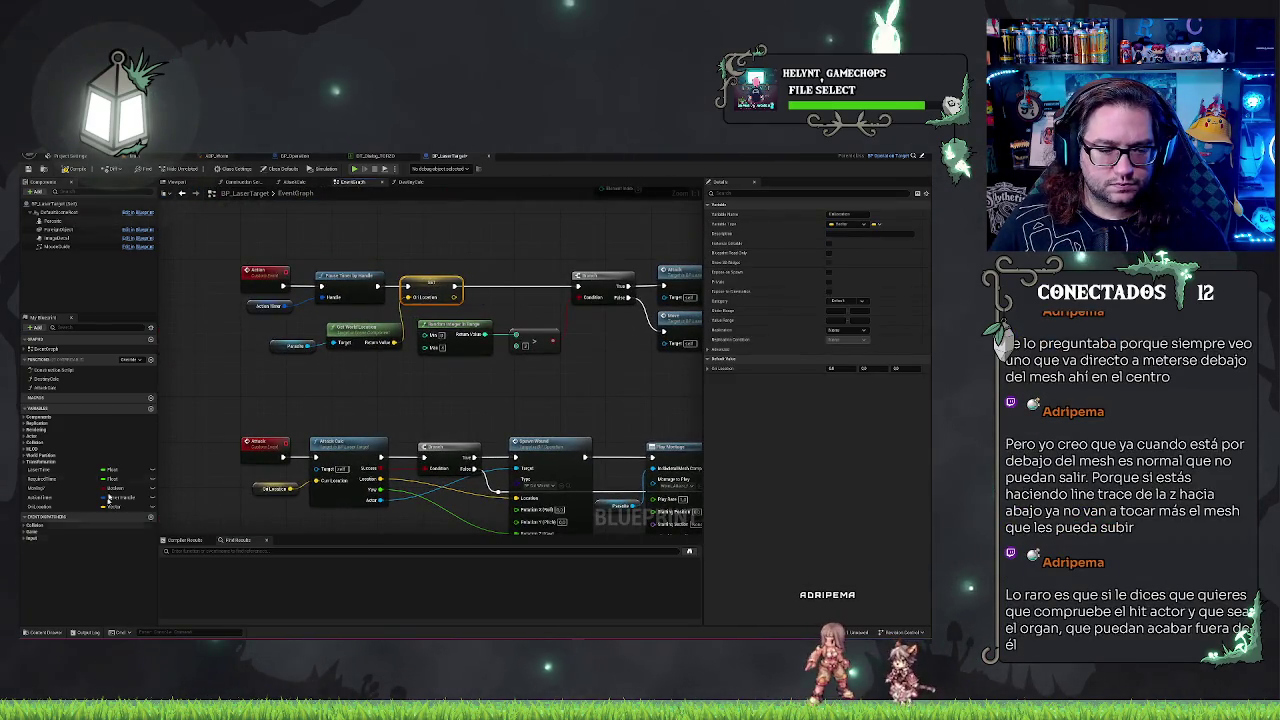
# Step: Create a new rotation-type variable and place its setter node in the graph
pyautogui.click(151, 409)
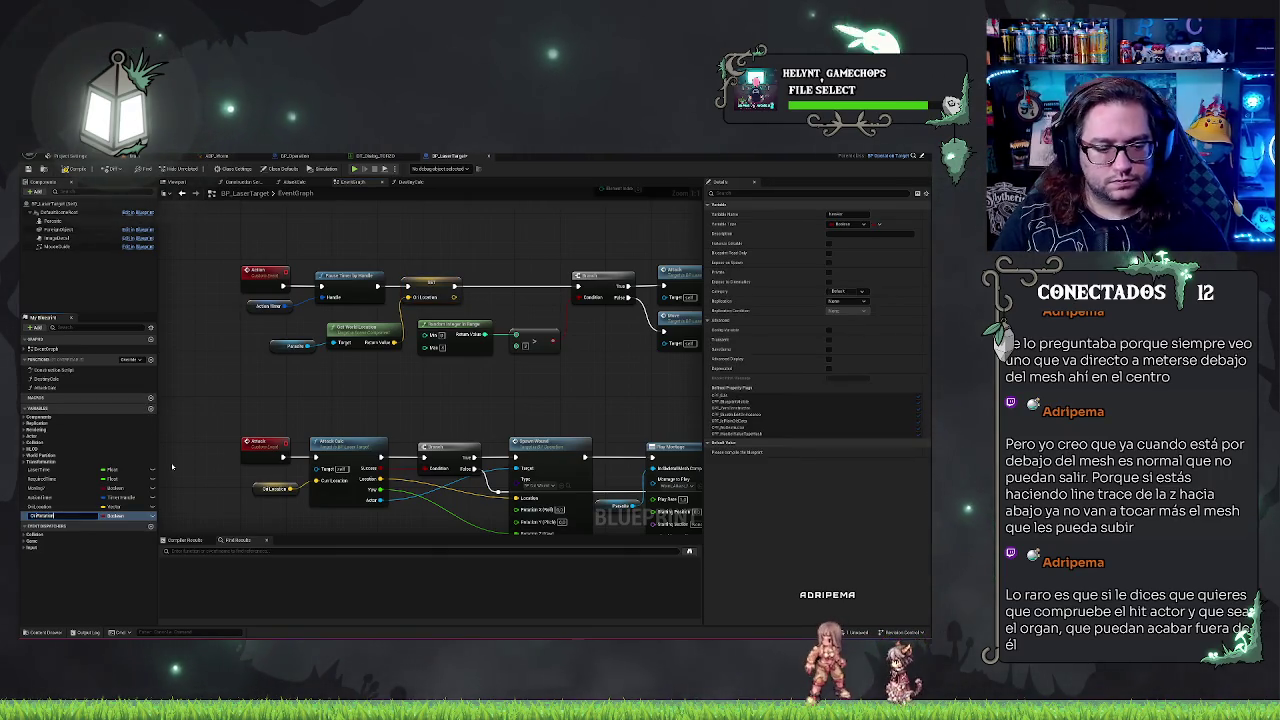
pyautogui.click(112, 516)
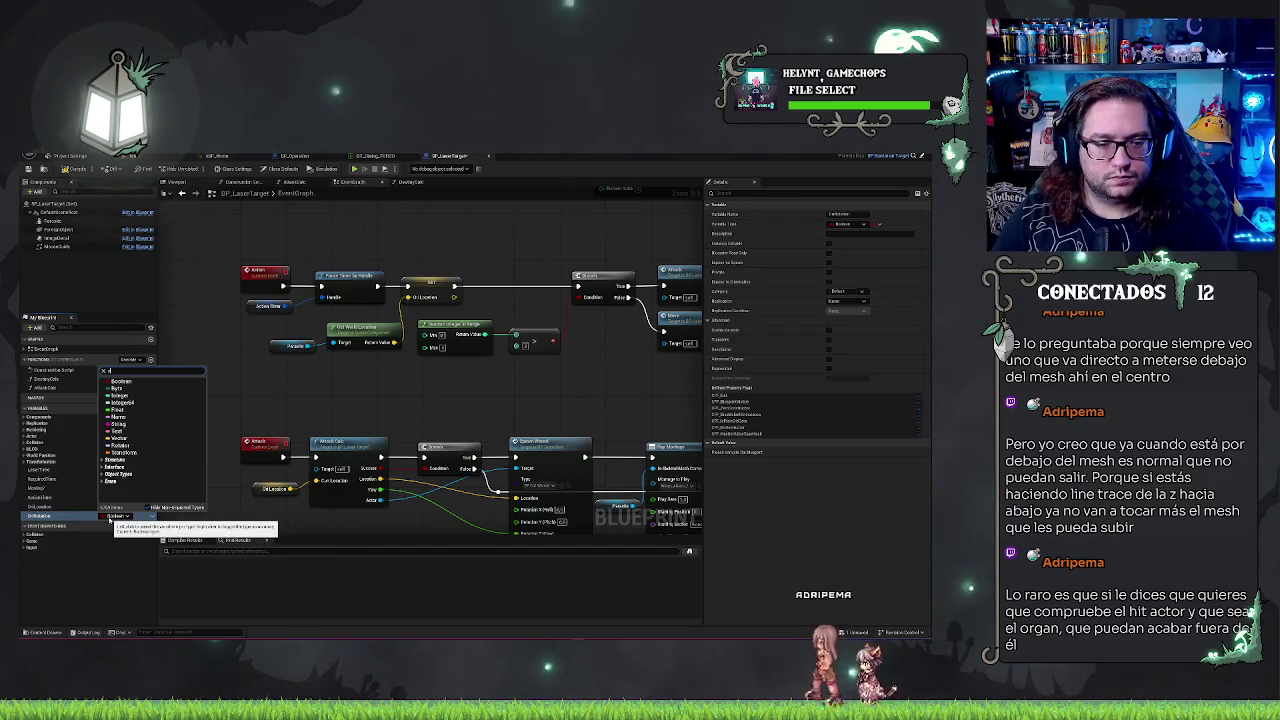
pyautogui.click(115, 381)
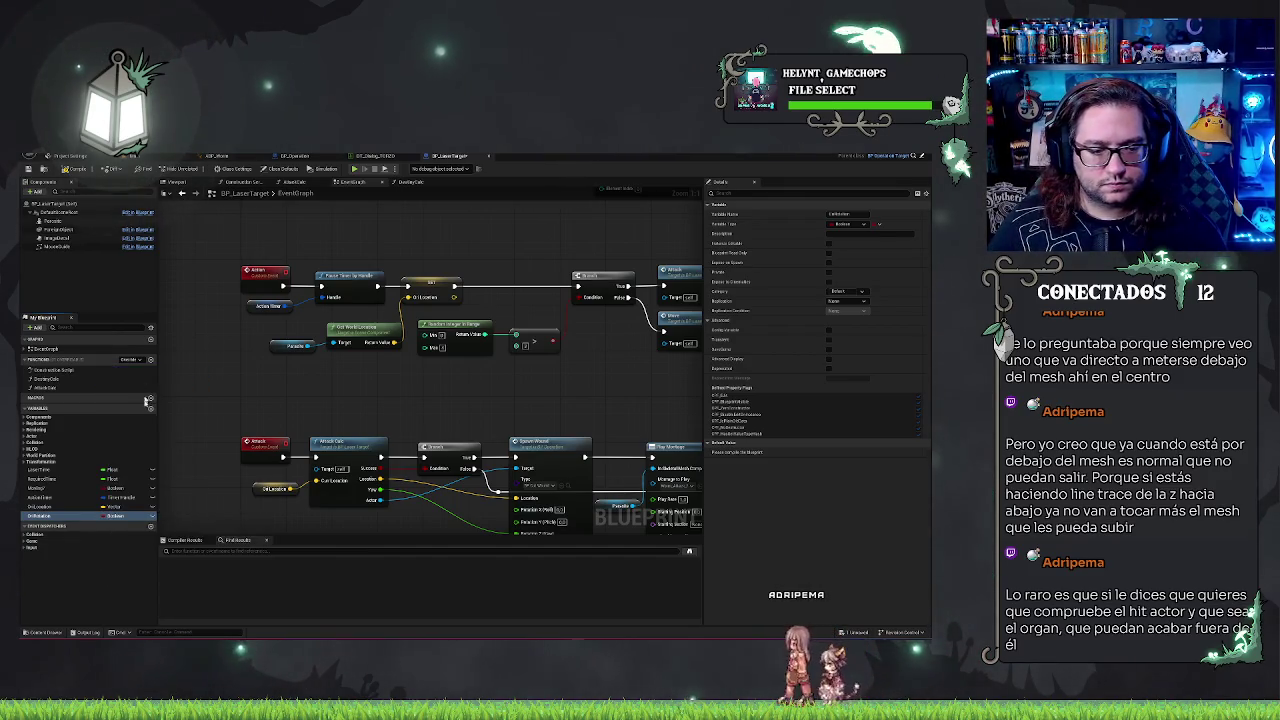
pyautogui.moveTo(80, 516)
pyautogui.mouseDown()
pyautogui.moveTo(507, 297)
pyautogui.moveTo(486, 288)
pyautogui.mouseUp()
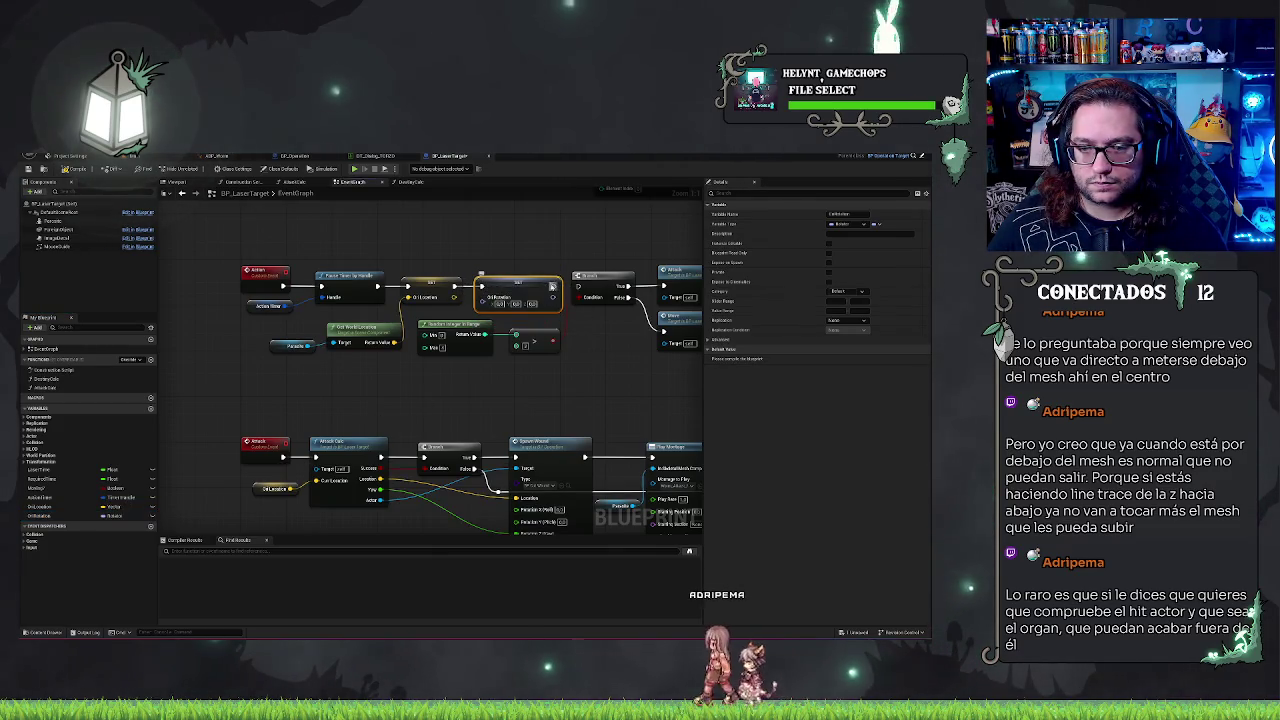
# Step: Add Parasite's Get World Rotation node under Get World Location, feeding the new rotation setter
pyautogui.moveTo(305, 347); pyautogui.dragTo(335, 372)
pyautogui.write('getm')
pyautogui.write('tat')
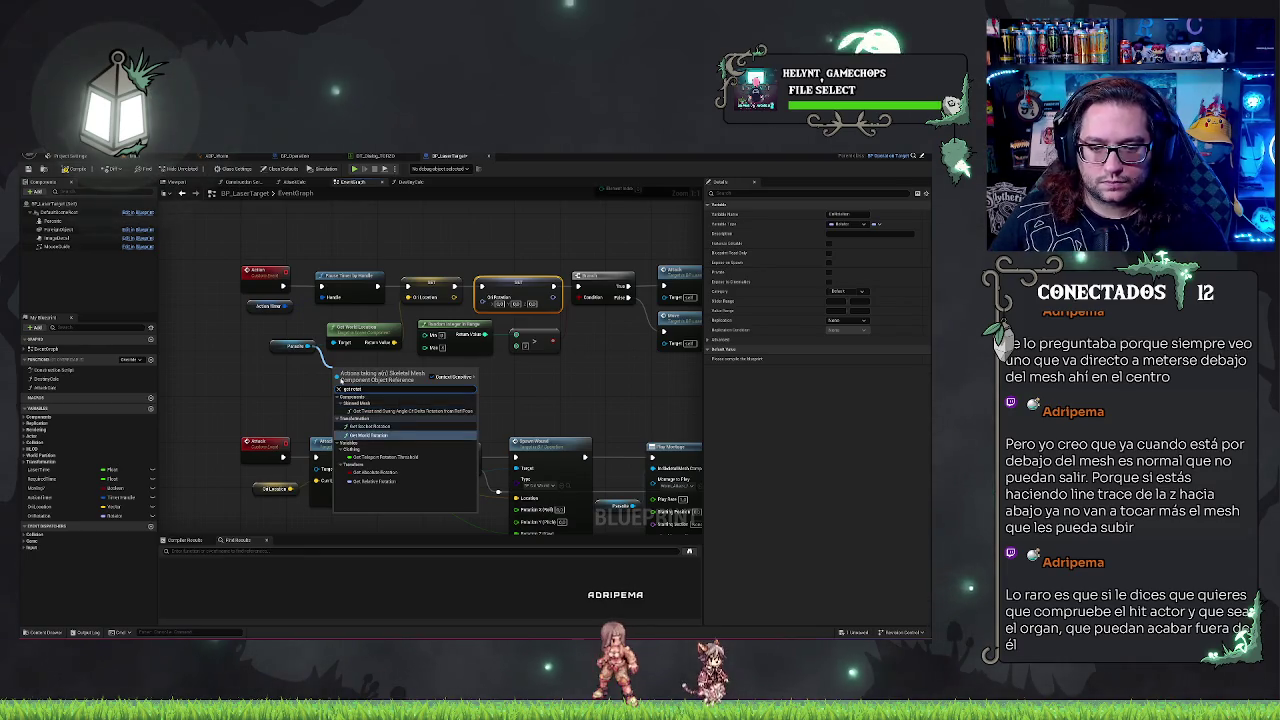
pyautogui.click(370, 434)
pyautogui.moveTo(360, 370); pyautogui.dragTo(360, 365)
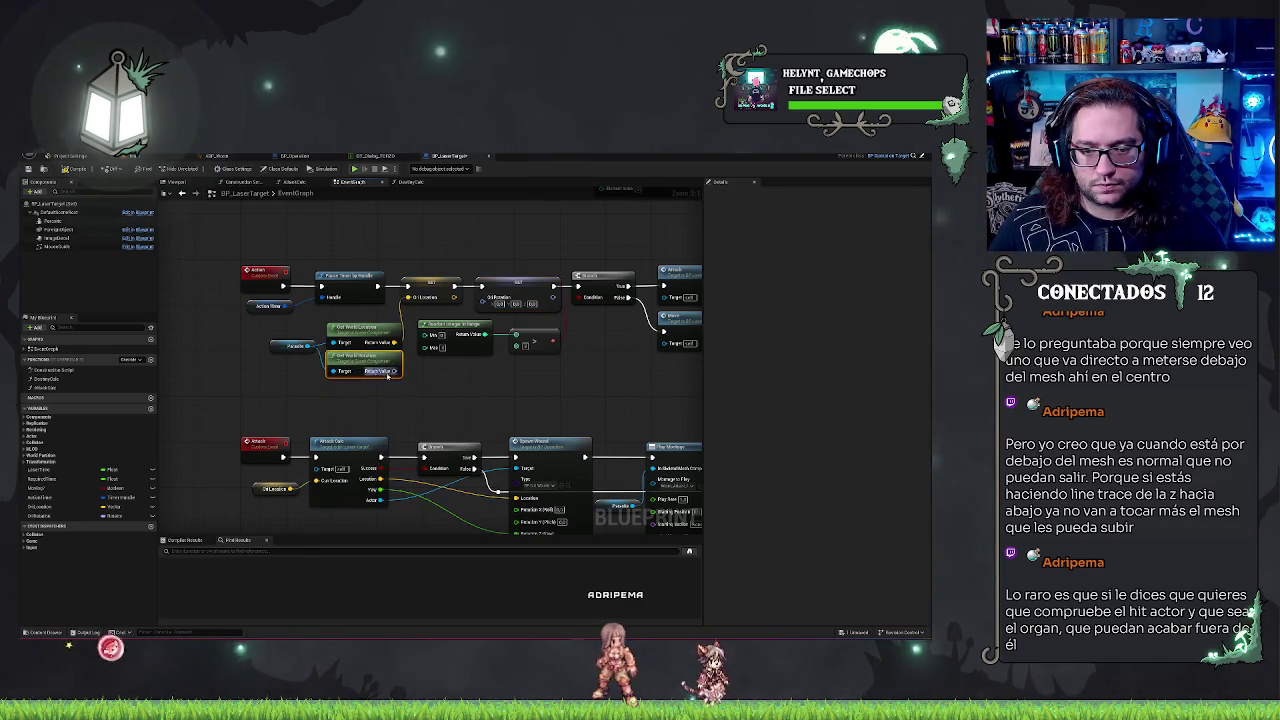
pyautogui.click(515, 290)
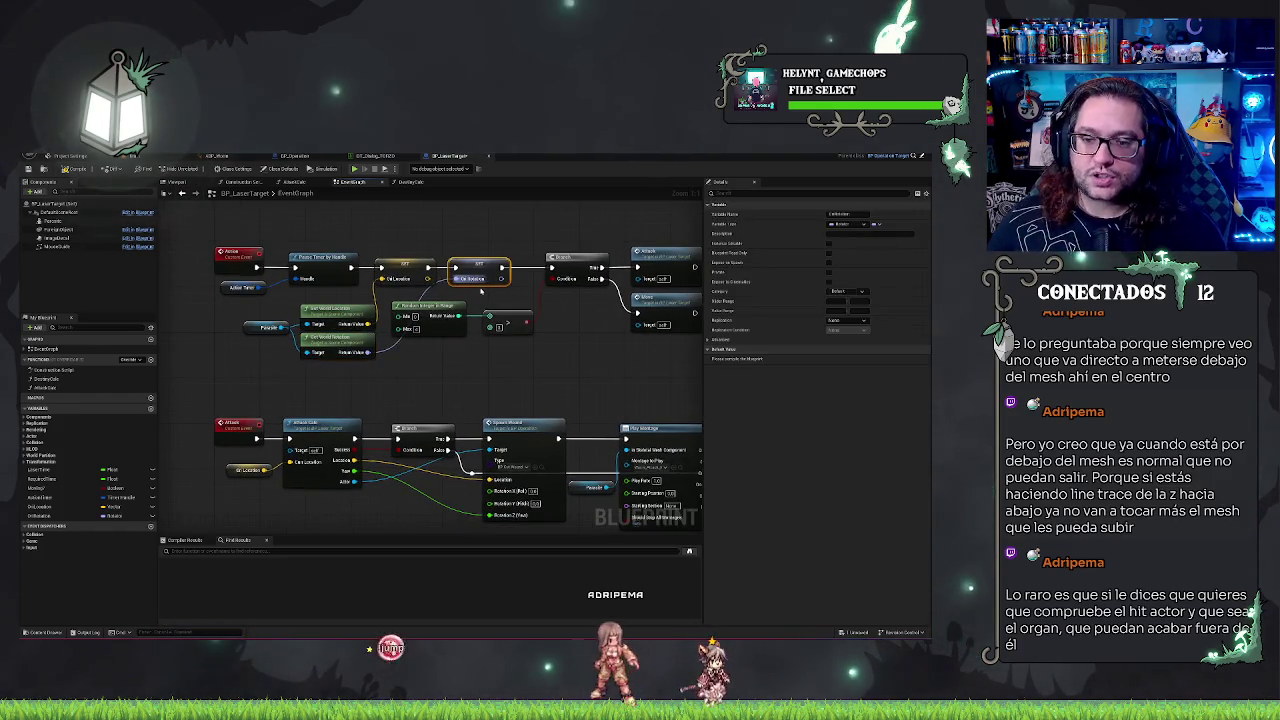
pyautogui.click(481, 290)
# Step: Add another Parasite reference beside the Rotate timeline and open the timeline for editing
pyautogui.moveTo(650, 430); pyautogui.dragTo(430, 295)
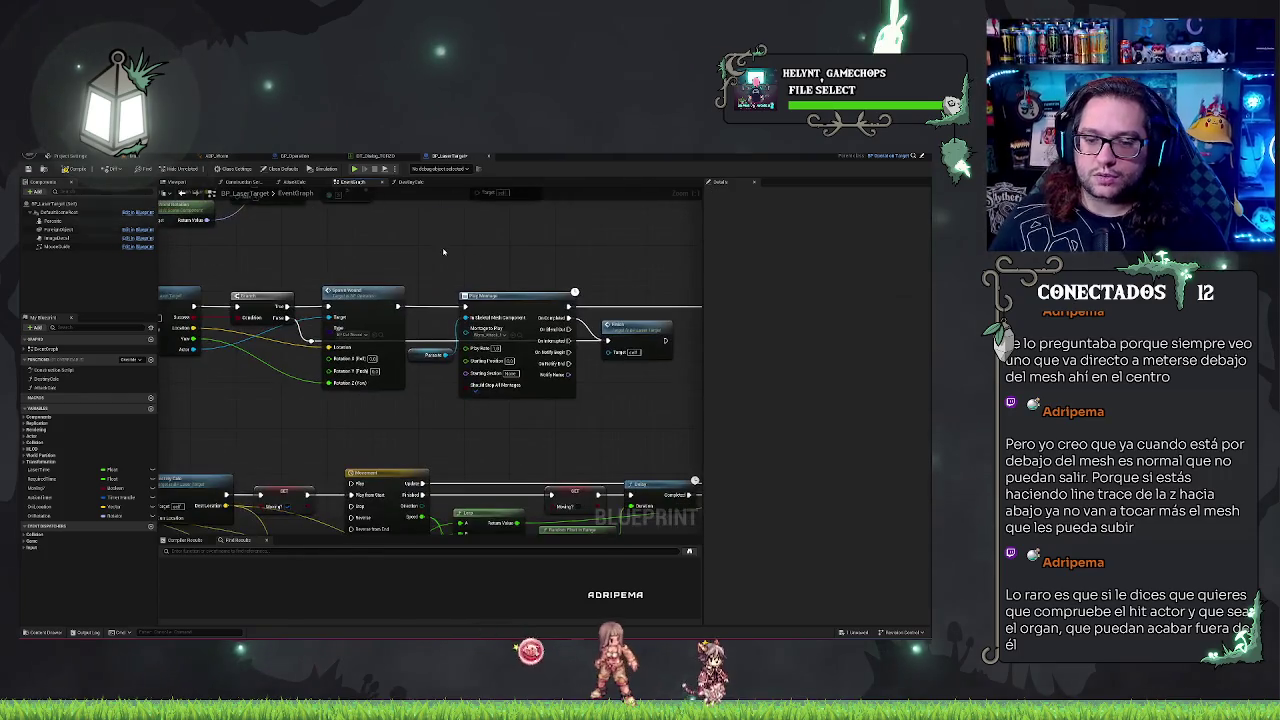
pyautogui.moveTo(628, 397); pyautogui.dragTo(428, 397)
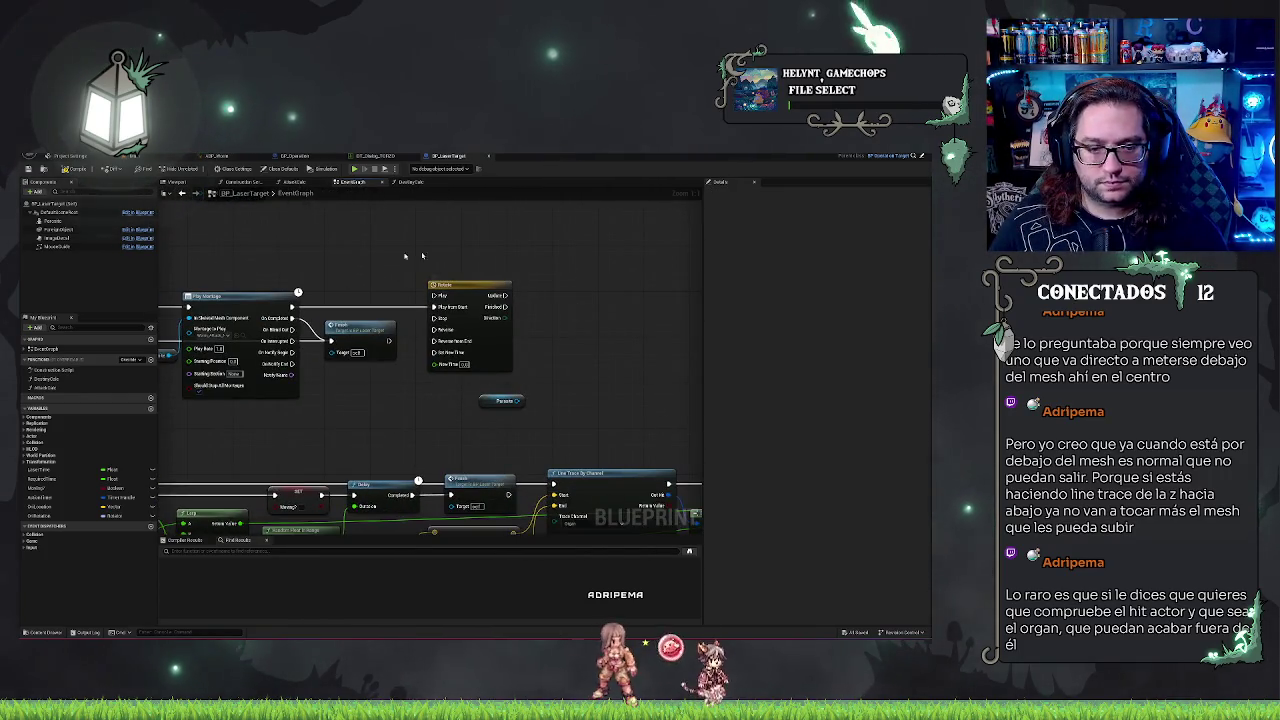
pyautogui.moveTo(67, 221); pyautogui.dragTo(545, 337)
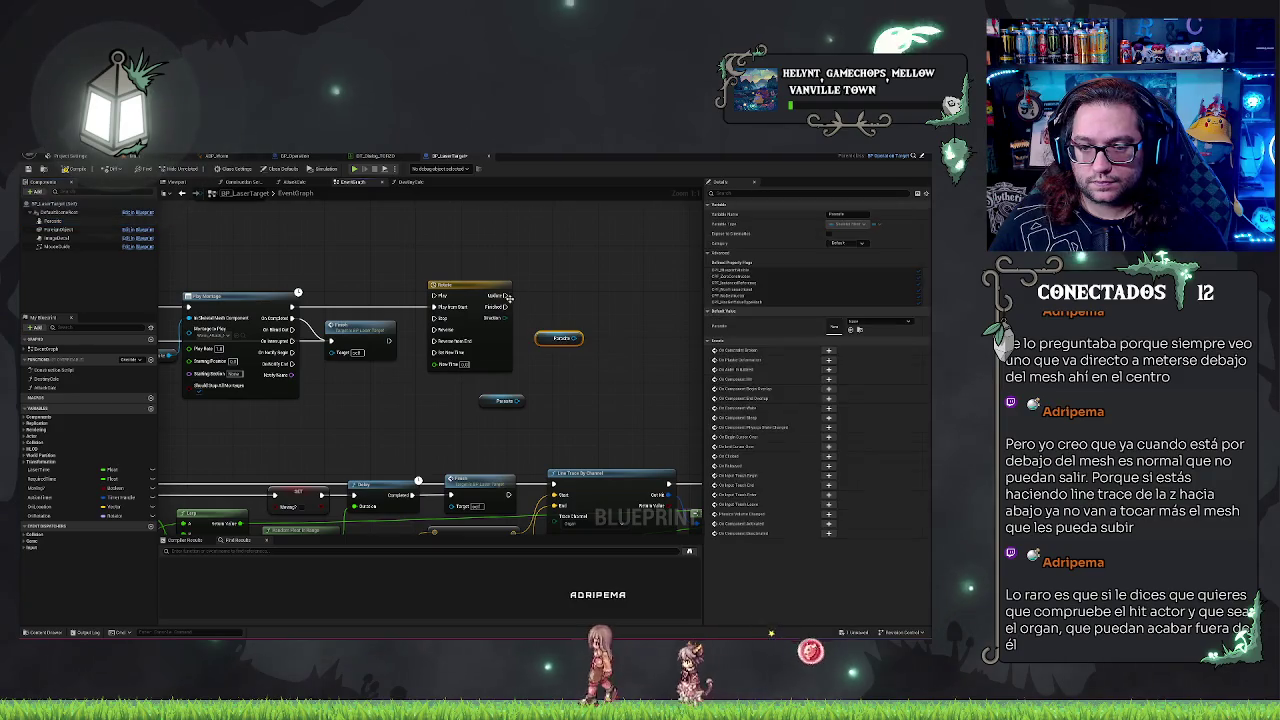
pyautogui.doubleClick(474, 285)
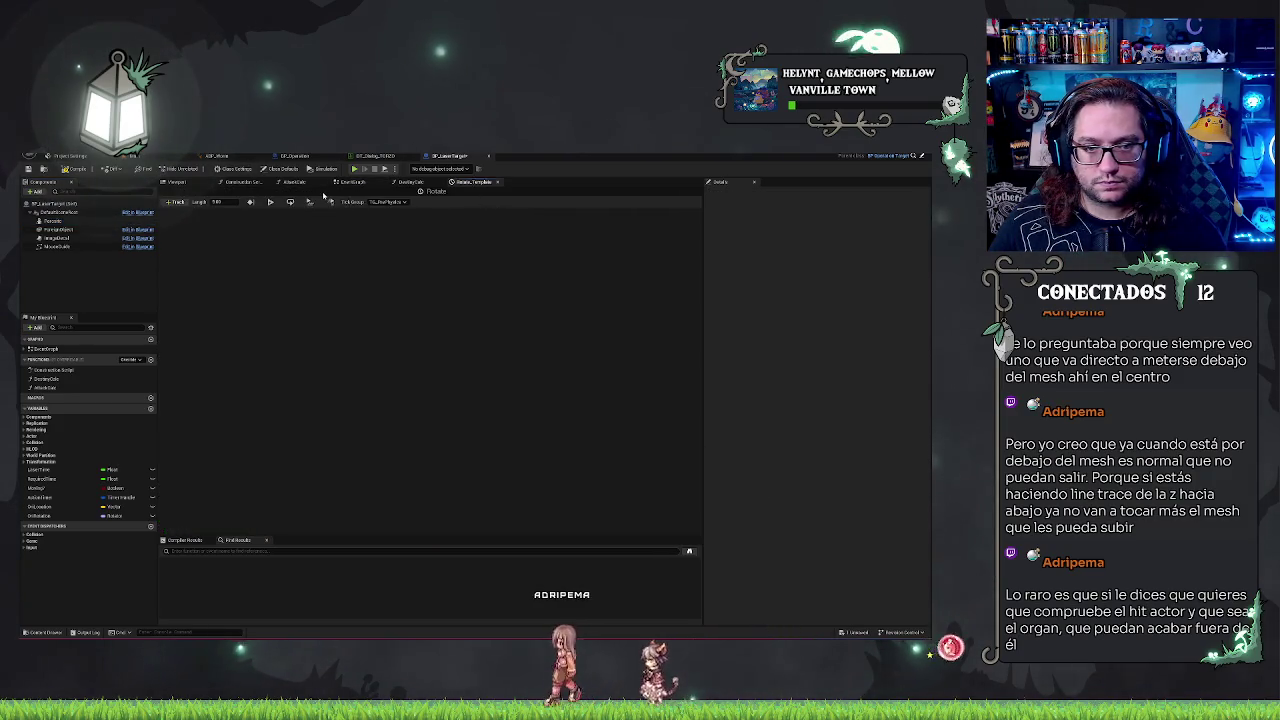
# Step: Add a vector track to the Rotate timeline and key its curve at value 0.0
pyautogui.doubleClick(216, 201)
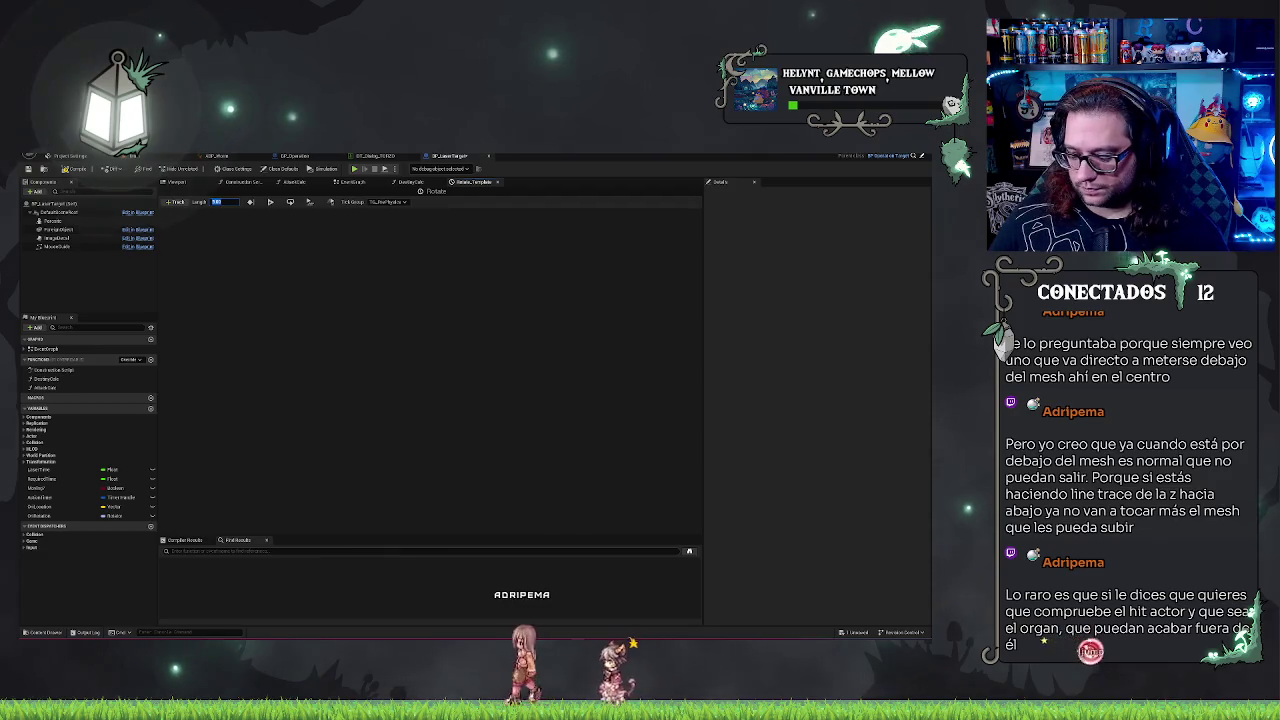
pyautogui.click(175, 202)
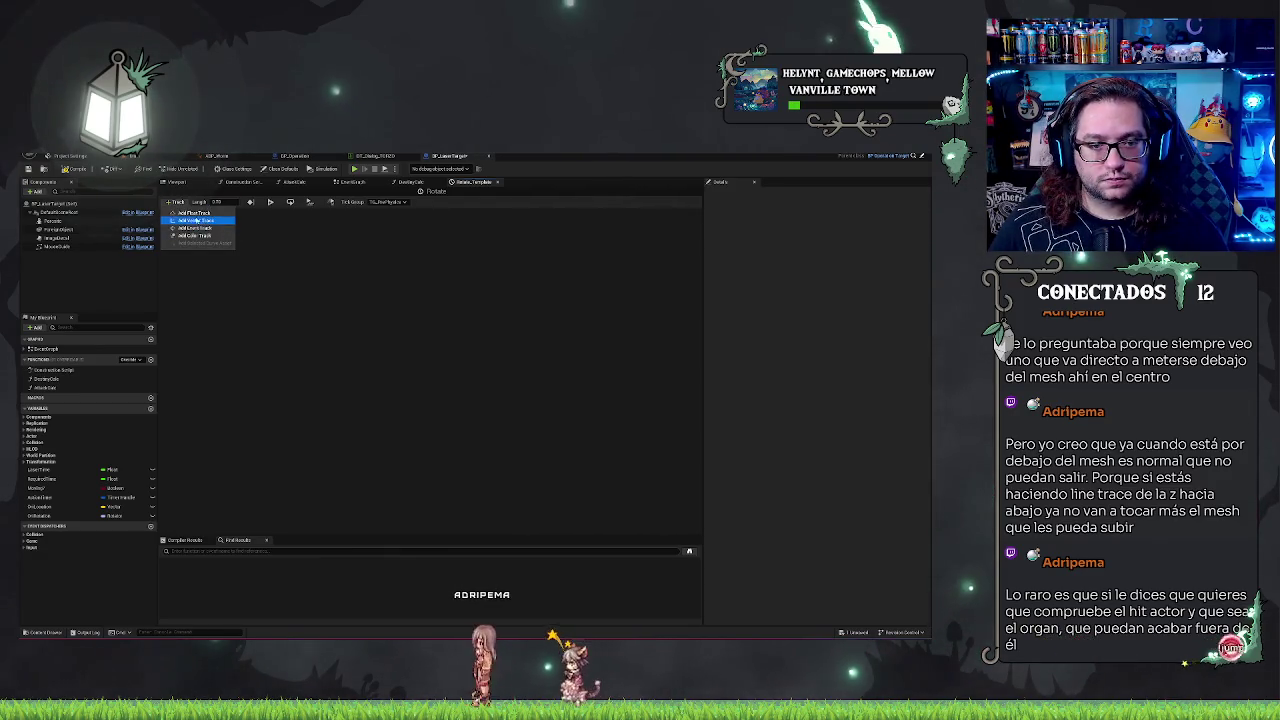
pyautogui.click(197, 221)
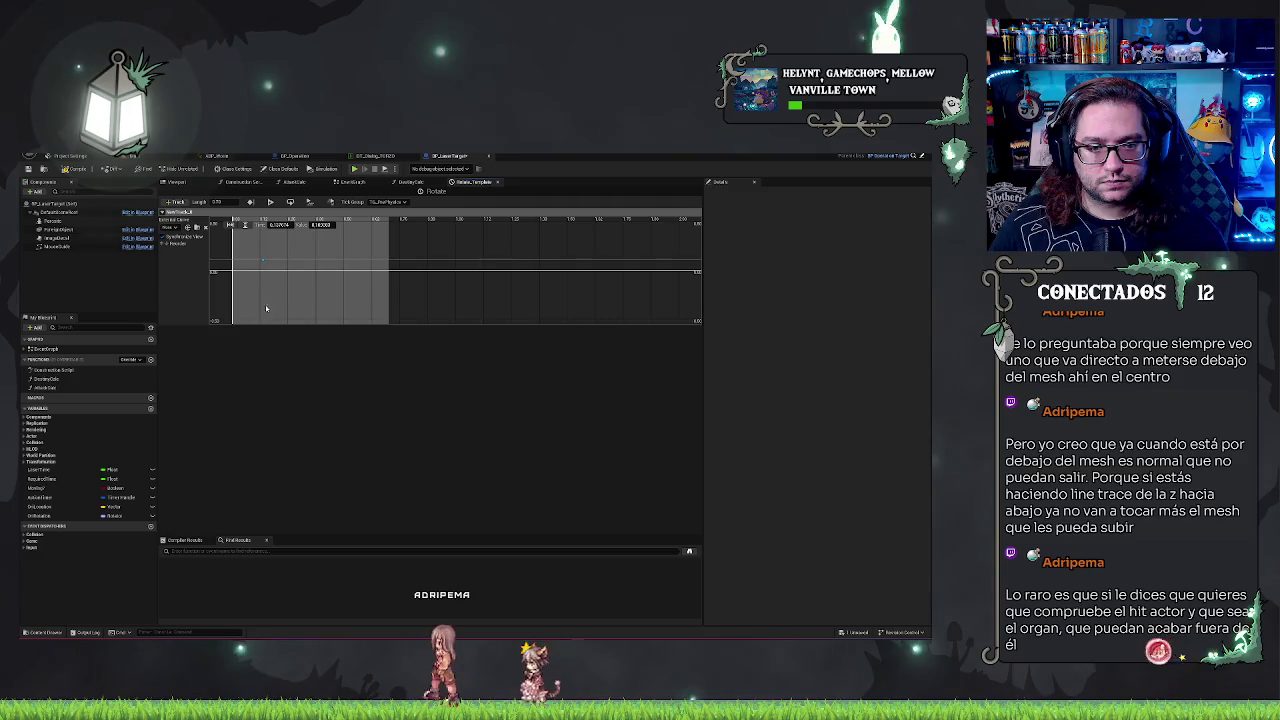
pyautogui.moveTo(267, 308)
pyautogui.mouseDown()
pyautogui.moveTo(314, 337)
pyautogui.moveTo(285, 231)
pyautogui.mouseUp()
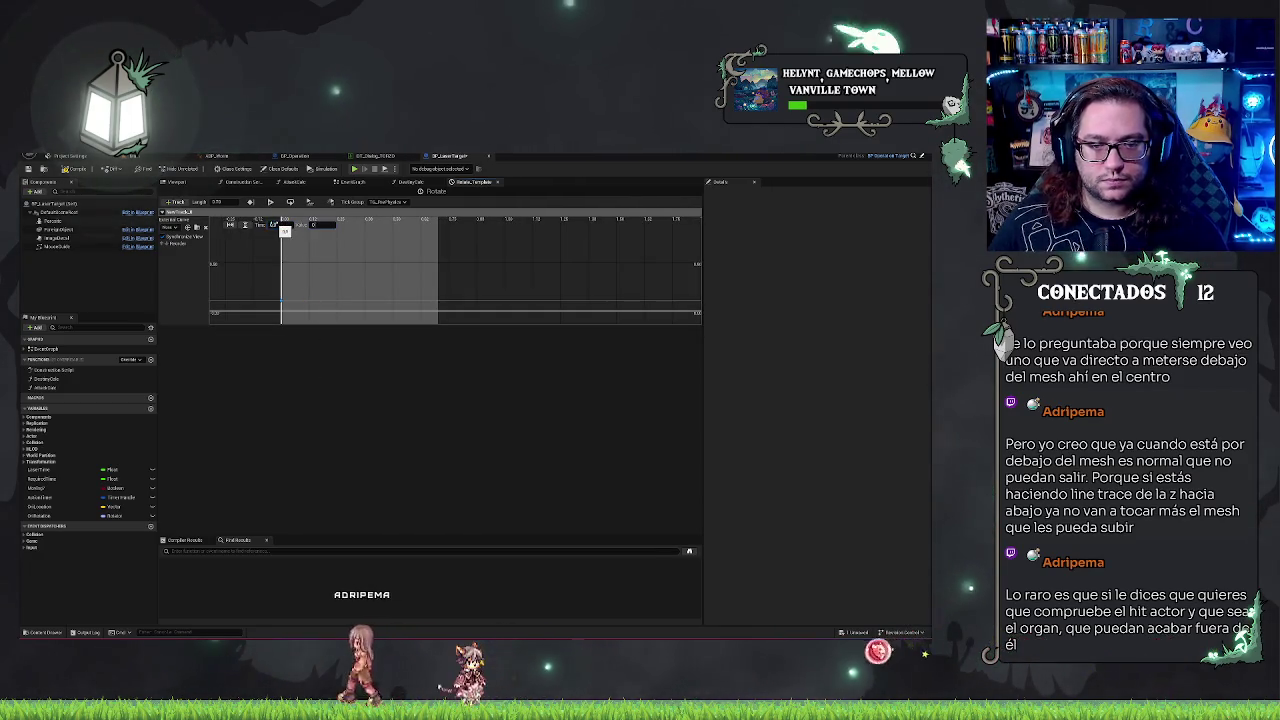
pyautogui.rightClick(371, 290)
pyautogui.click(388, 298)
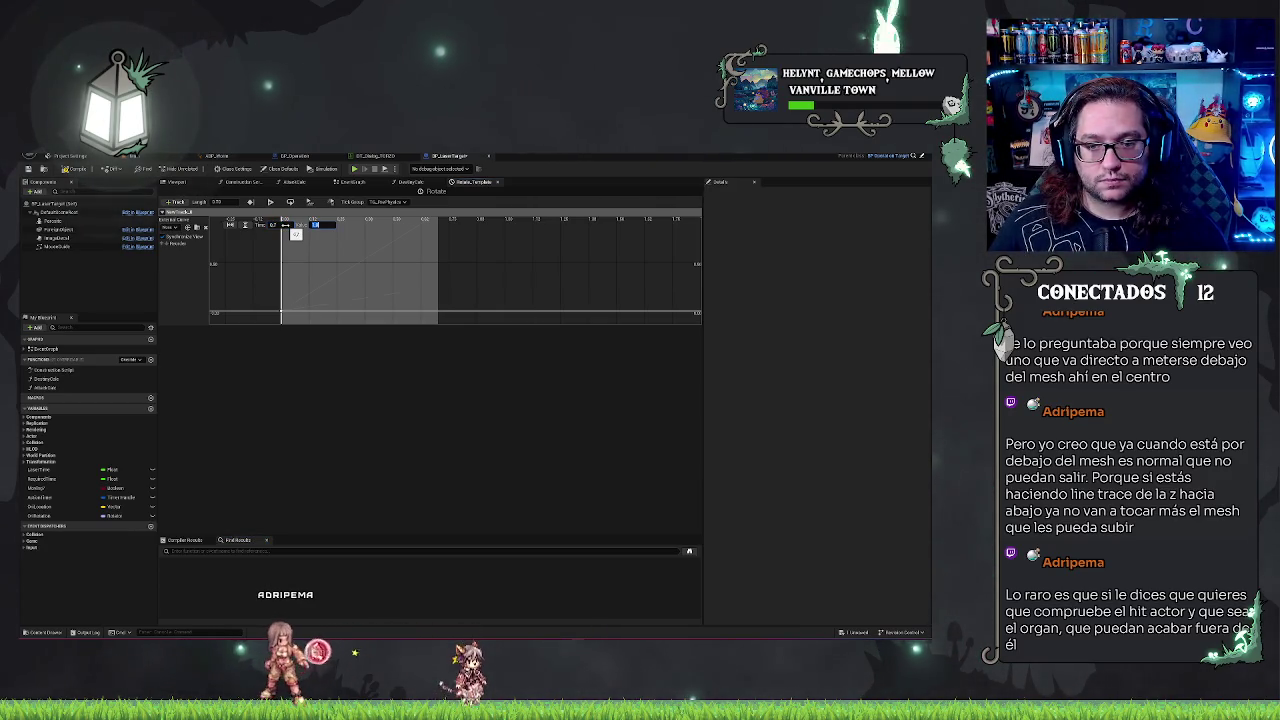
pyautogui.click(220, 235)
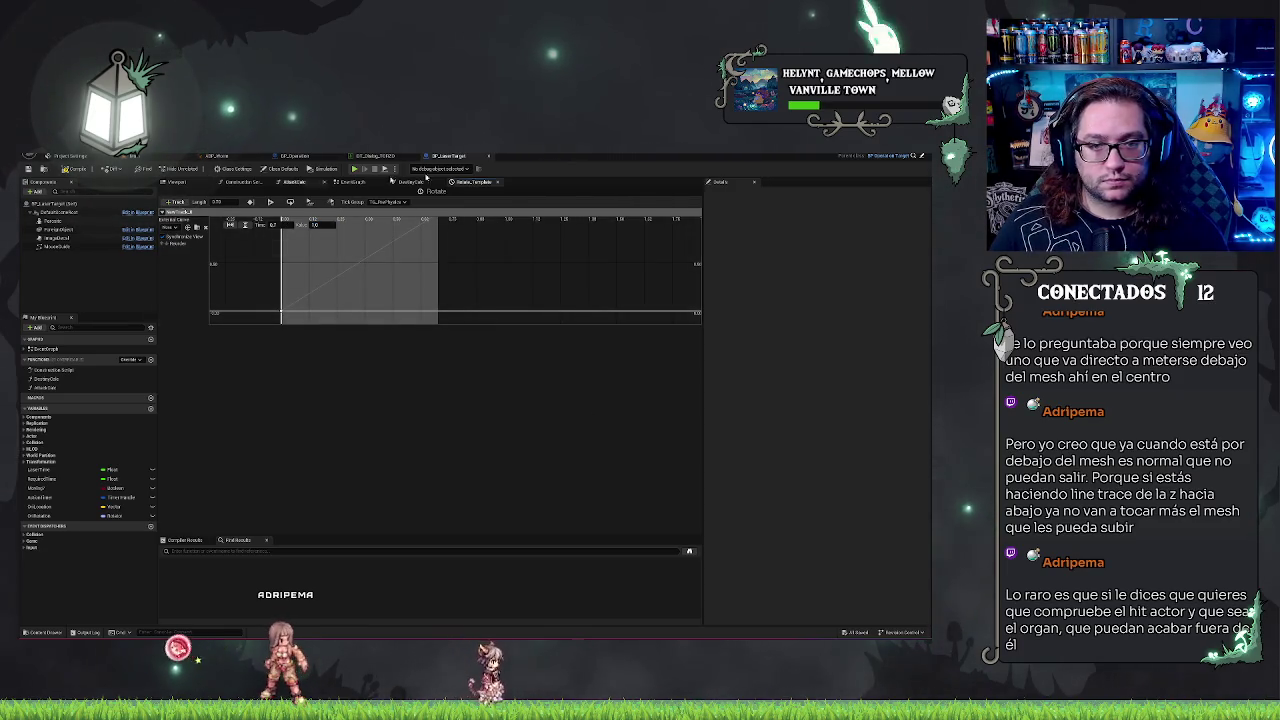
pyautogui.click(497, 182)
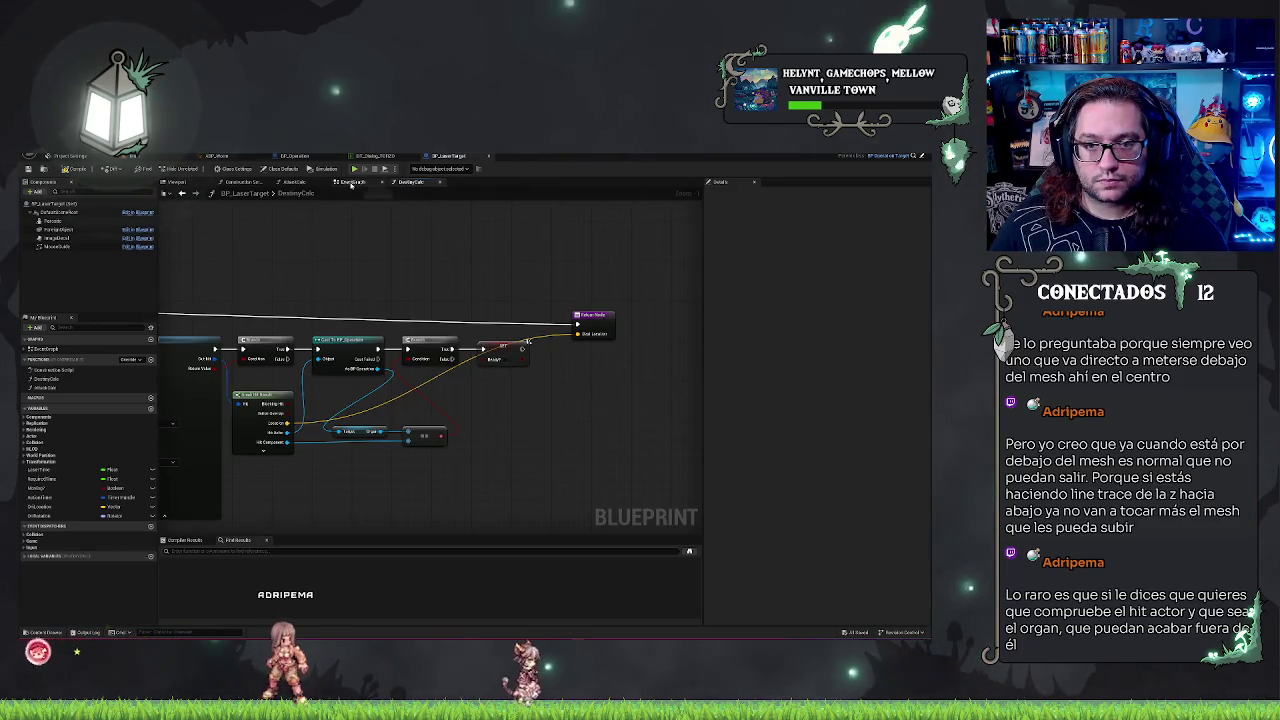
# Step: Replace the Parent node and add a Set World Rotation on Parent driven by the timeline's Update
pyautogui.click(298, 182)
pyautogui.click(240, 183)
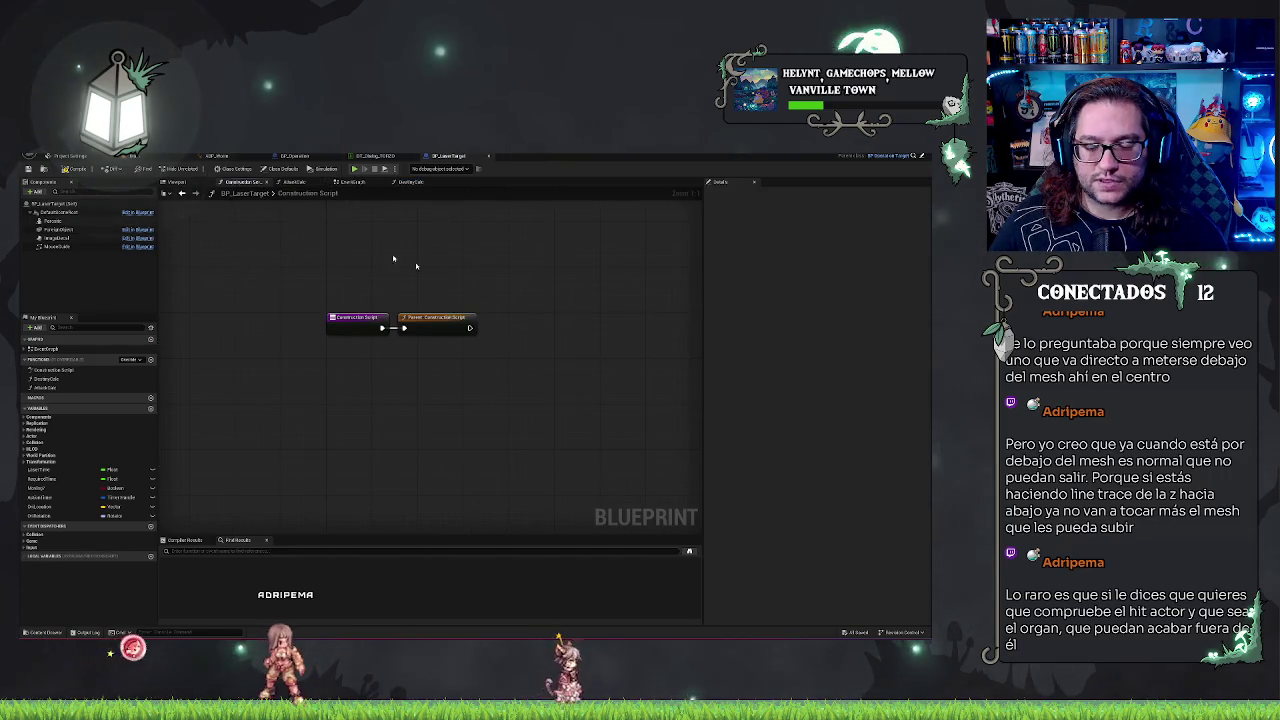
pyautogui.click(180, 182)
pyautogui.click(352, 183)
pyautogui.press('Delete')
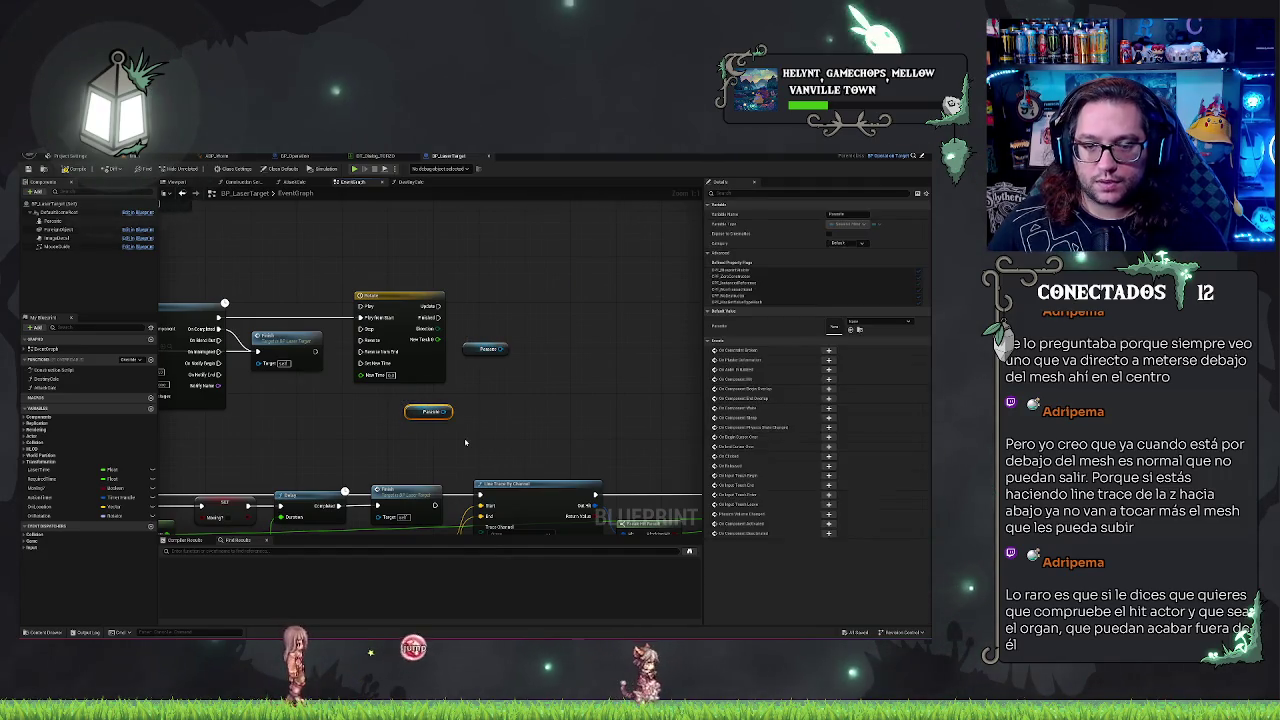
pyautogui.click(474, 344)
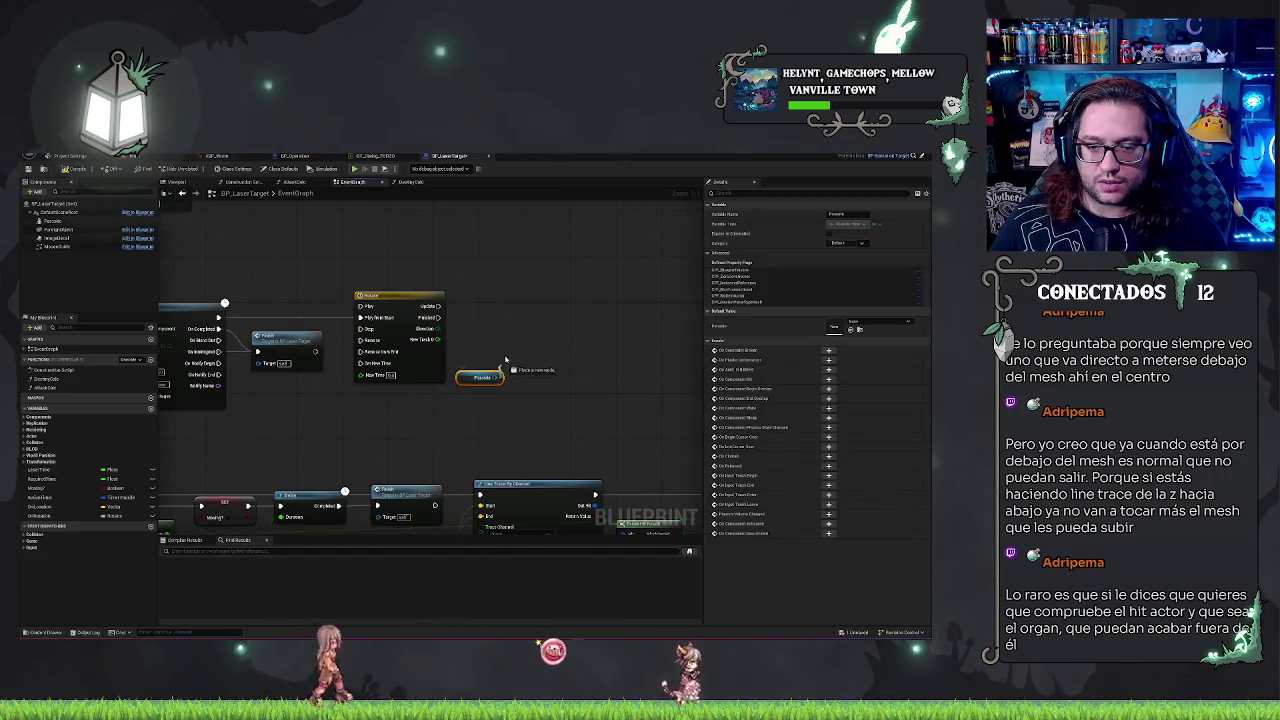
pyautogui.moveTo(500, 377); pyautogui.dragTo(512, 344)
pyautogui.write('set world')
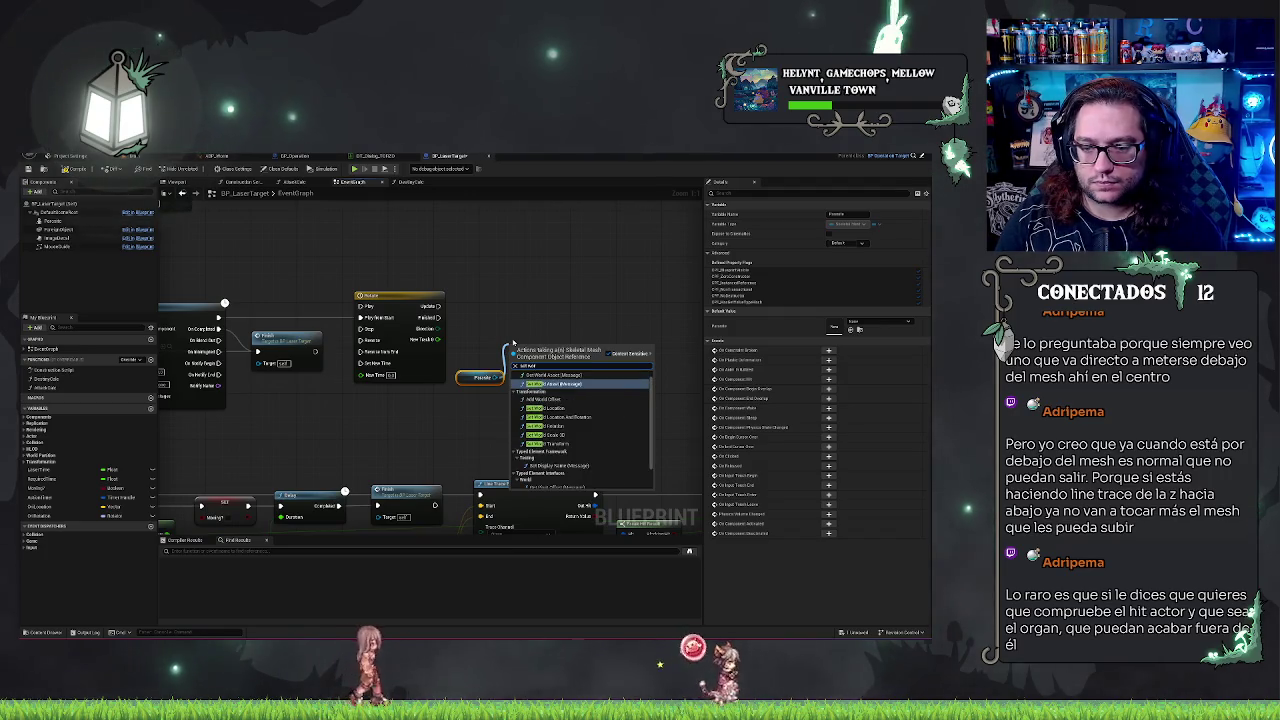
pyautogui.write(' ro')
pyautogui.press('Return')
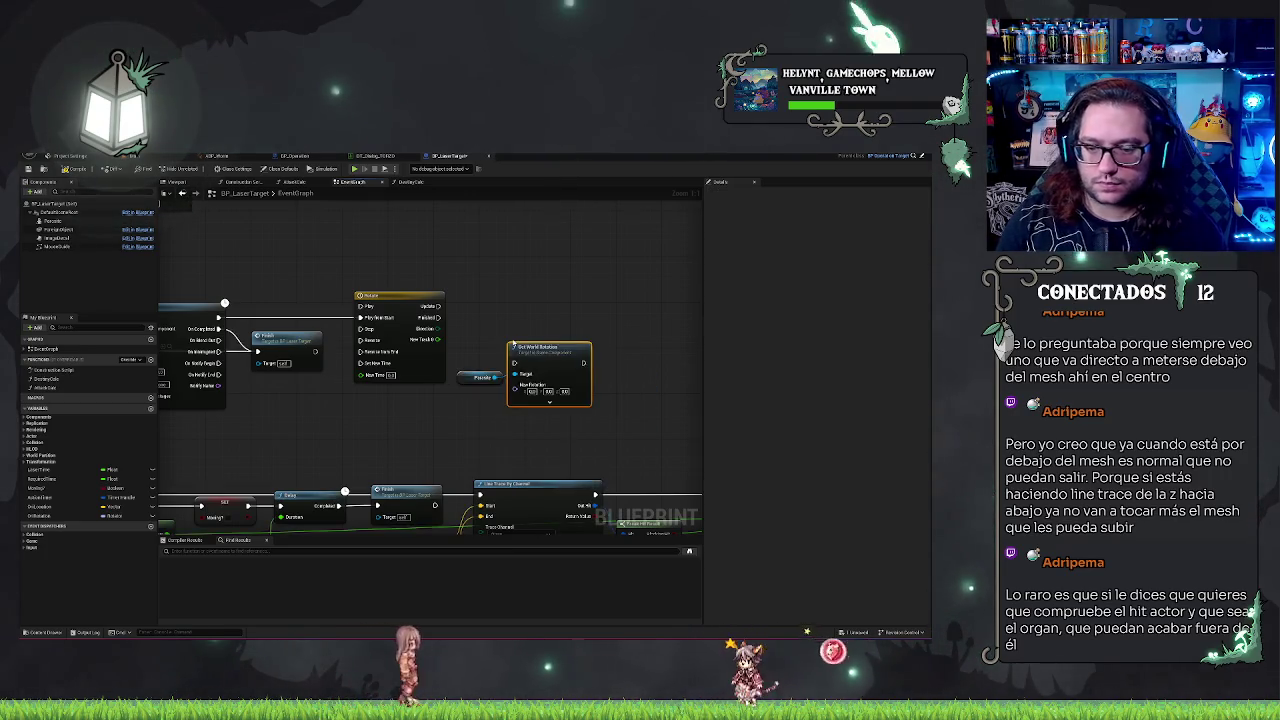
pyautogui.moveTo(520, 346)
pyautogui.mouseDown()
pyautogui.moveTo(508, 295)
pyautogui.moveTo(438, 305)
pyautogui.mouseUp()
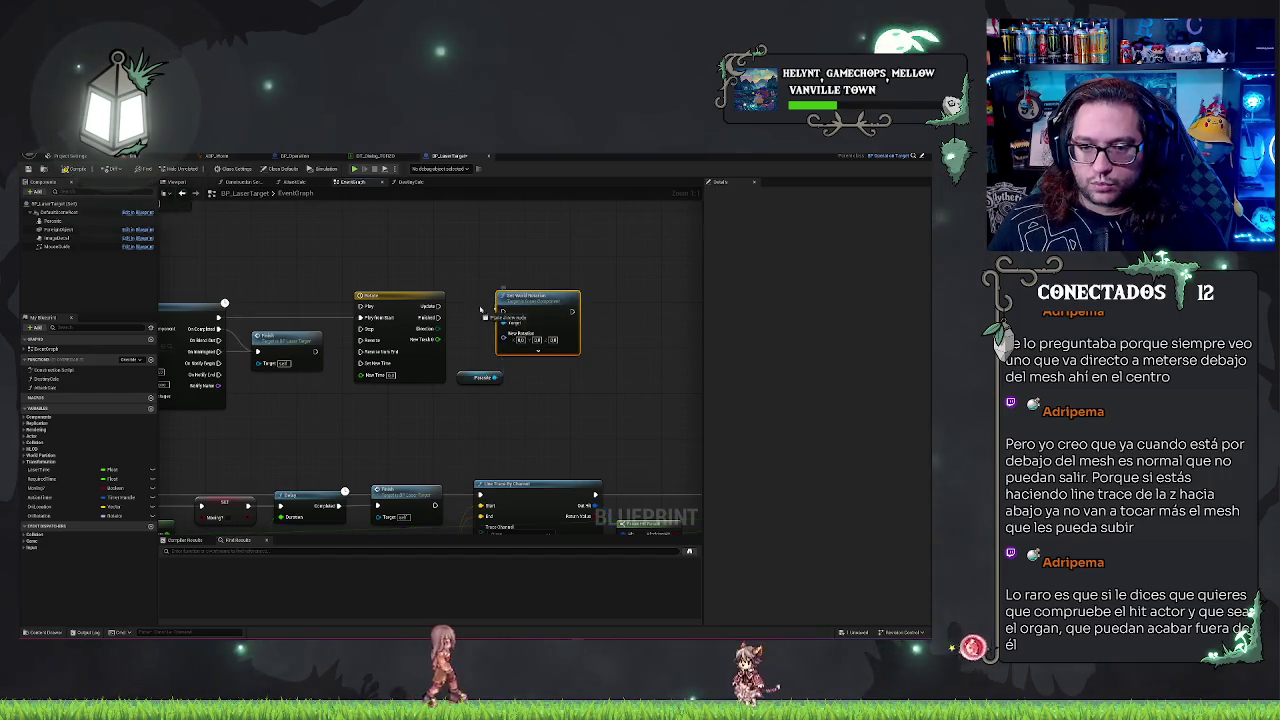
pyautogui.moveTo(530, 297); pyautogui.dragTo(572, 291)
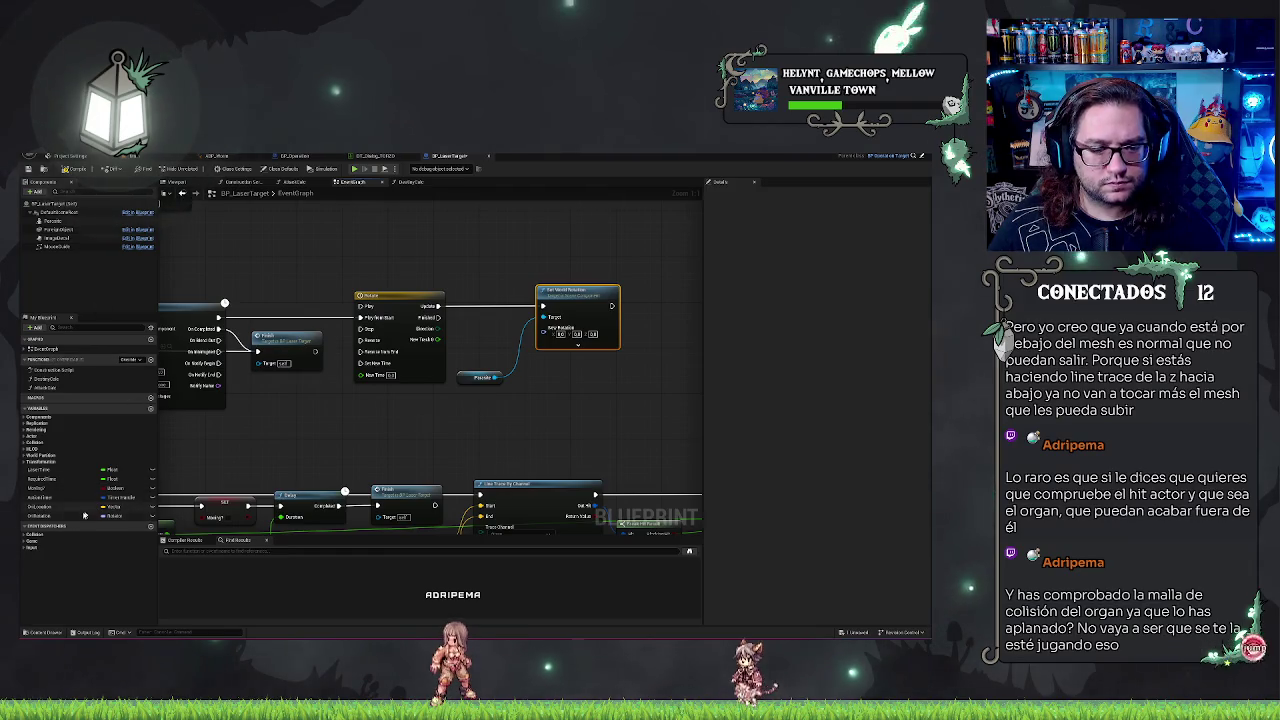
# Step: Add a Lerp node fed by the timeline's New Track 0, then return to the level editor
pyautogui.click(47, 522)
pyautogui.moveTo(438, 339)
pyautogui.mouseDown()
pyautogui.moveTo(476, 358)
pyautogui.moveTo(623, 370)
pyautogui.moveTo(612, 369)
pyautogui.mouseUp()
pyautogui.click(510, 400)
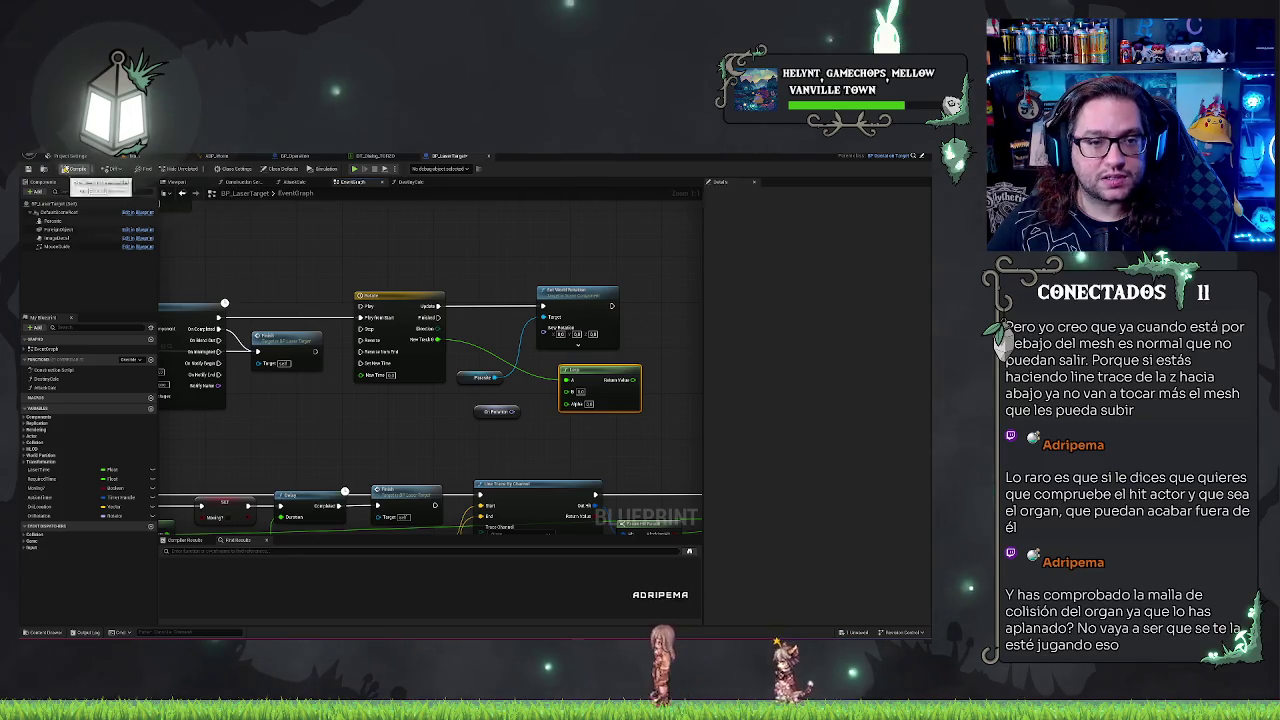
pyautogui.click(140, 158)
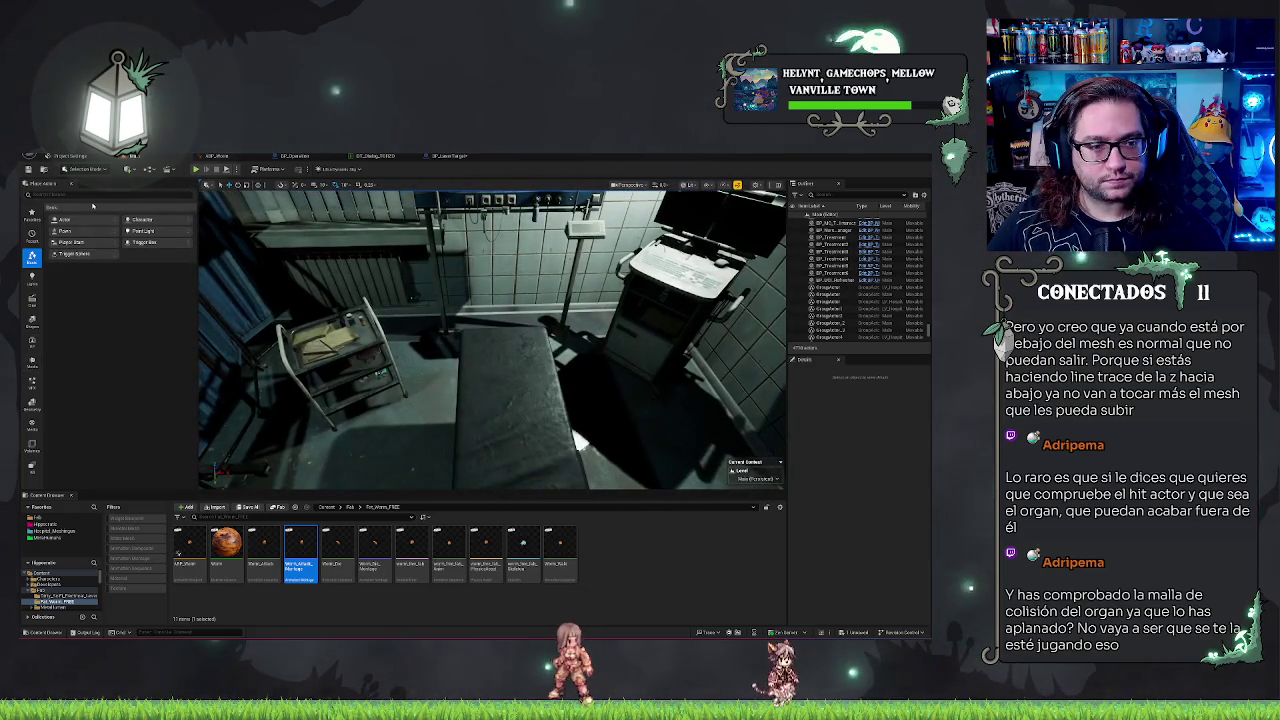
# Step: Select the BP_Operation actor and hide its body mesh to reveal the organs
pyautogui.write('laser')
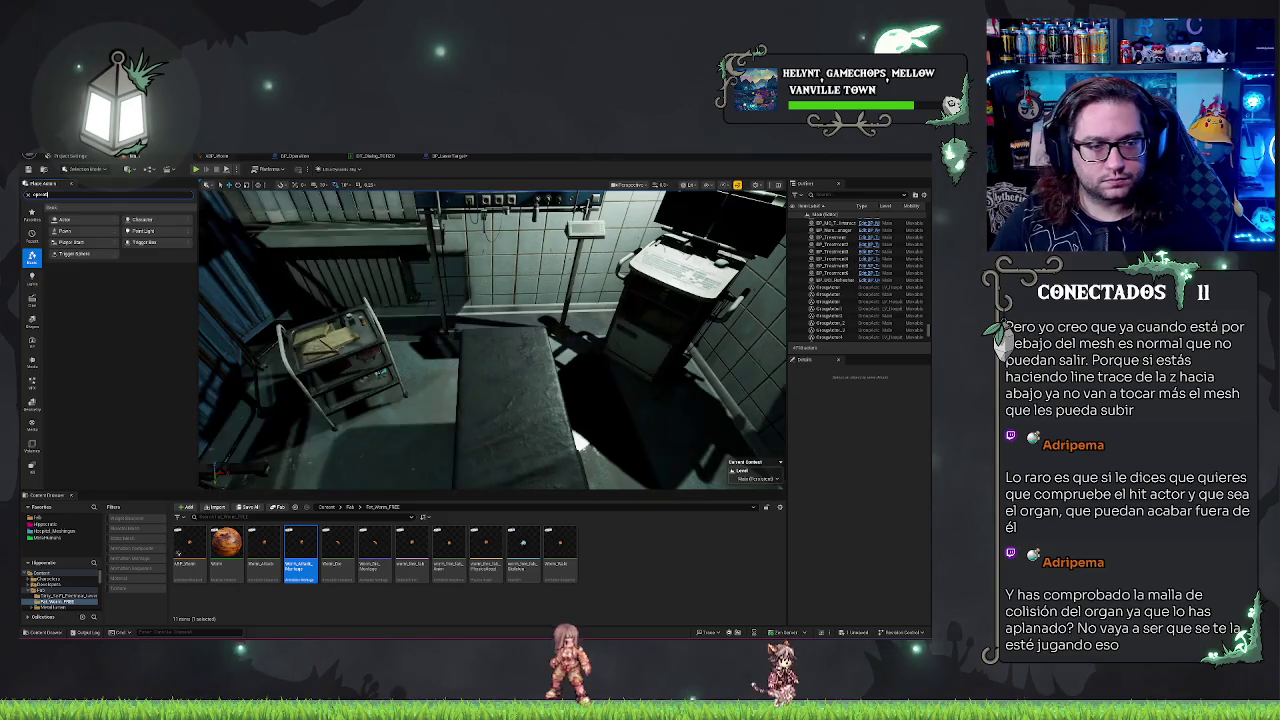
pyautogui.click(510, 432)
pyautogui.moveTo(532, 362); pyautogui.dragTo(875, 553)
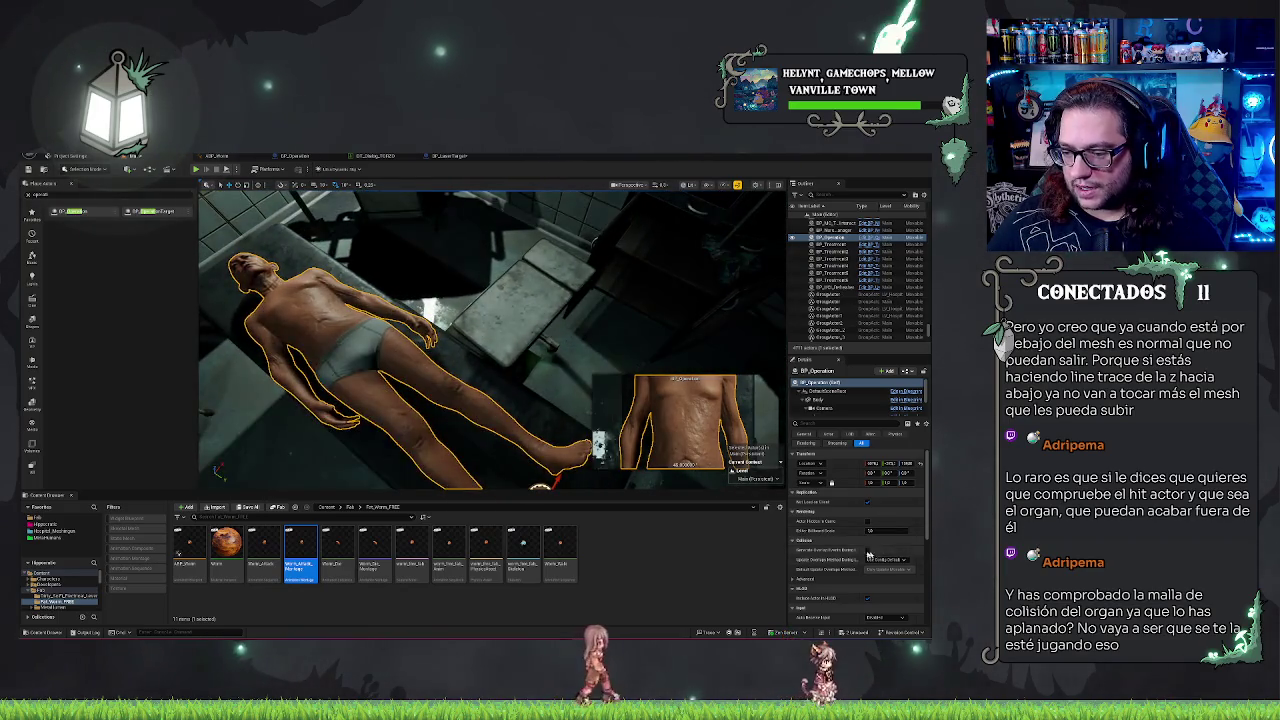
pyautogui.scroll(-2, 868, 570)
pyautogui.click(867, 579)
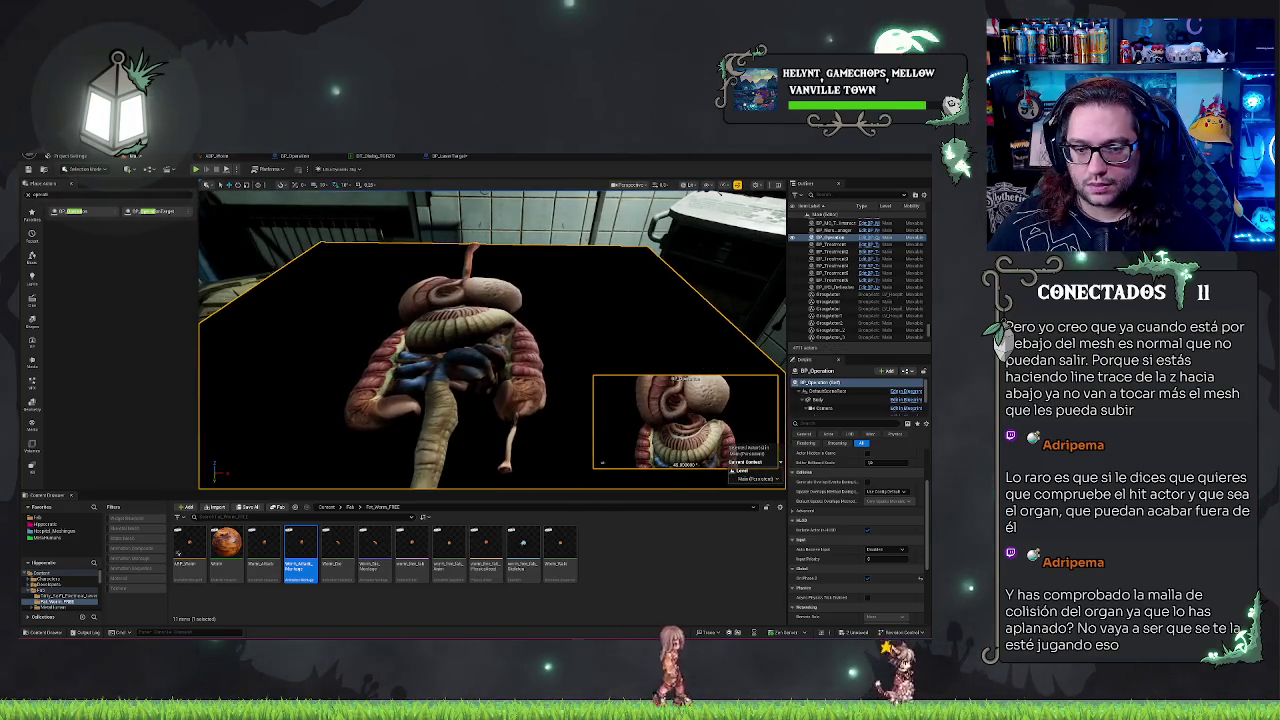
pyautogui.scroll(2, 877, 567)
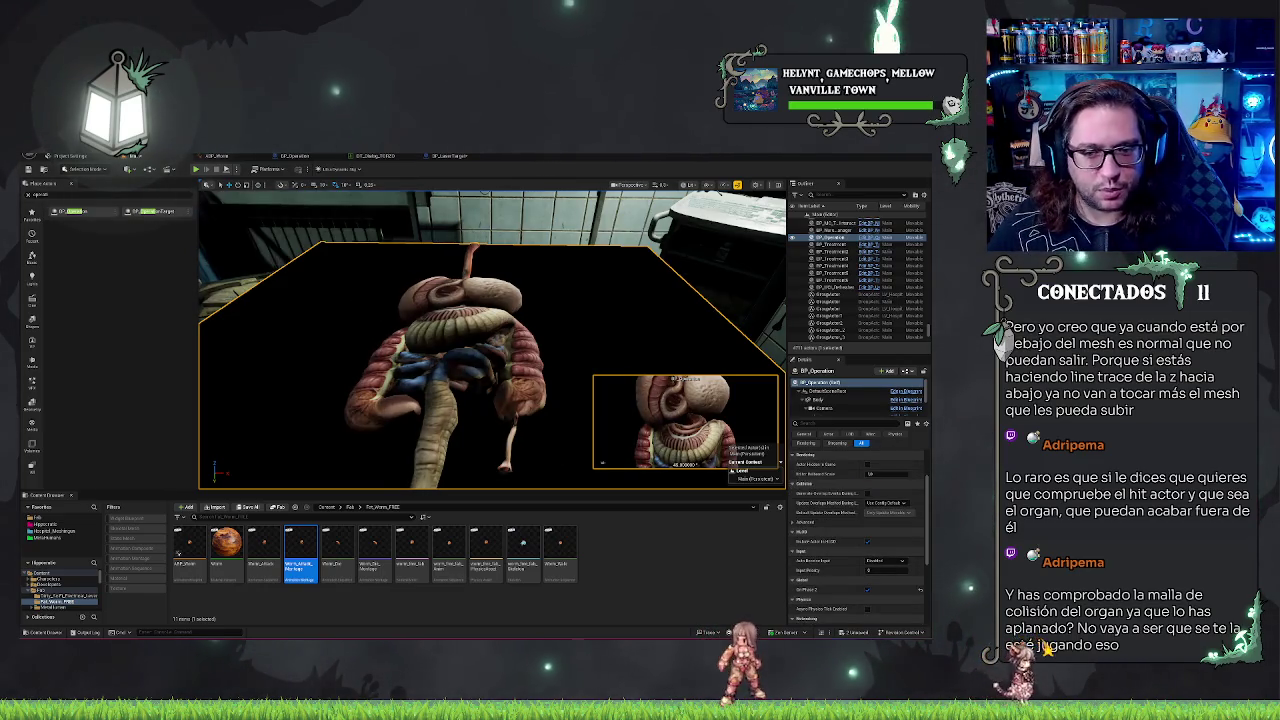
# Step: Orbit in close to the stomach, select the Organ component, and browse to its static mesh
pyautogui.moveTo(394, 275)
pyautogui.mouseDown()
pyautogui.moveTo(380, 270)
pyautogui.moveTo(385, 300)
pyautogui.moveTo(390, 250)
pyautogui.moveTo(395, 275)
pyautogui.moveTo(425, 257)
pyautogui.mouseUp()
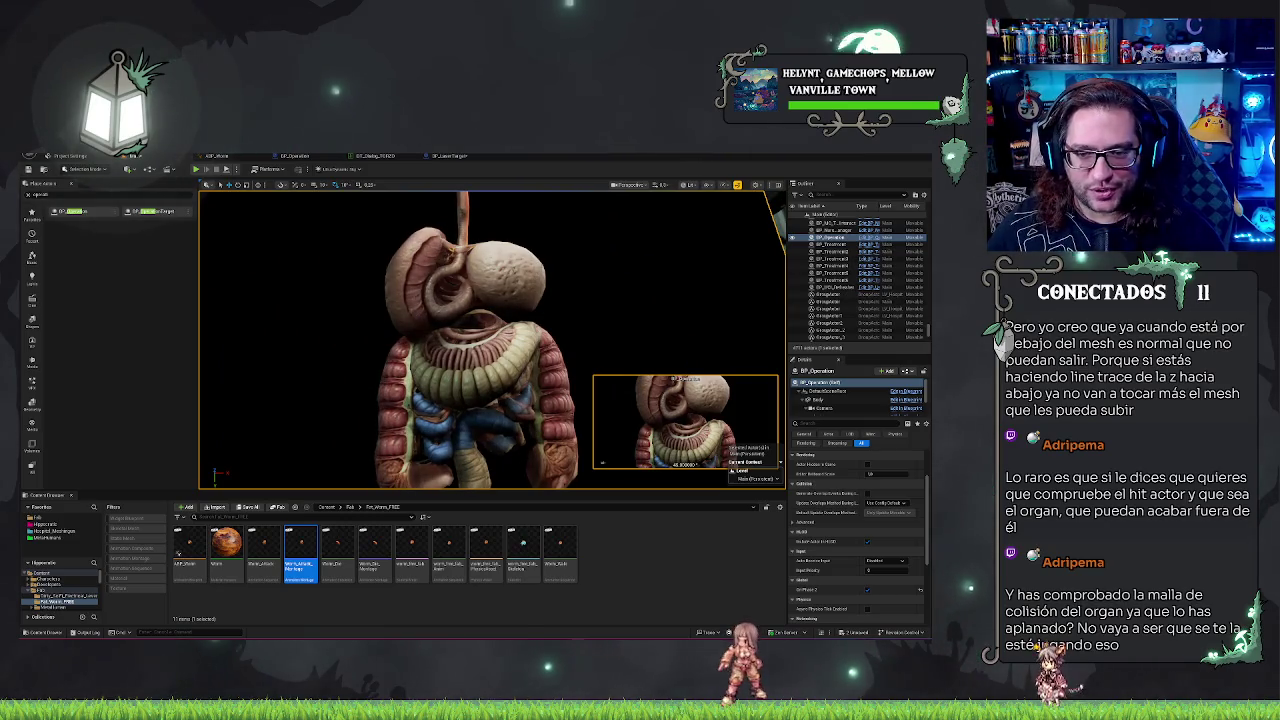
pyautogui.moveTo(425, 257)
pyautogui.mouseDown()
pyautogui.moveTo(430, 167)
pyautogui.moveTo(430, 237)
pyautogui.moveTo(698, 362)
pyautogui.mouseUp()
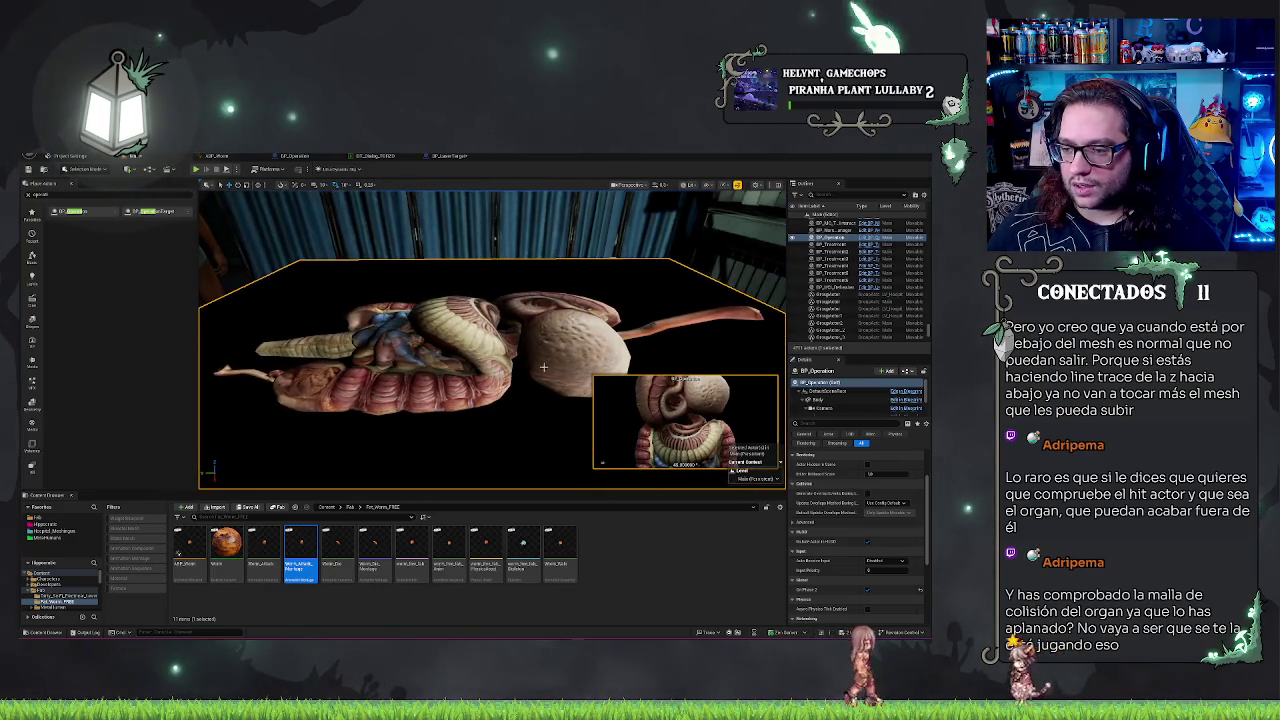
pyautogui.scroll(-1, 828, 405)
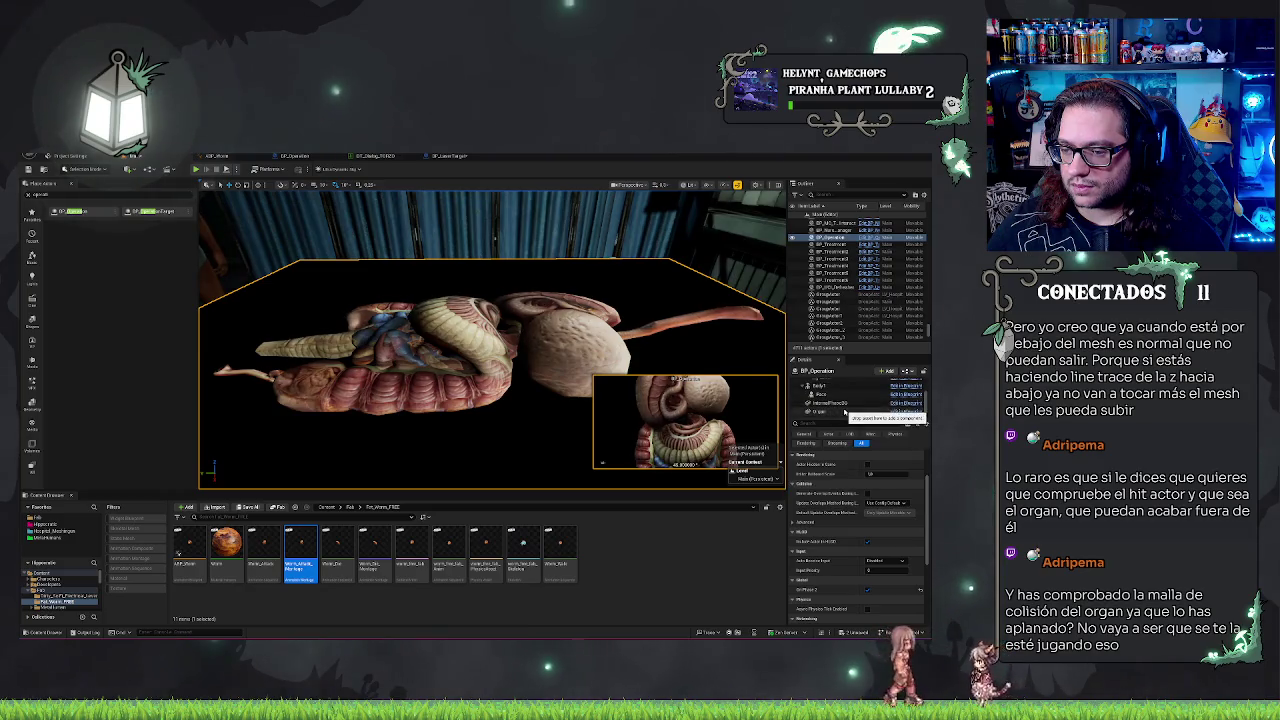
pyautogui.click(845, 411)
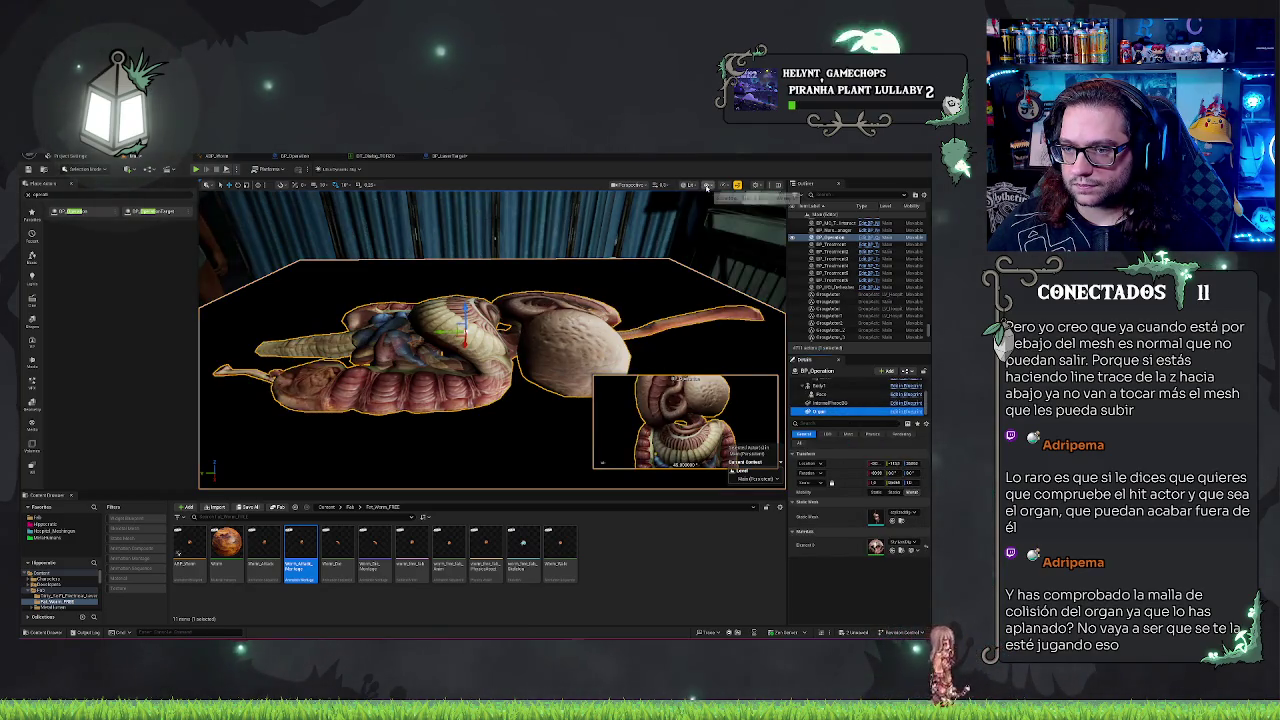
pyautogui.click(902, 521)
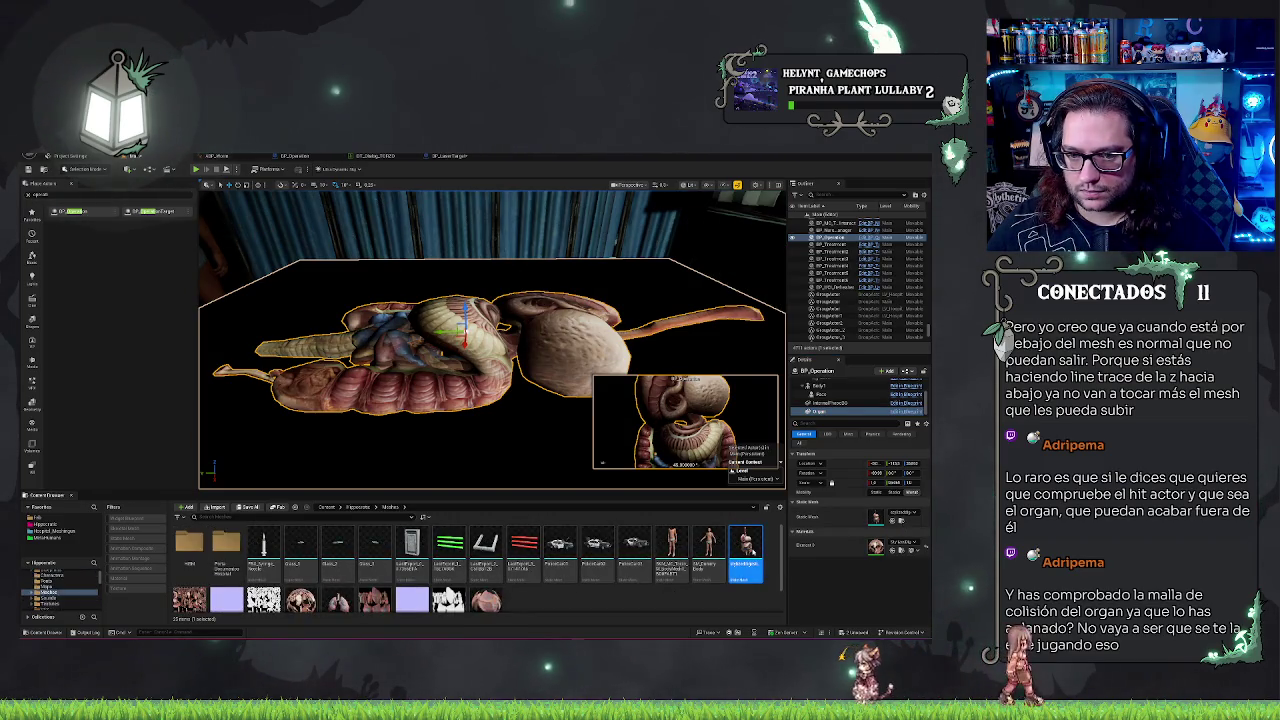
# Step: Open the organ mesh in the Static Mesh editor and show its collision wireframe
pyautogui.doubleClick(745, 548)
pyautogui.moveTo(585, 441)
pyautogui.mouseDown()
pyautogui.moveTo(585, 520)
pyautogui.moveTo(585, 400)
pyautogui.mouseUp()
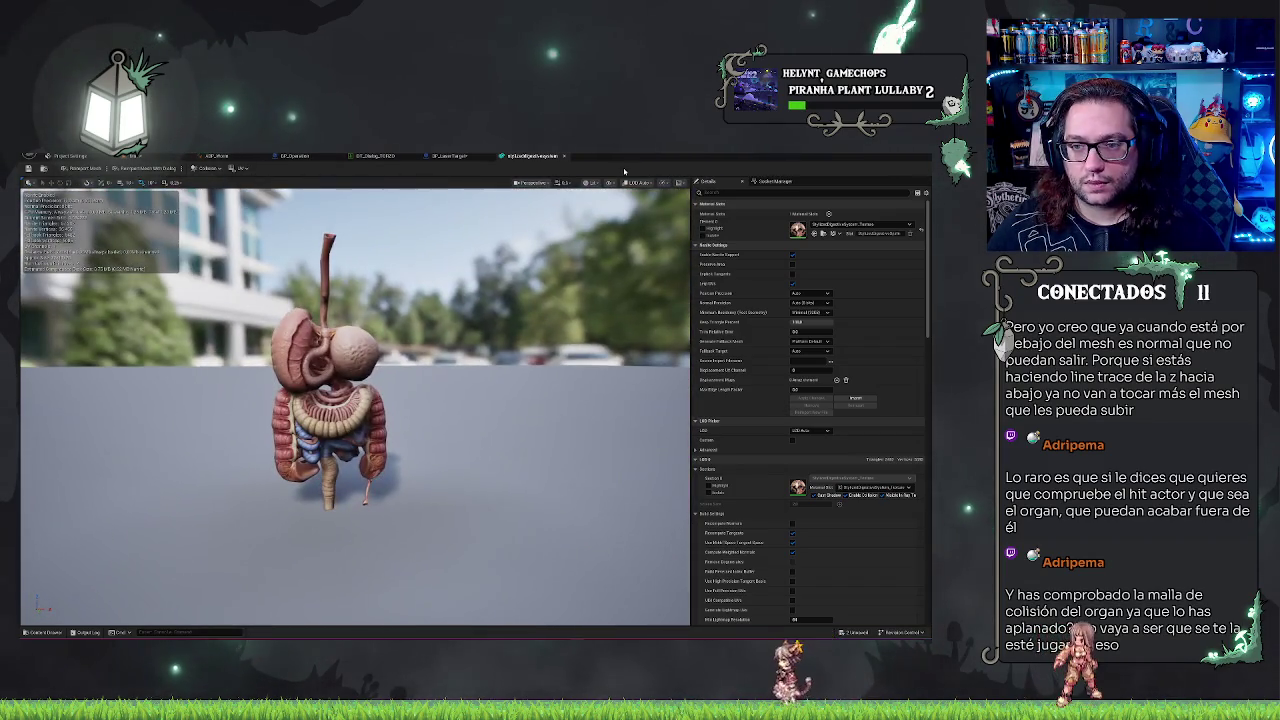
pyautogui.click(607, 184)
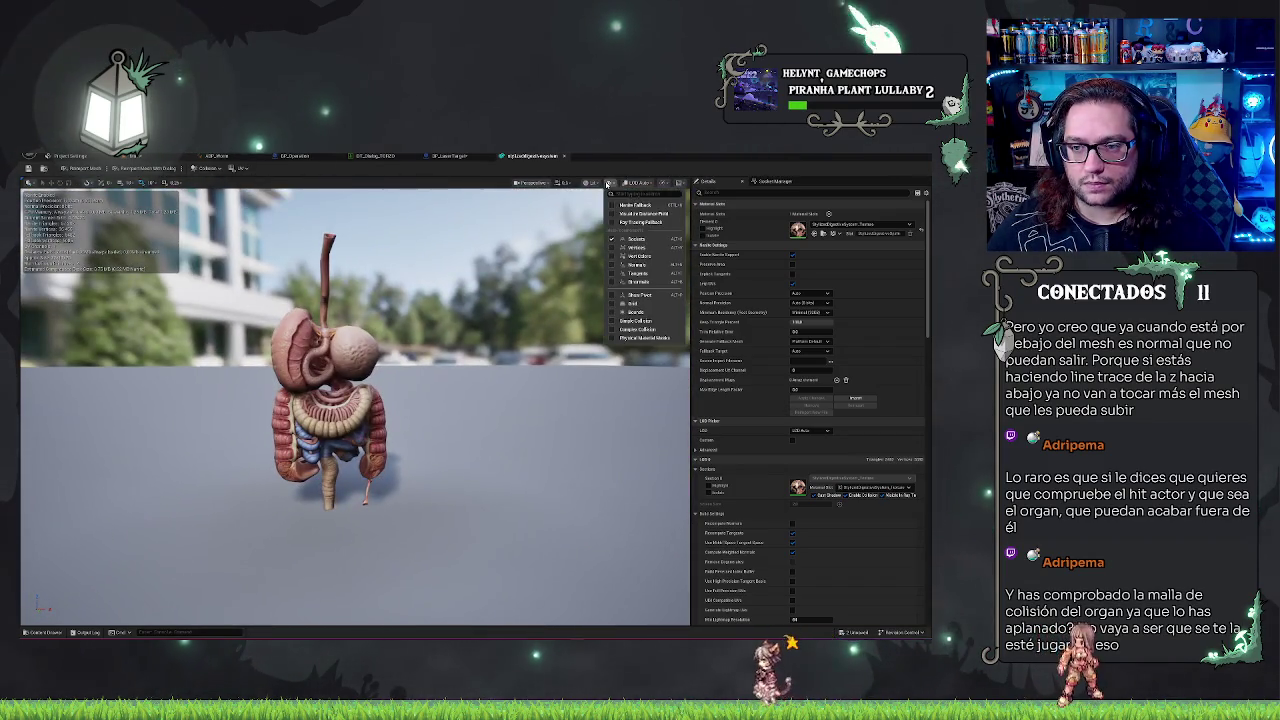
pyautogui.click(645, 325)
pyautogui.moveTo(645, 325)
pyautogui.mouseDown()
pyautogui.moveTo(655, 250)
pyautogui.moveTo(600, 255)
pyautogui.moveTo(560, 240)
pyautogui.moveTo(360, 258)
pyautogui.moveTo(566, 322)
pyautogui.mouseUp()
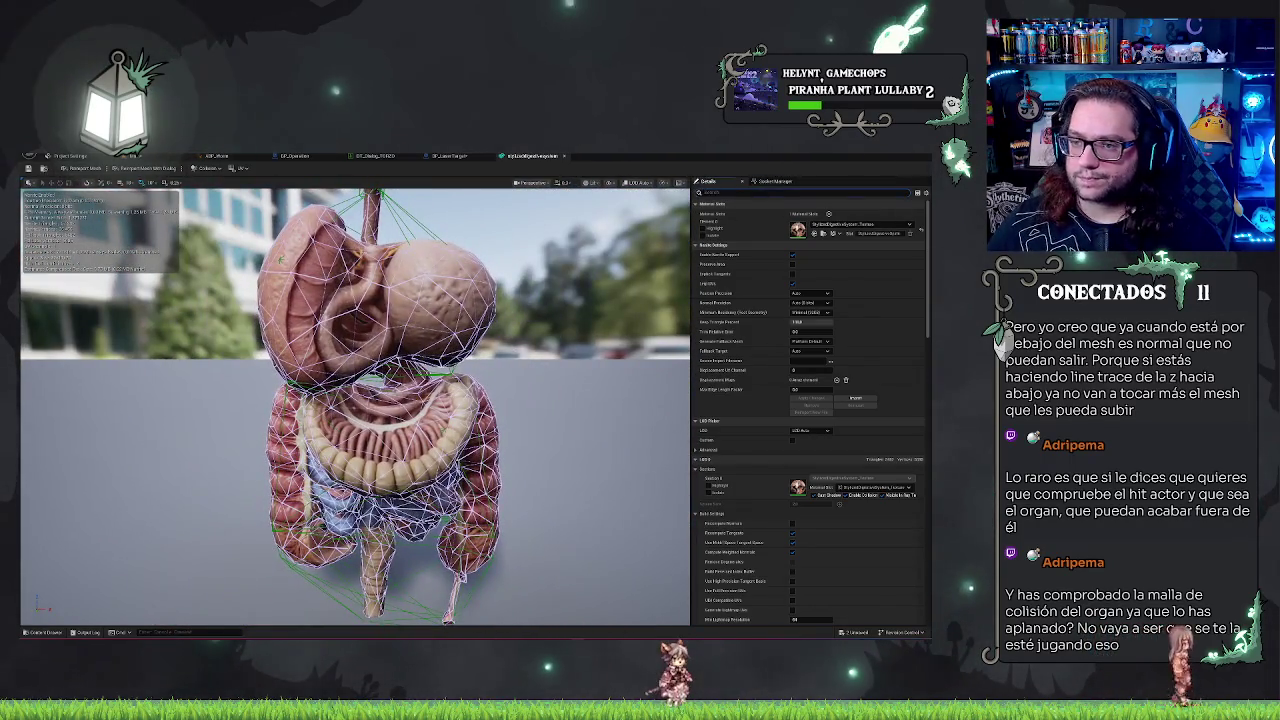
pyautogui.write('s')
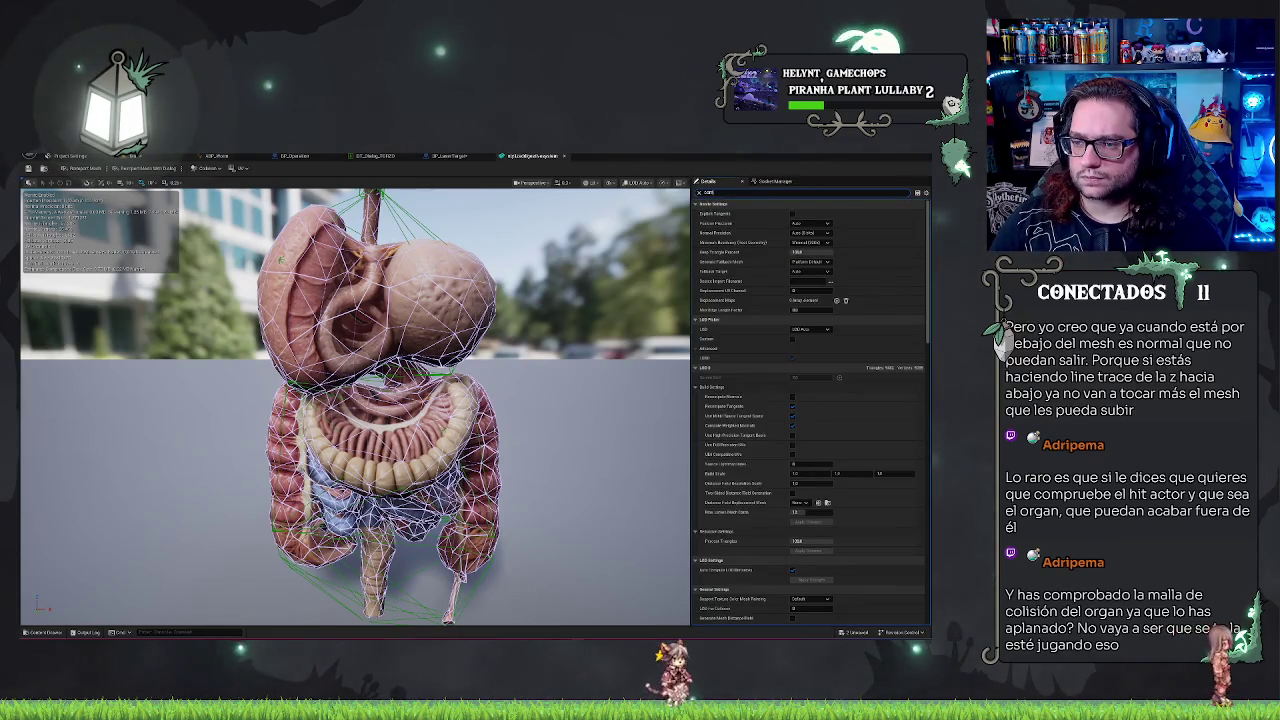
pyautogui.write('o')
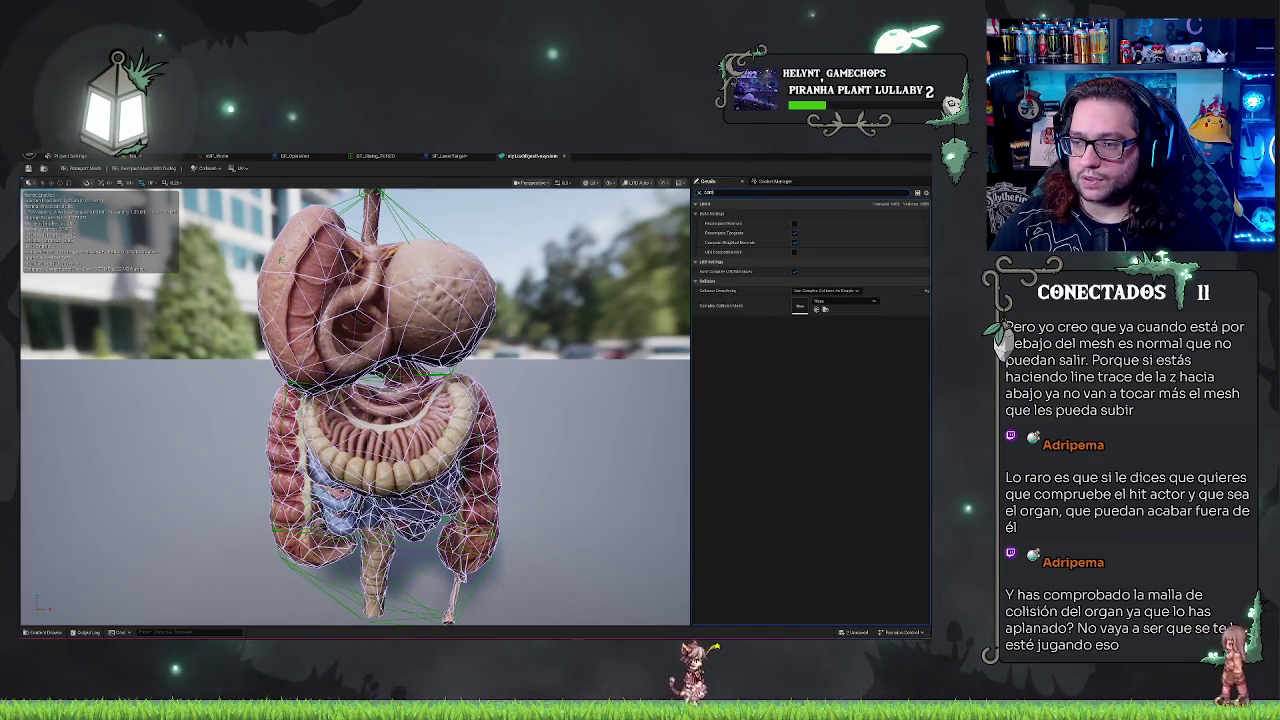
pyautogui.press('Escape')
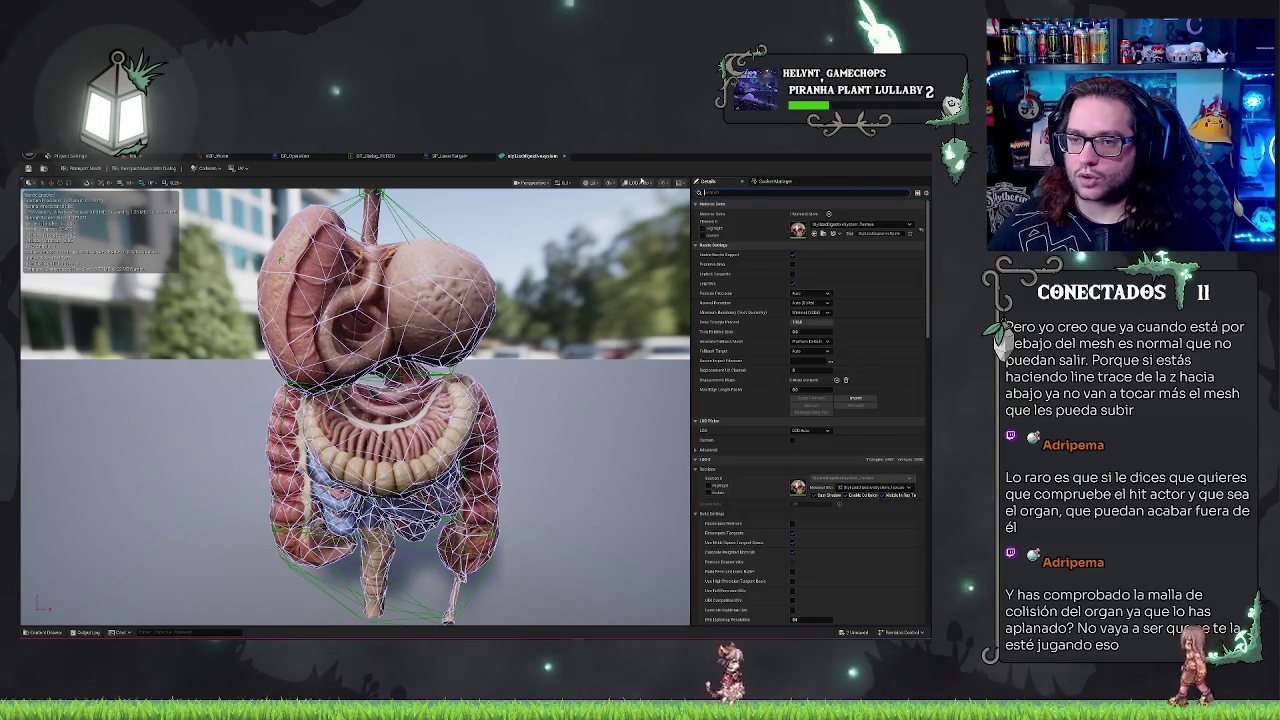
# Step: Switch the organ's display from Simple Collision to Complex Collision, inspect it, then return to the level
pyautogui.click(640, 180)
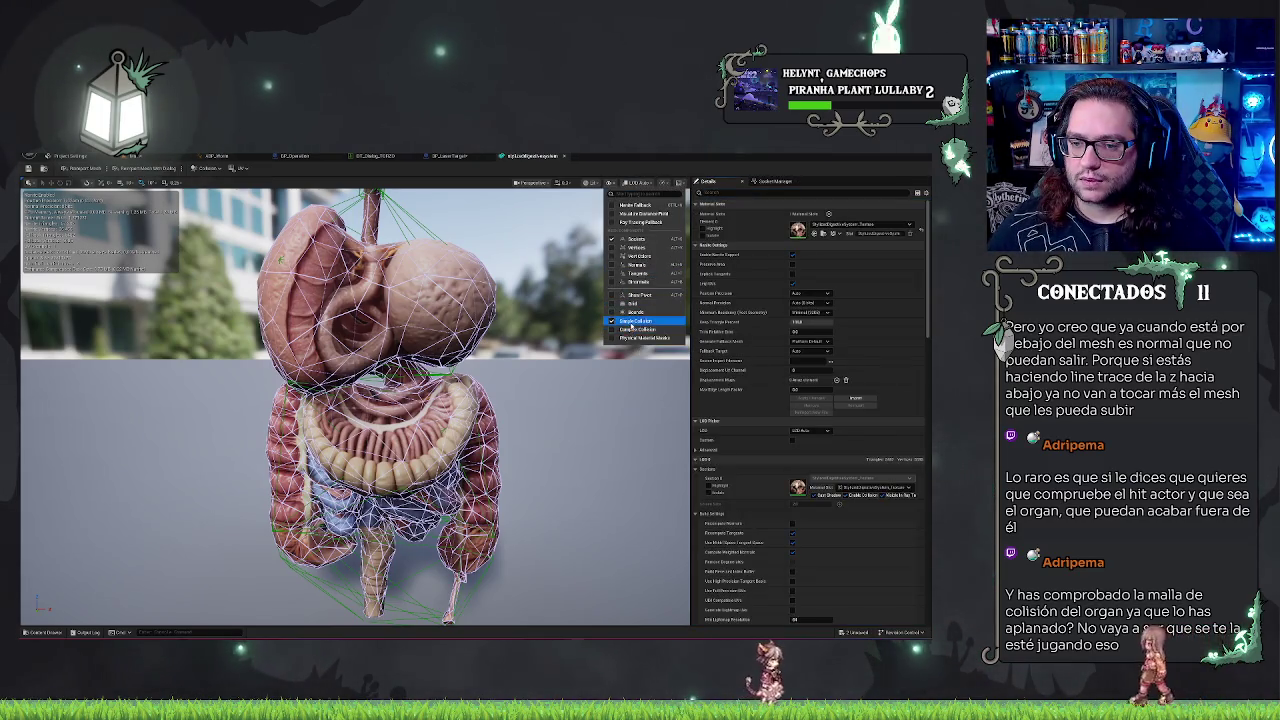
pyautogui.click(636, 321)
pyautogui.click(643, 184)
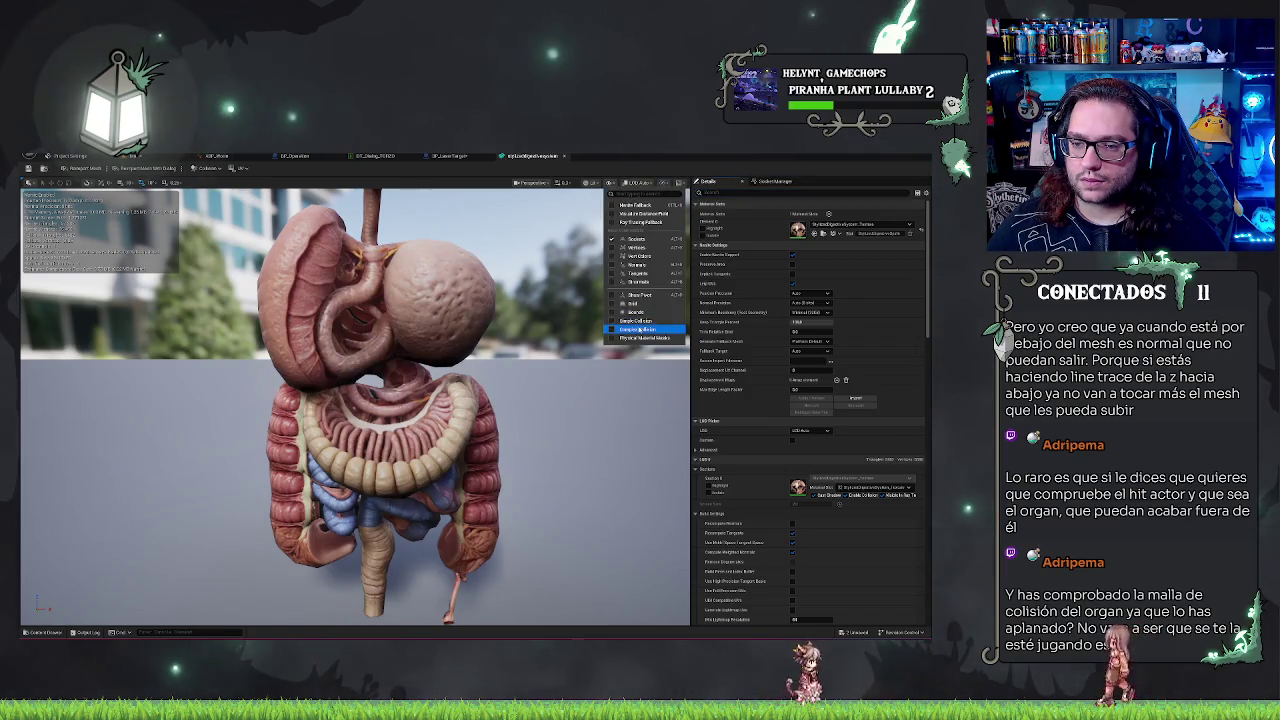
pyautogui.click(640, 328)
pyautogui.scroll(5, 355, 407)
pyautogui.scroll(-10, 355, 407)
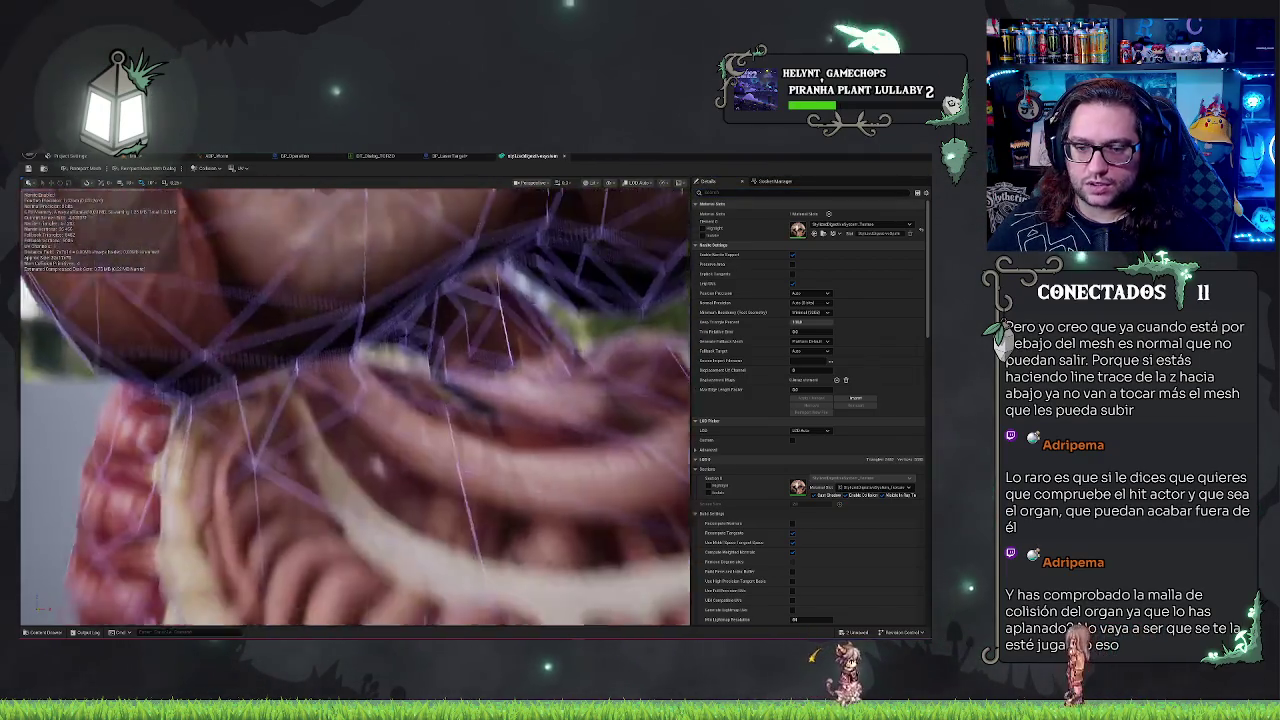
pyautogui.moveTo(355, 407); pyautogui.dragTo(554, 437)
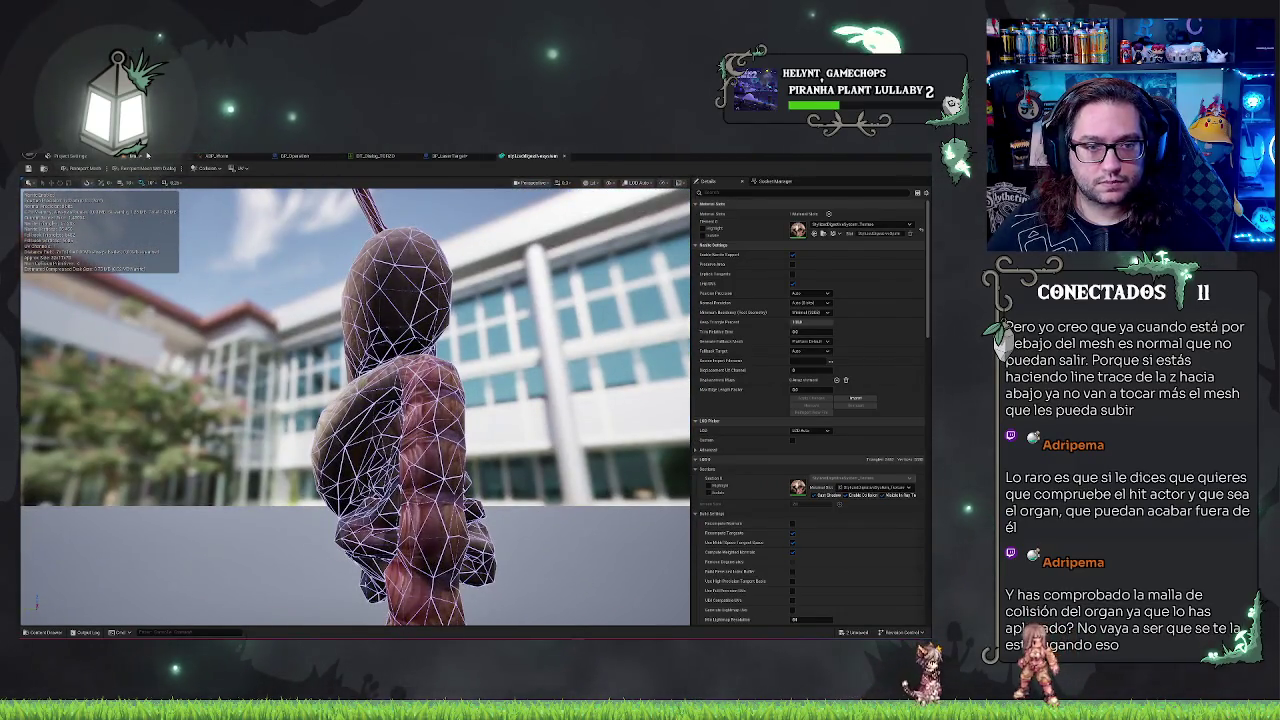
pyautogui.click(147, 155)
pyautogui.click(706, 186)
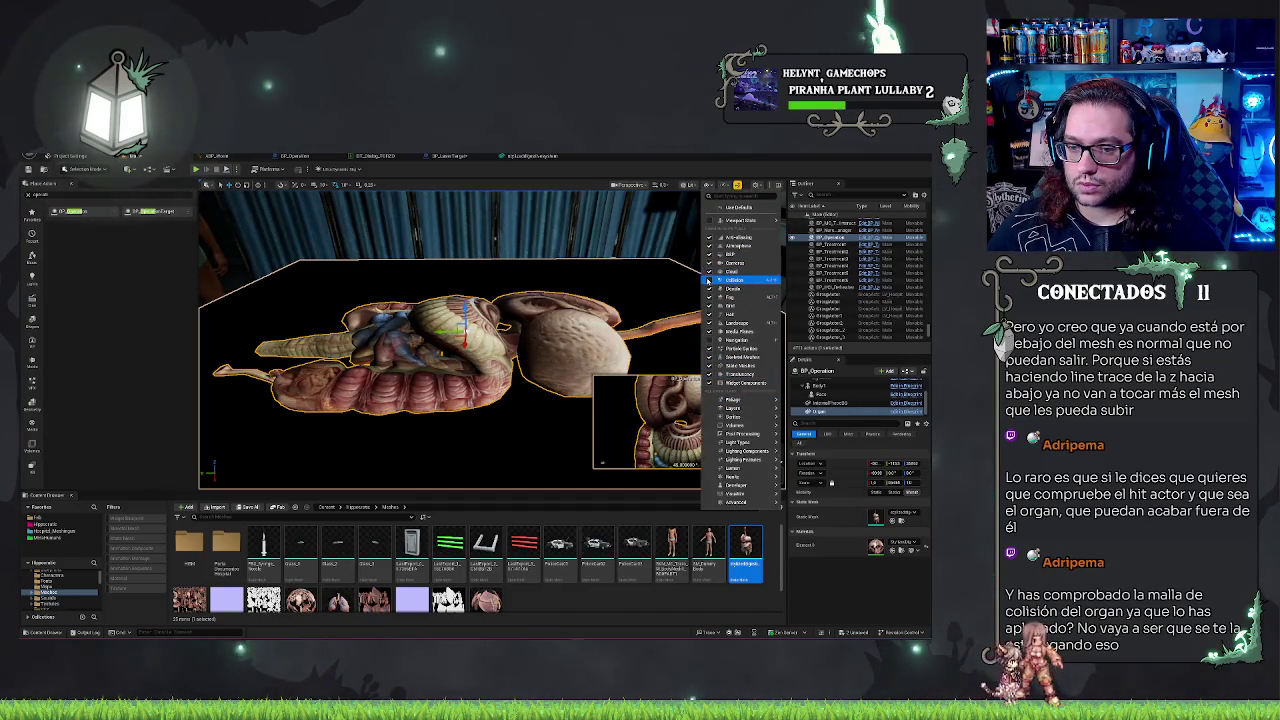
# Step: Pull back to view the operating table and select BP_Operation's Organ component
pyautogui.moveTo(450, 380)
pyautogui.mouseDown()
pyautogui.moveTo(395, 395)
pyautogui.moveTo(365, 425)
pyautogui.moveTo(295, 398)
pyautogui.moveTo(380, 368)
pyautogui.mouseUp()
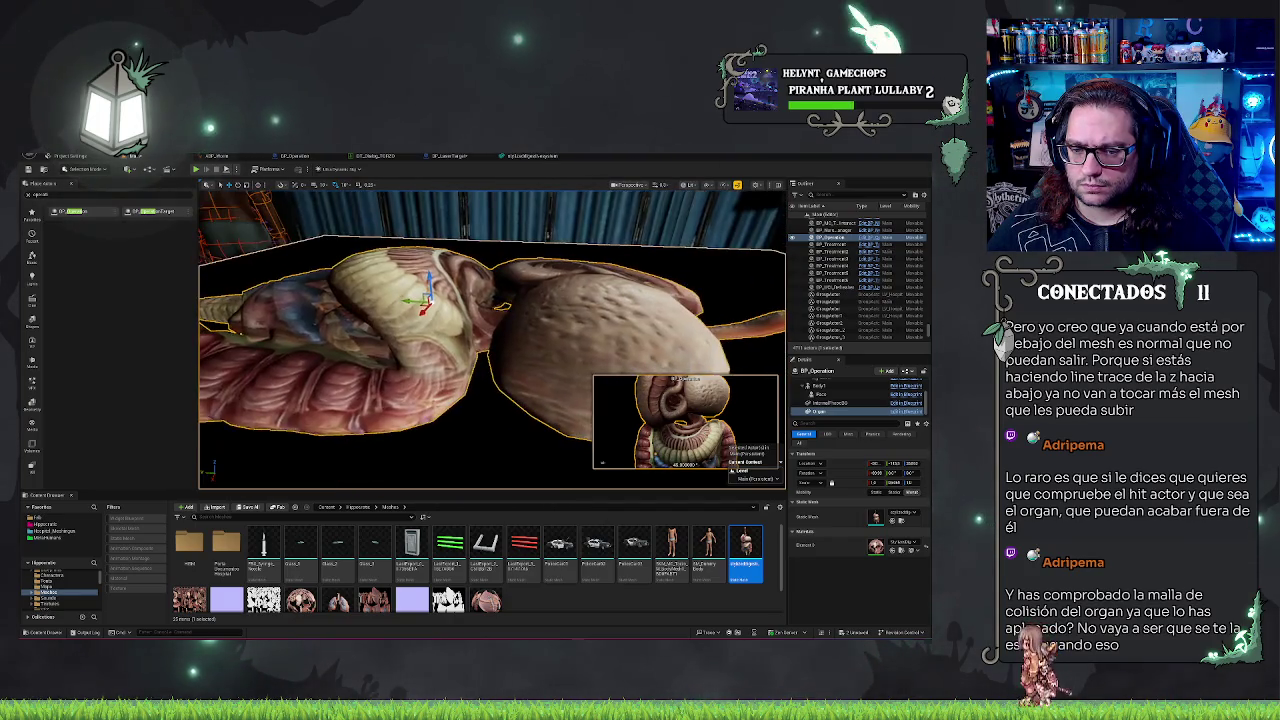
pyautogui.click(707, 187)
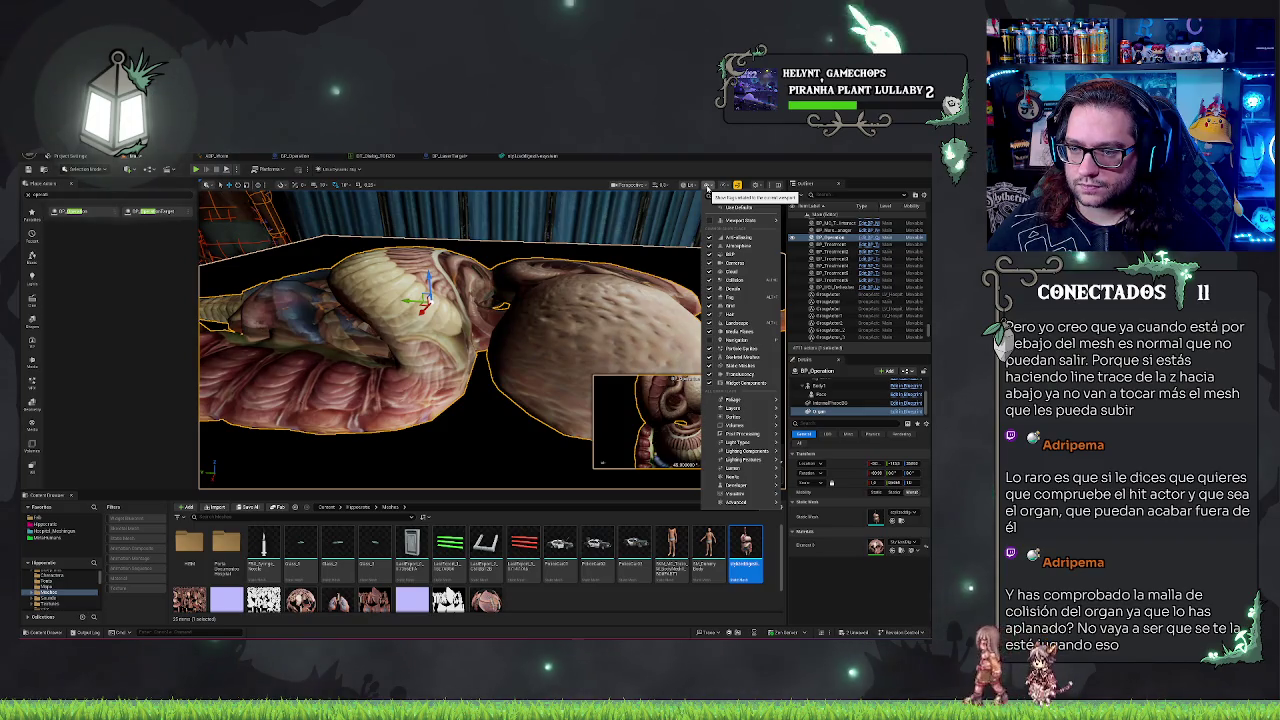
pyautogui.moveTo(640, 297)
pyautogui.mouseDown()
pyautogui.moveTo(625, 380)
pyautogui.moveTo(615, 305)
pyautogui.moveTo(592, 294)
pyautogui.mouseUp()
pyautogui.click(592, 294)
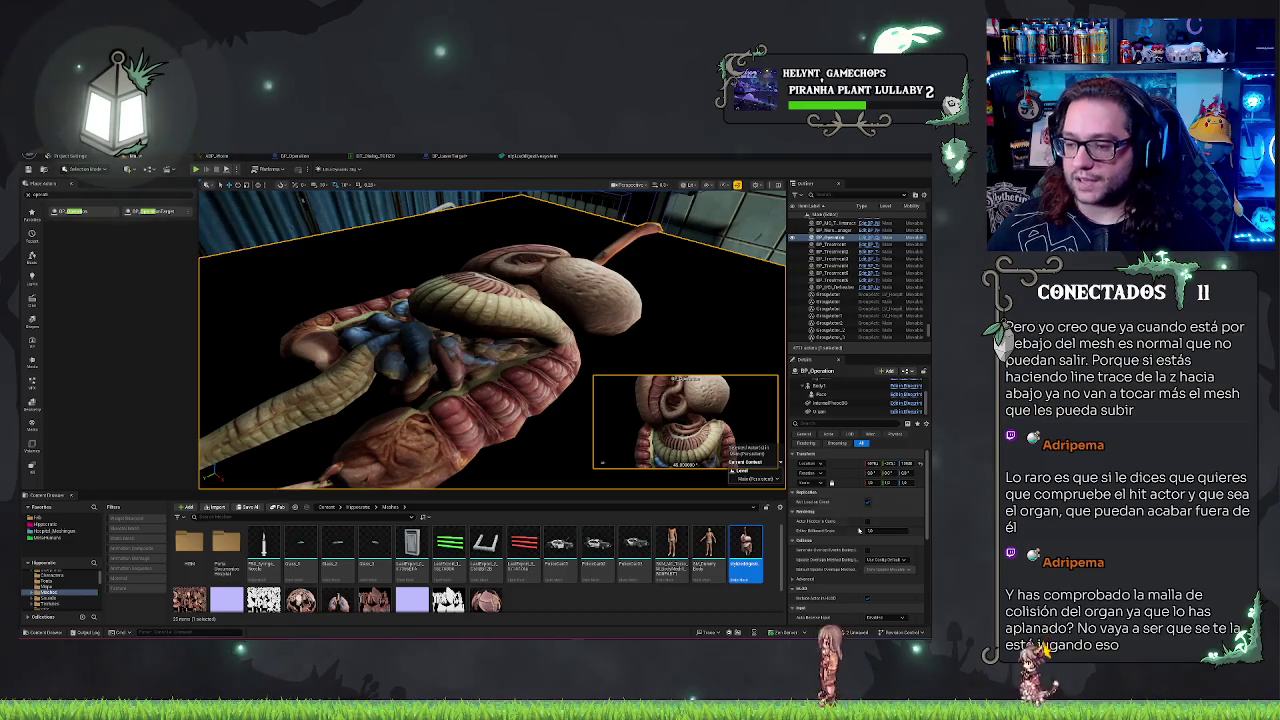
pyautogui.click(835, 411)
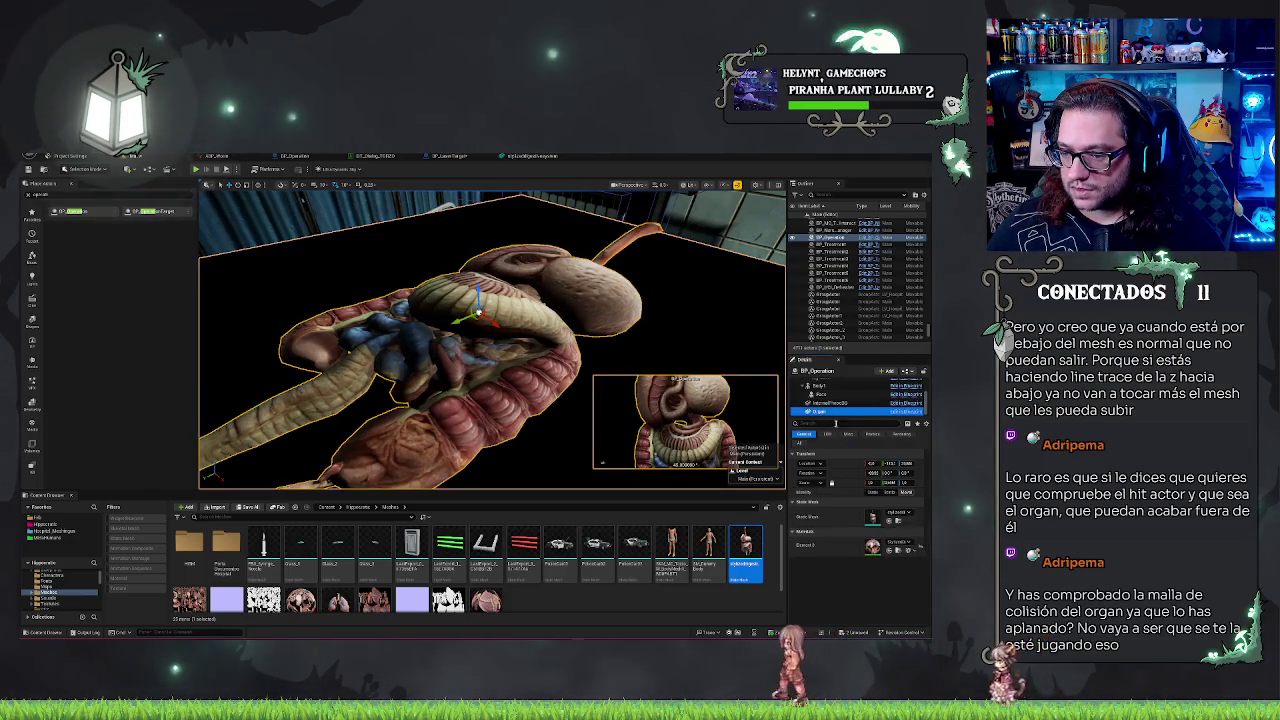
# Step: Filter Details by 'coll' and apply a different Collision Preset to the Organ component
pyautogui.click(835, 423)
pyautogui.write('coll')
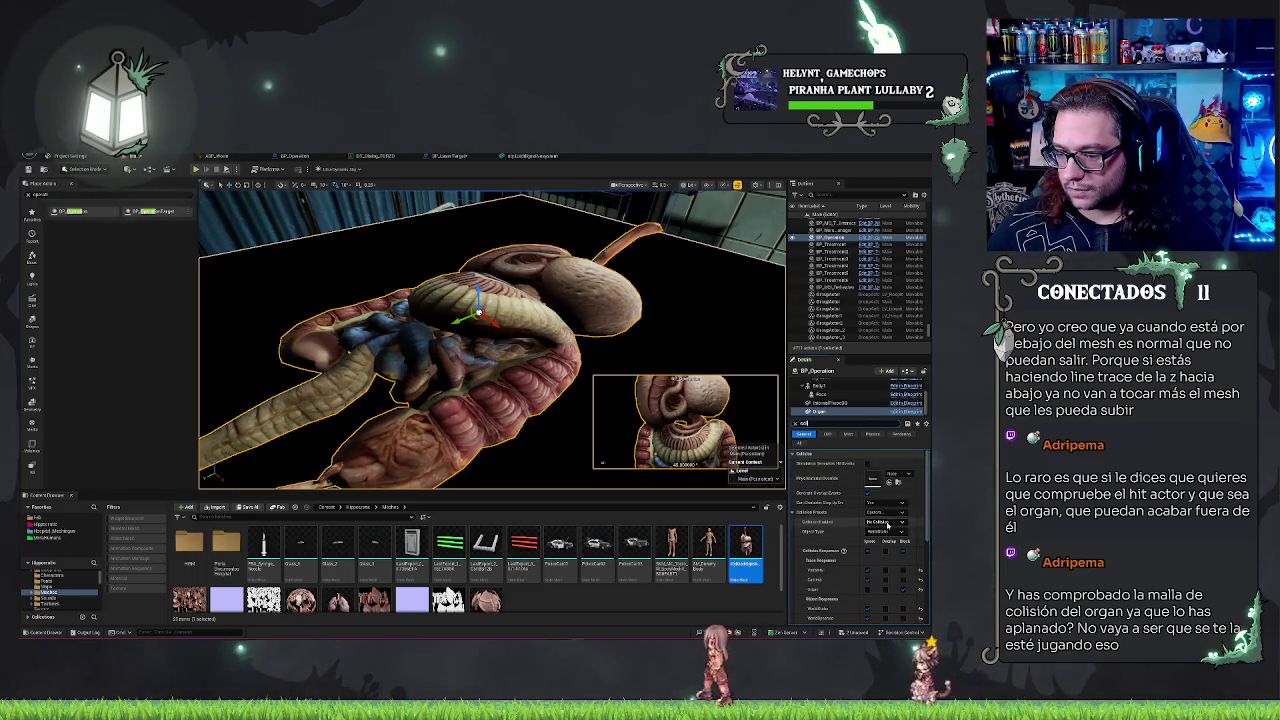
pyautogui.click(885, 521)
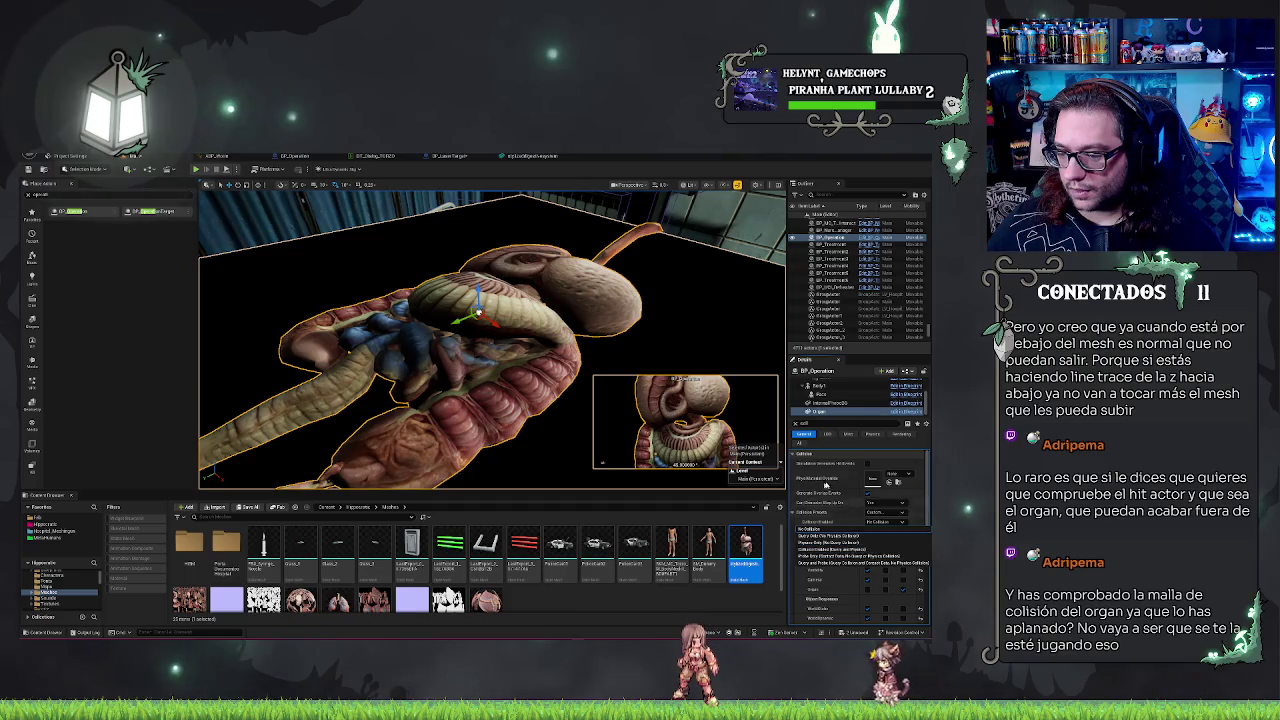
pyautogui.click(885, 511)
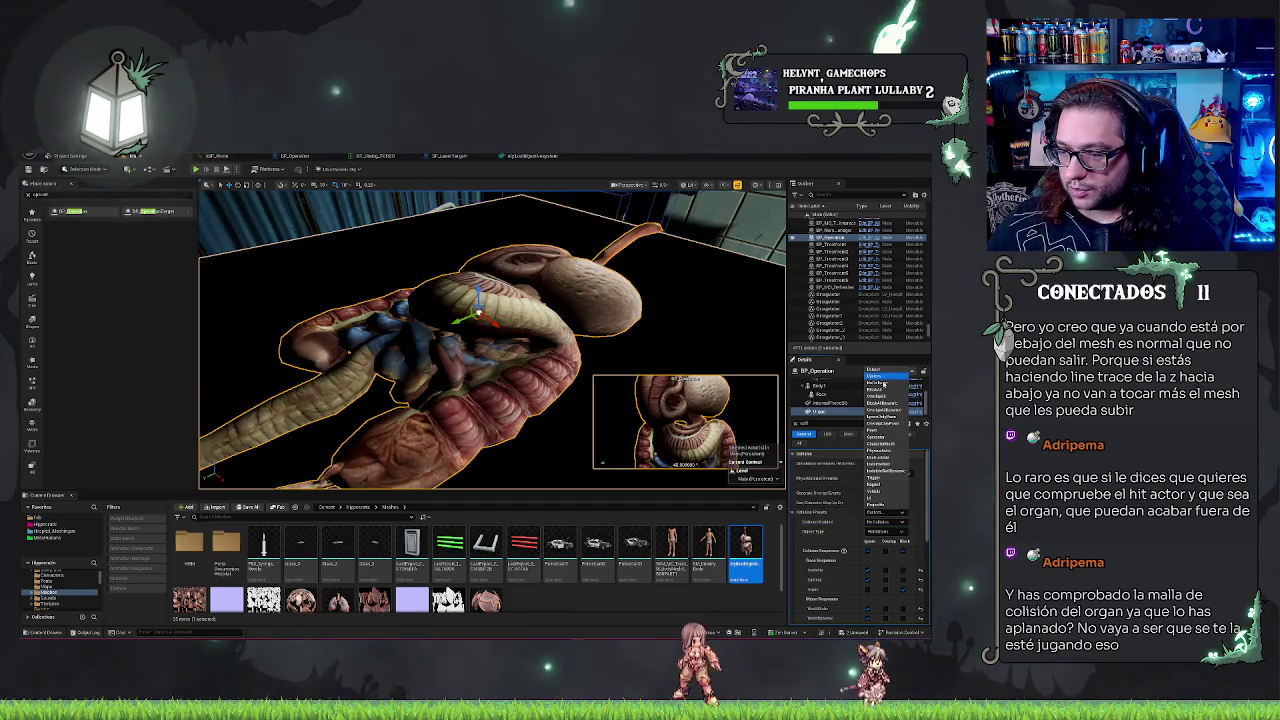
pyautogui.click(875, 389)
pyautogui.moveTo(480, 340)
pyautogui.mouseDown()
pyautogui.moveTo(420, 280)
pyautogui.moveTo(485, 345)
pyautogui.mouseUp()
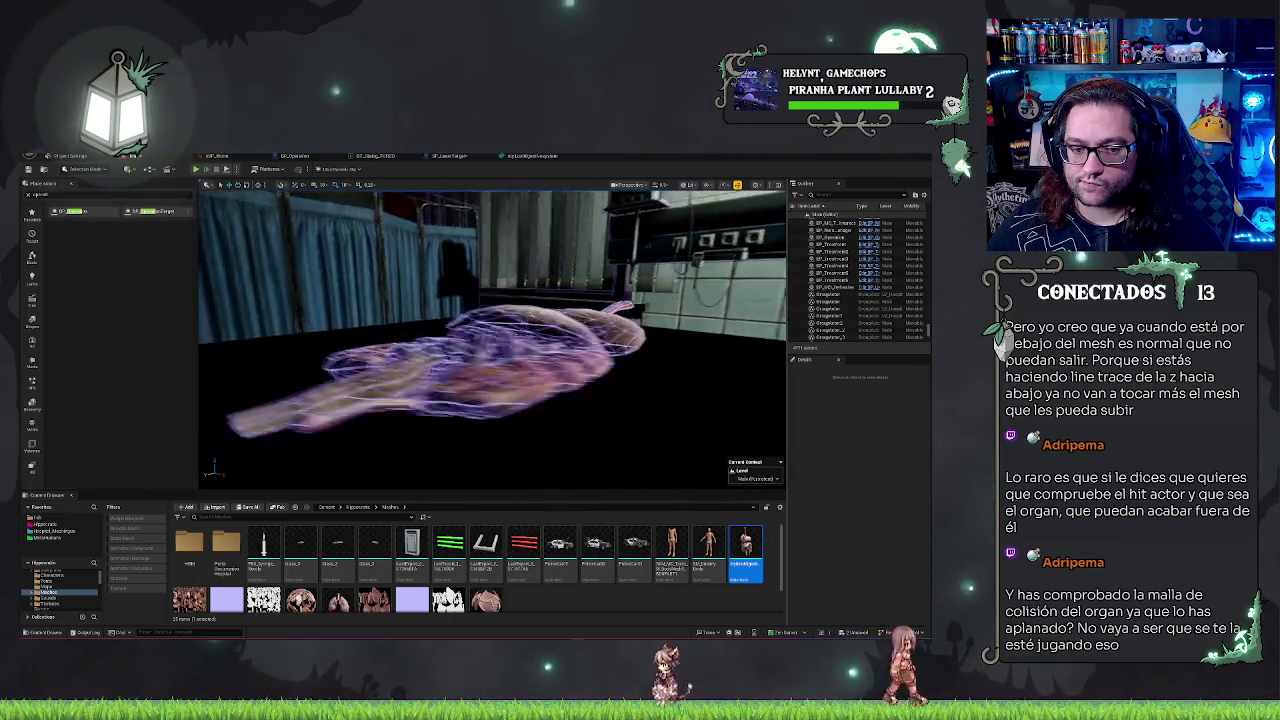
# Step: Reset the Organ component's scale and enter a new Y scale to flatten it
pyautogui.moveTo(485, 345); pyautogui.dragTo(535, 395)
pyautogui.click(500, 340)
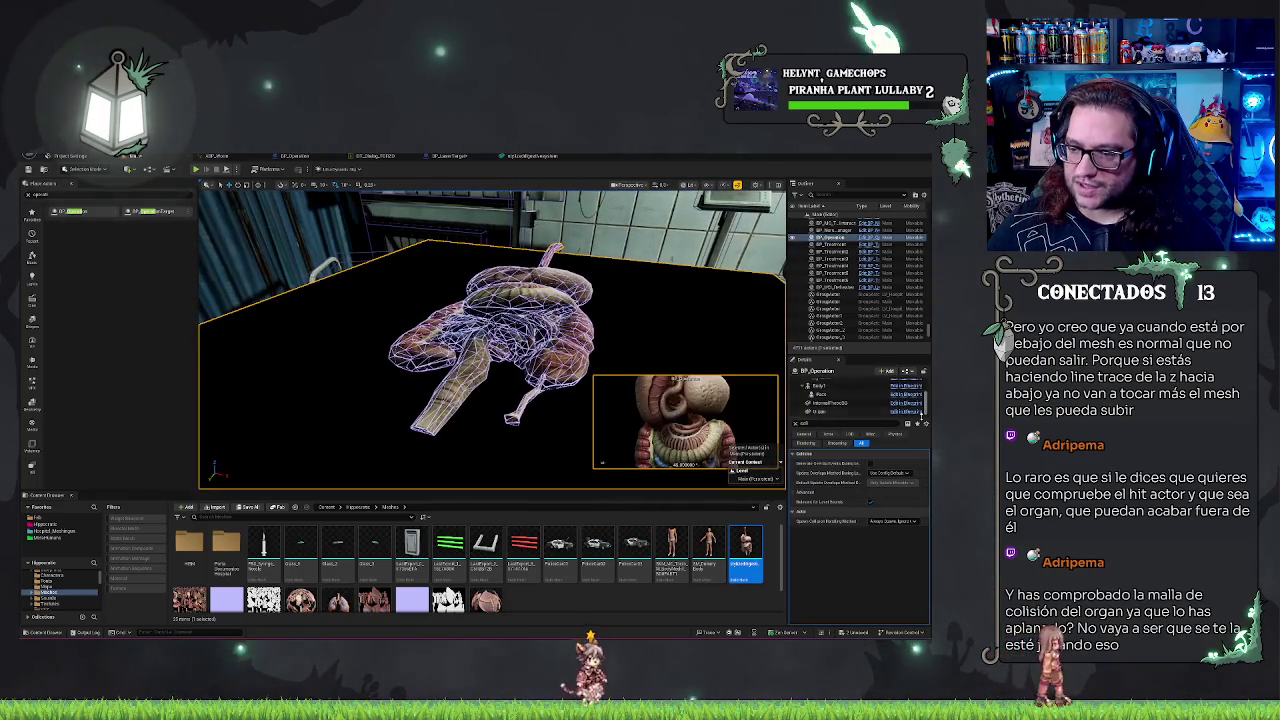
pyautogui.click(826, 411)
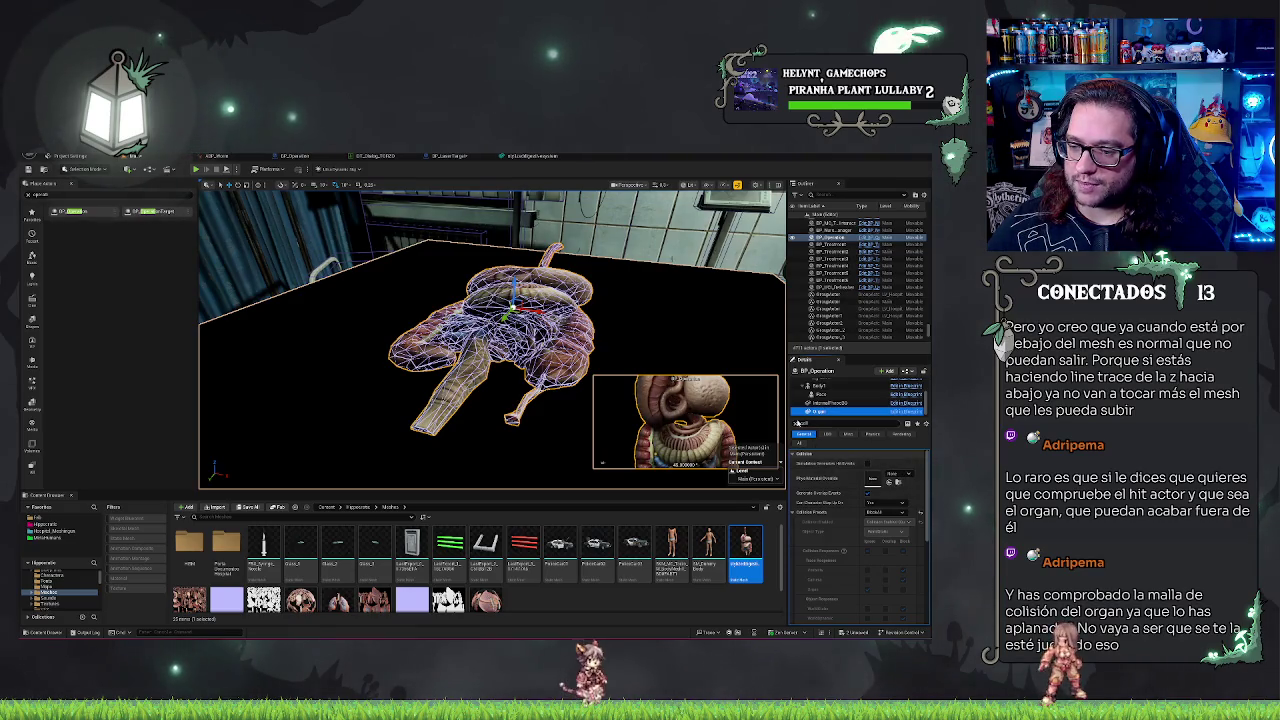
pyautogui.click(796, 423)
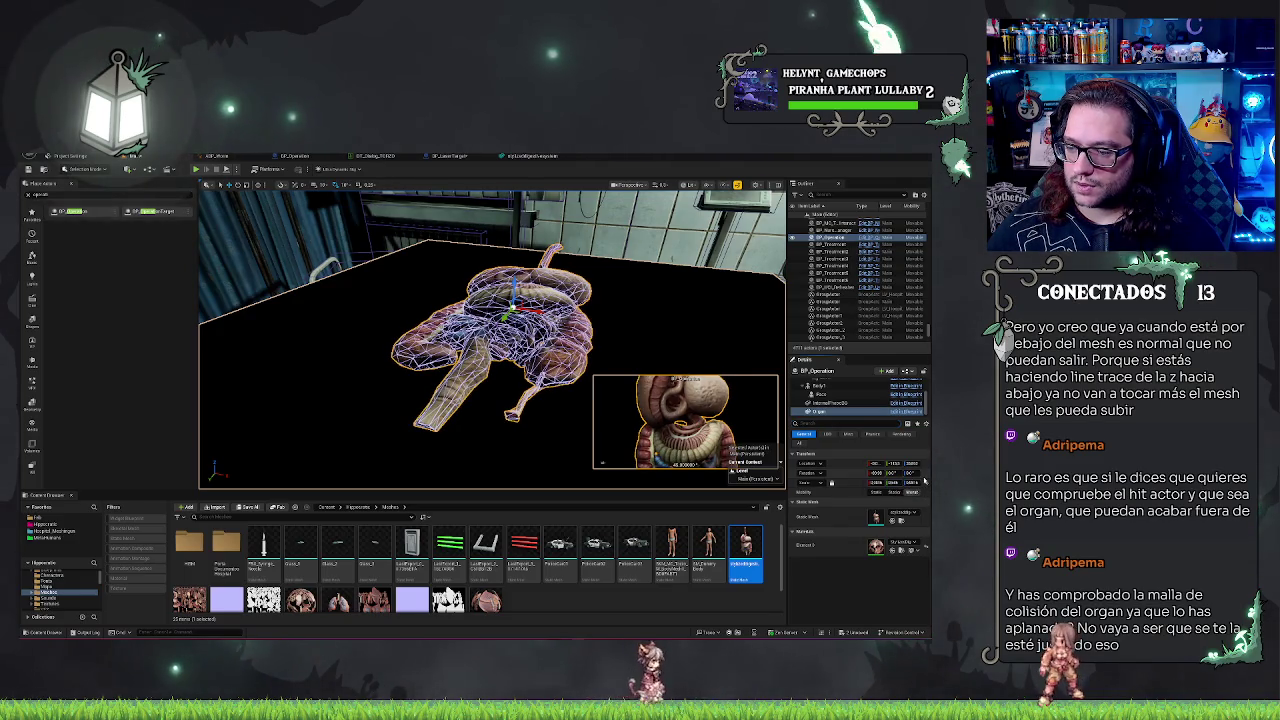
pyautogui.click(832, 484)
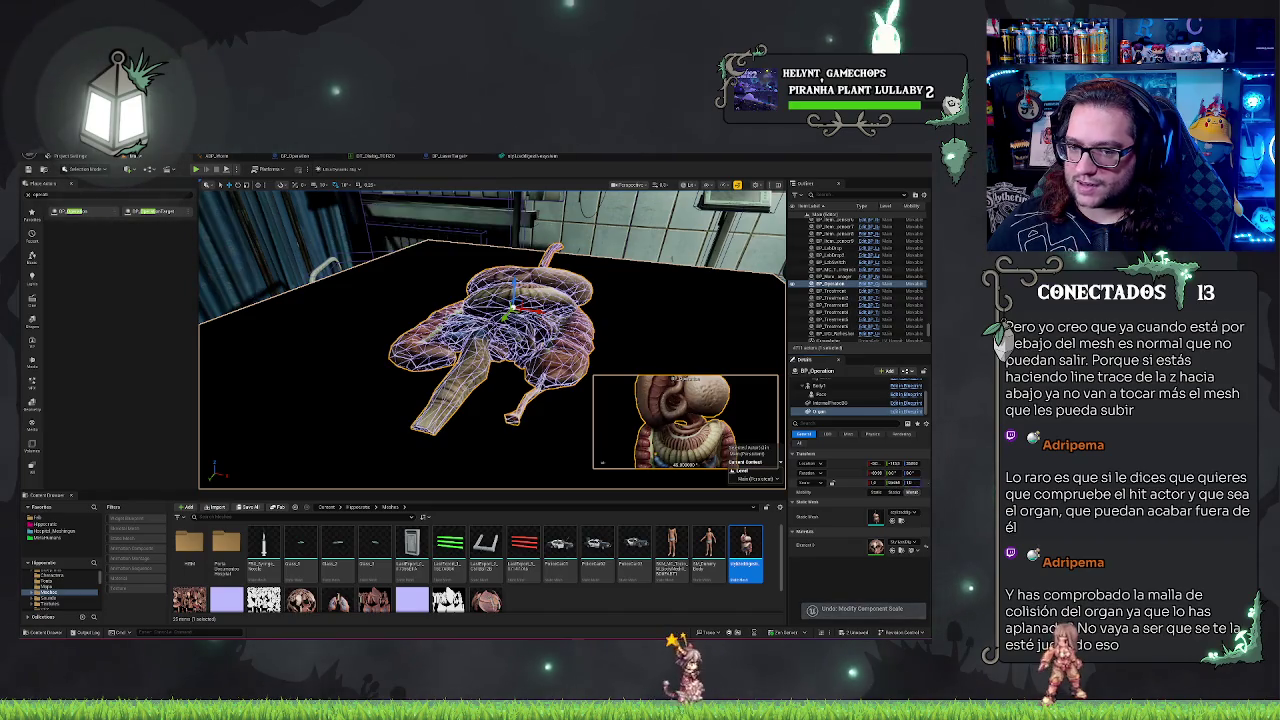
pyautogui.click(893, 483)
pyautogui.press('Return')
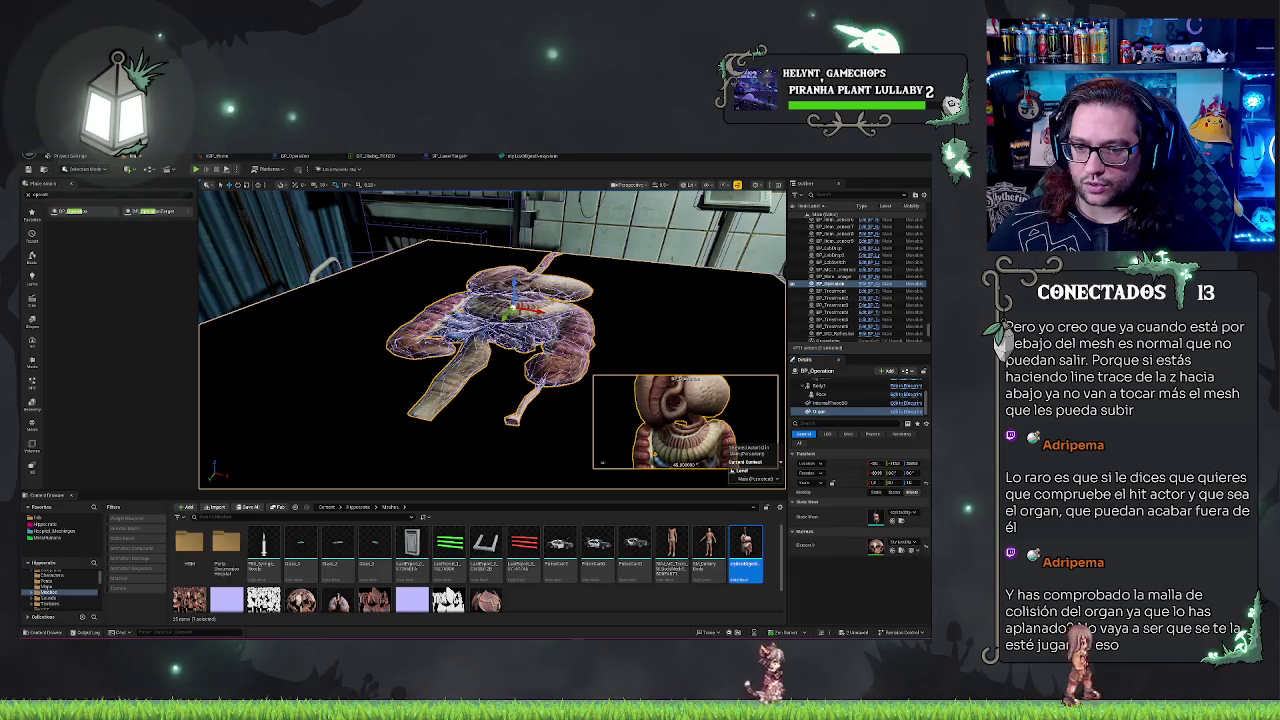
# Step: Frame the flattened organ mesh and orbit around it to inspect the result
pyautogui.press('w')
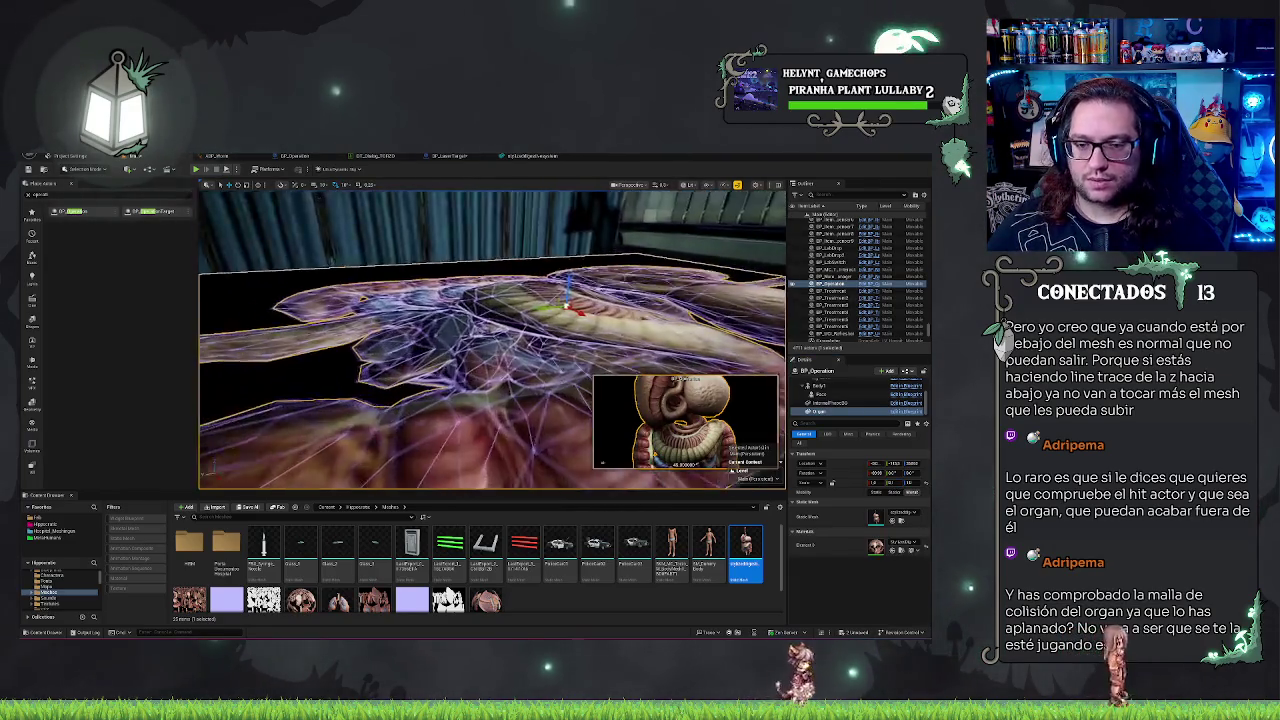
pyautogui.press('s')
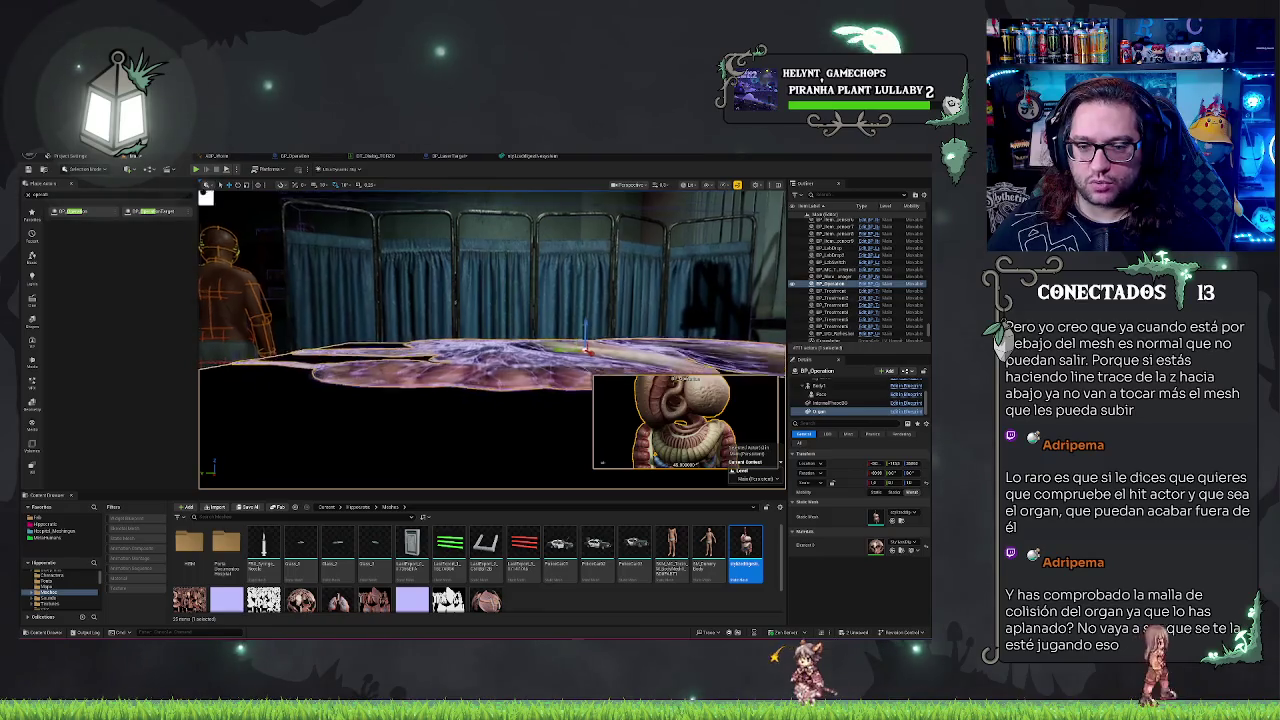
pyautogui.press('w')
pyautogui.press('f')
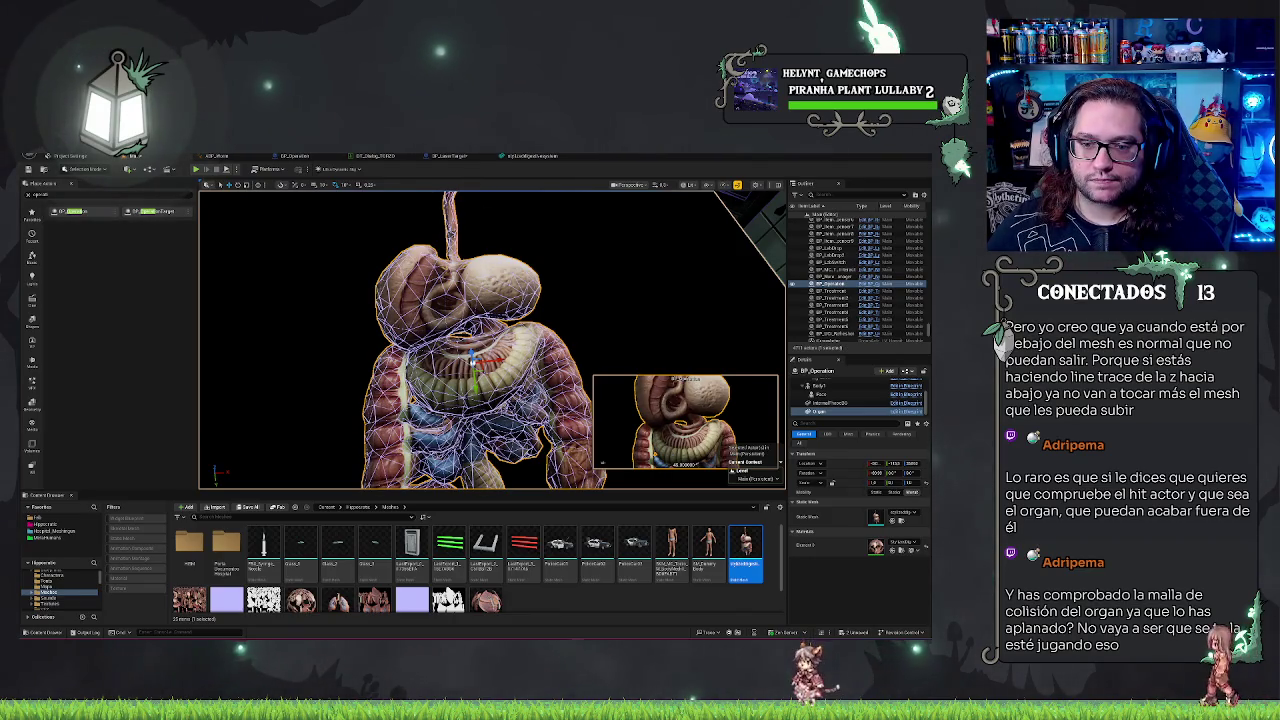
pyautogui.click(830, 402)
pyautogui.moveTo(480, 340)
pyautogui.mouseDown()
pyautogui.moveTo(470, 355)
pyautogui.moveTo(460, 330)
pyautogui.moveTo(470, 345)
pyautogui.mouseUp()
pyautogui.click(822, 412)
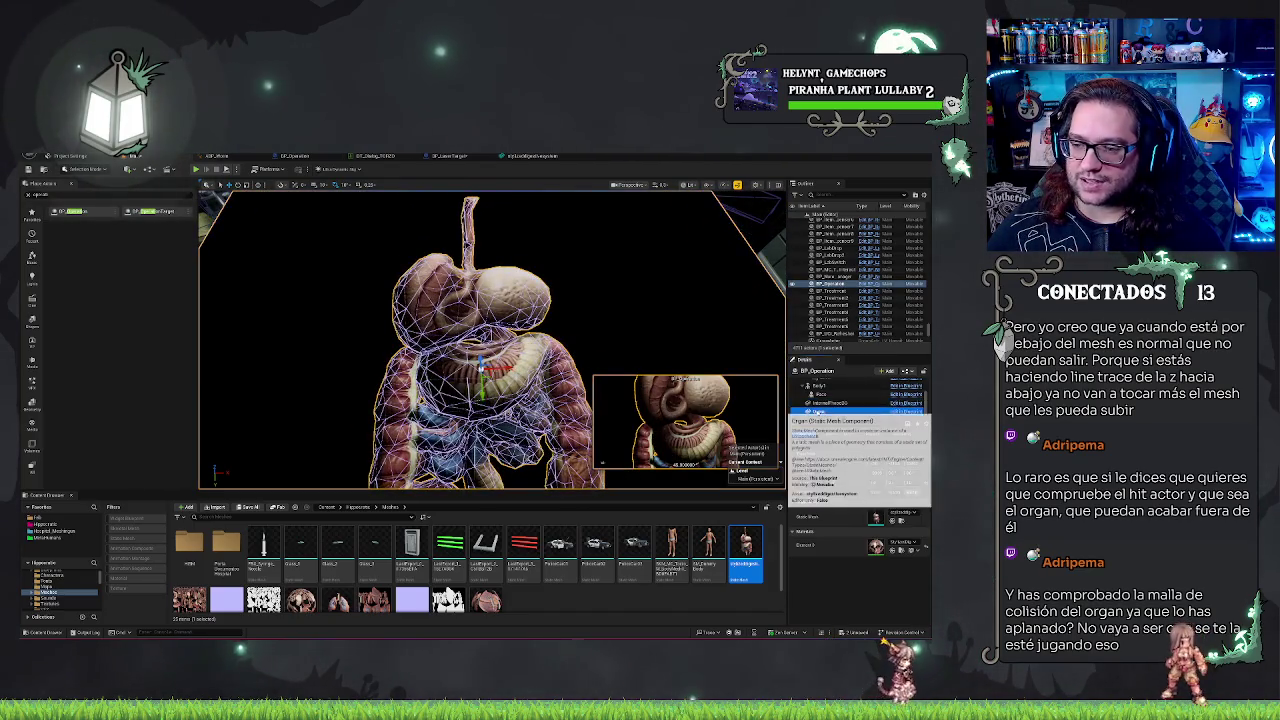
pyautogui.moveTo(480, 340)
pyautogui.mouseDown()
pyautogui.moveTo(510, 336)
pyautogui.moveTo(420, 350)
pyautogui.moveTo(470, 340)
pyautogui.moveTo(430, 345)
pyautogui.moveTo(455, 342)
pyautogui.moveTo(455, 320)
pyautogui.moveTo(455, 335)
pyautogui.moveTo(440, 340)
pyautogui.moveTo(440, 325)
pyautogui.moveTo(430, 345)
pyautogui.moveTo(445, 345)
pyautogui.mouseUp()
pyautogui.scroll(2, 602, 462)
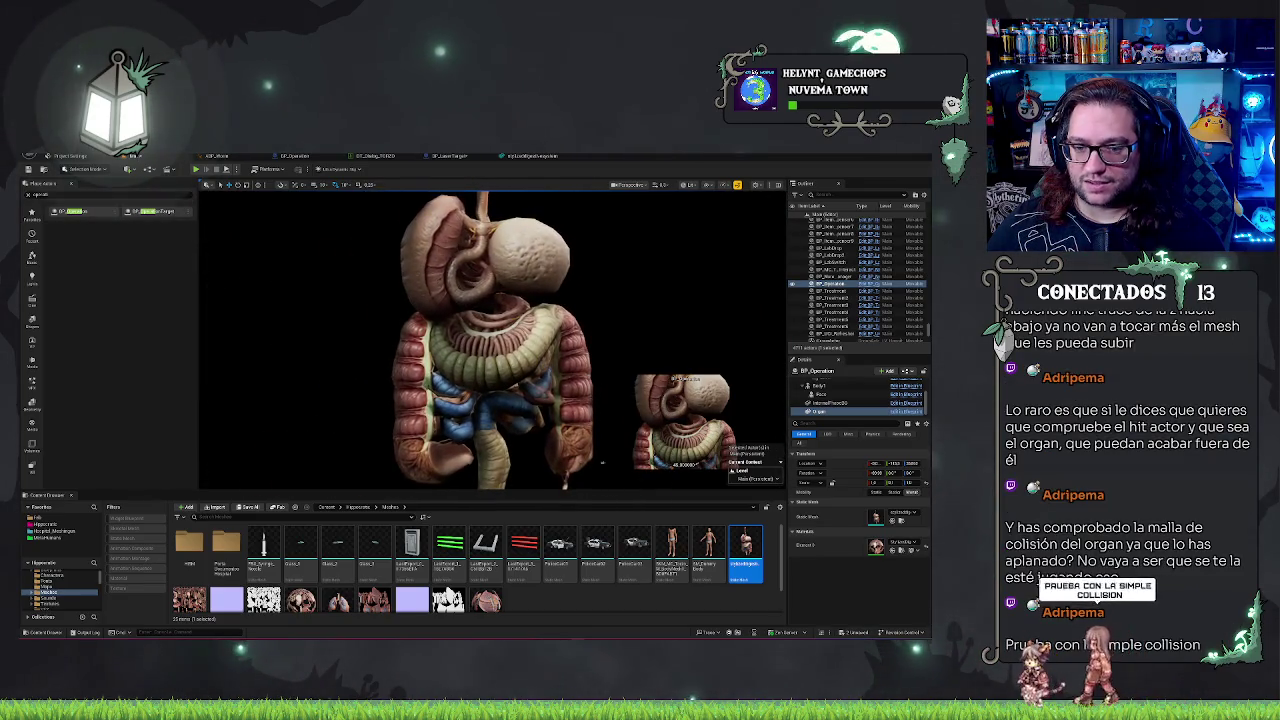
pyautogui.scroll(3, 602, 464)
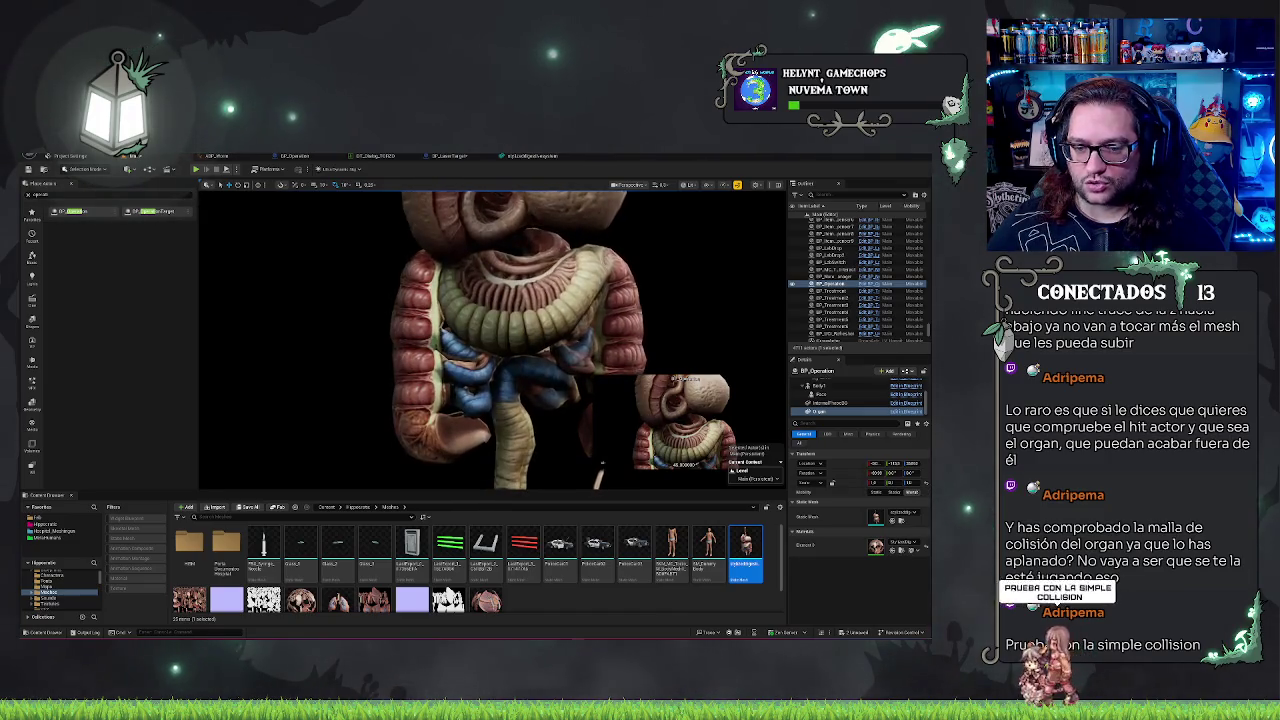
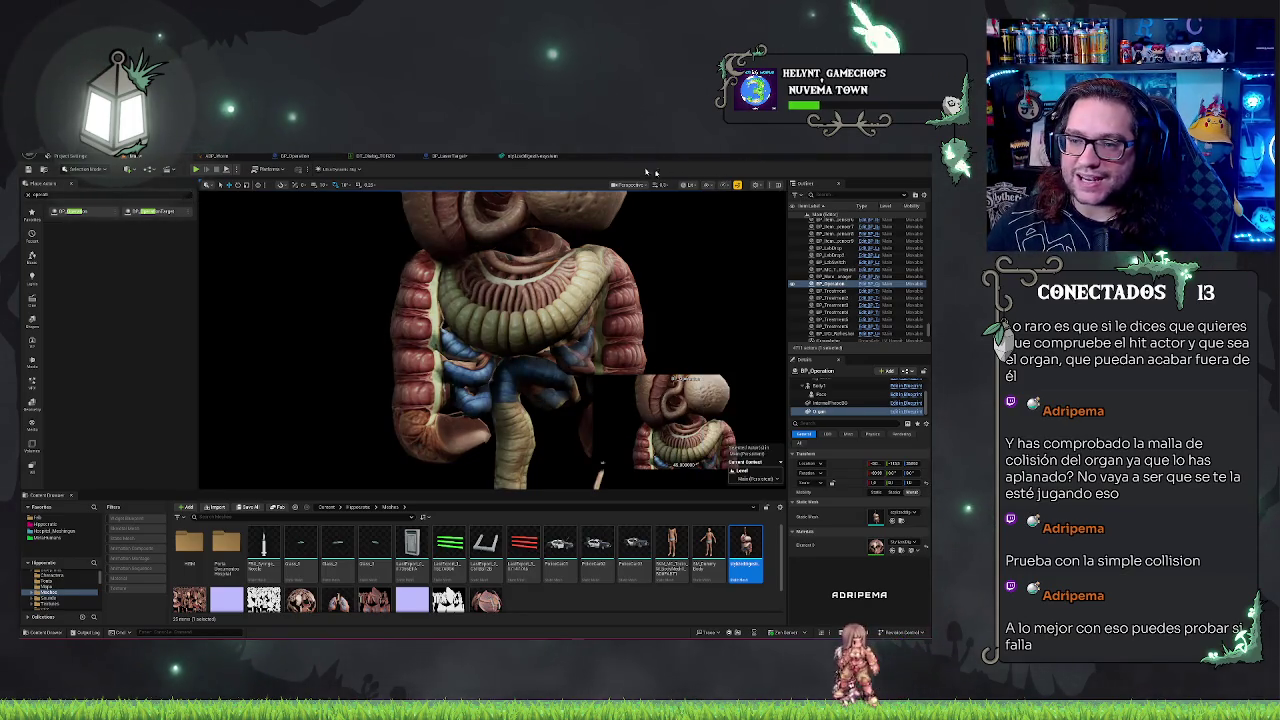
# Step: Open the organ static mesh, show its Complex Collision and Simple Collision, and orbit to inspect
pyautogui.click(527, 157)
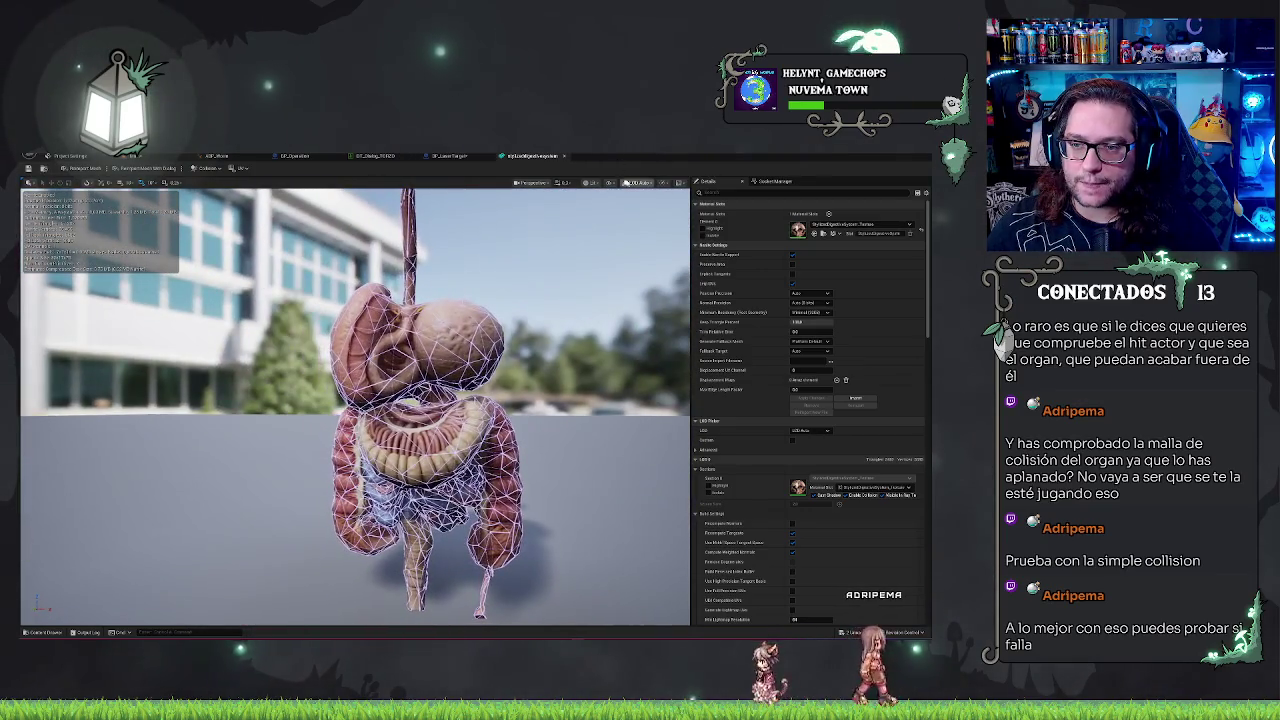
pyautogui.click(616, 183)
pyautogui.click(637, 330)
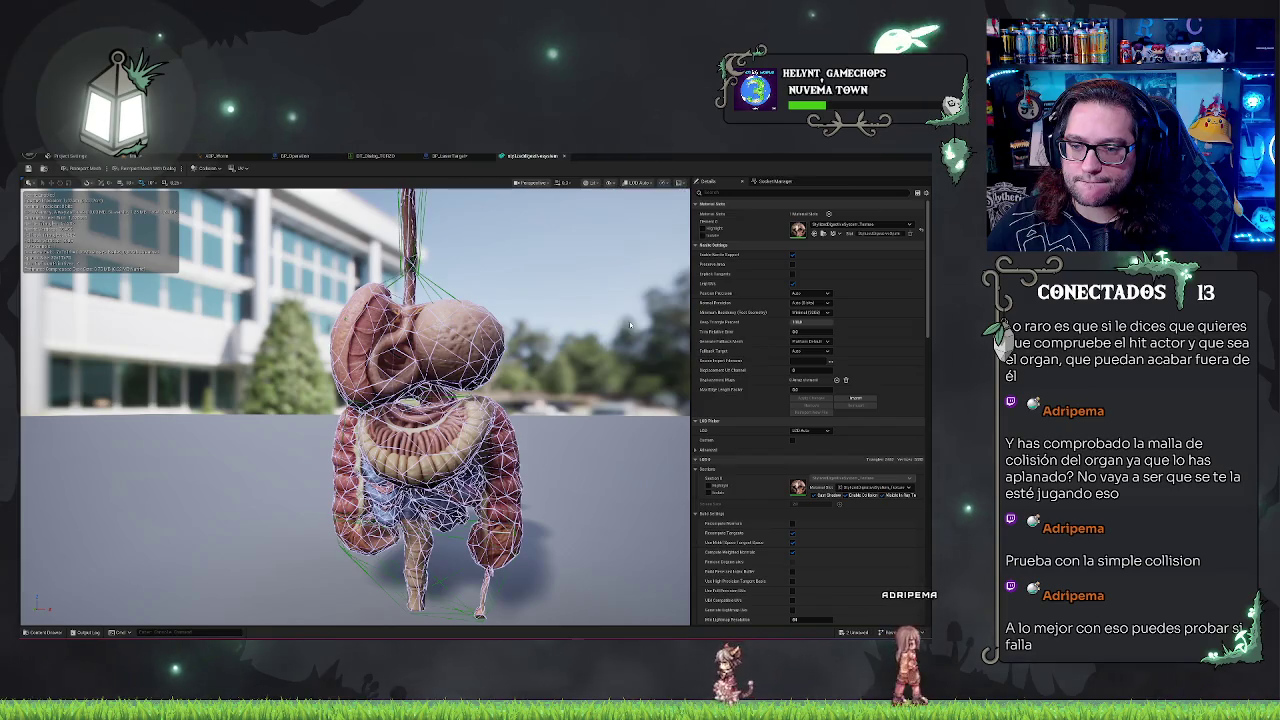
pyautogui.click(616, 183)
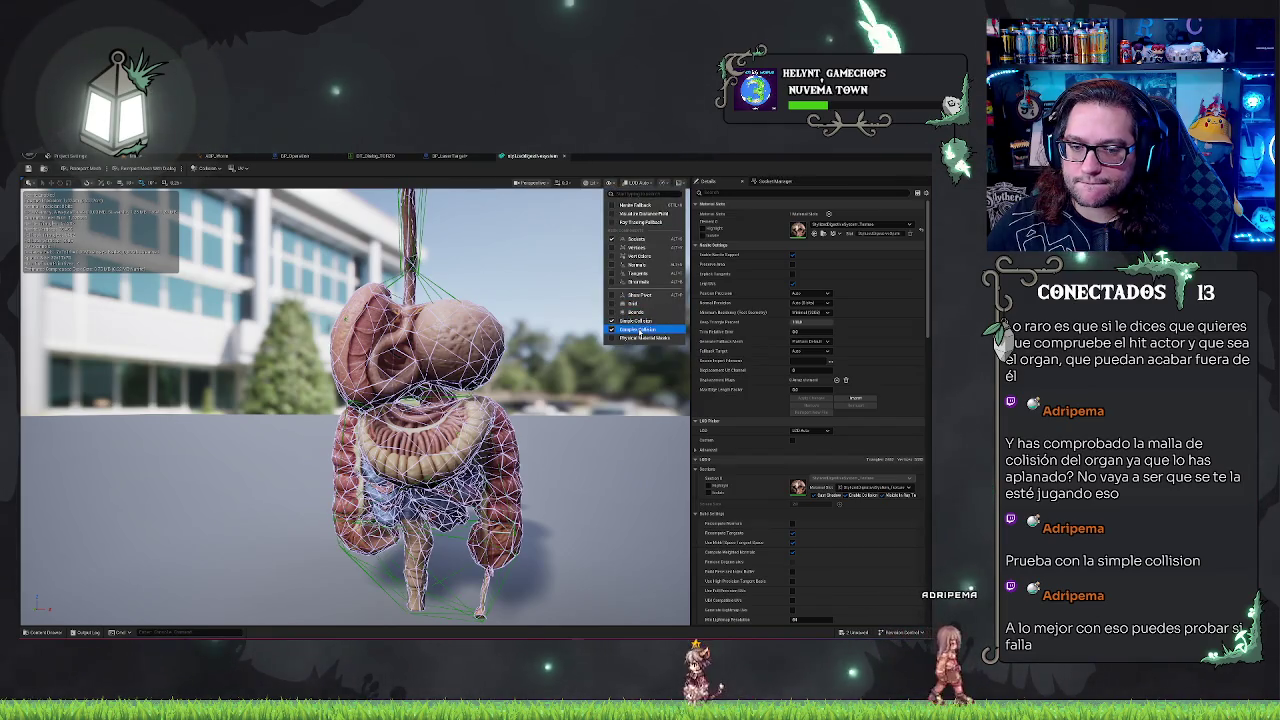
pyautogui.click(640, 330)
pyautogui.scroll(5, 400, 400)
pyautogui.moveTo(400, 400); pyautogui.dragTo(640, 400)
pyautogui.scroll(-3, 400, 400)
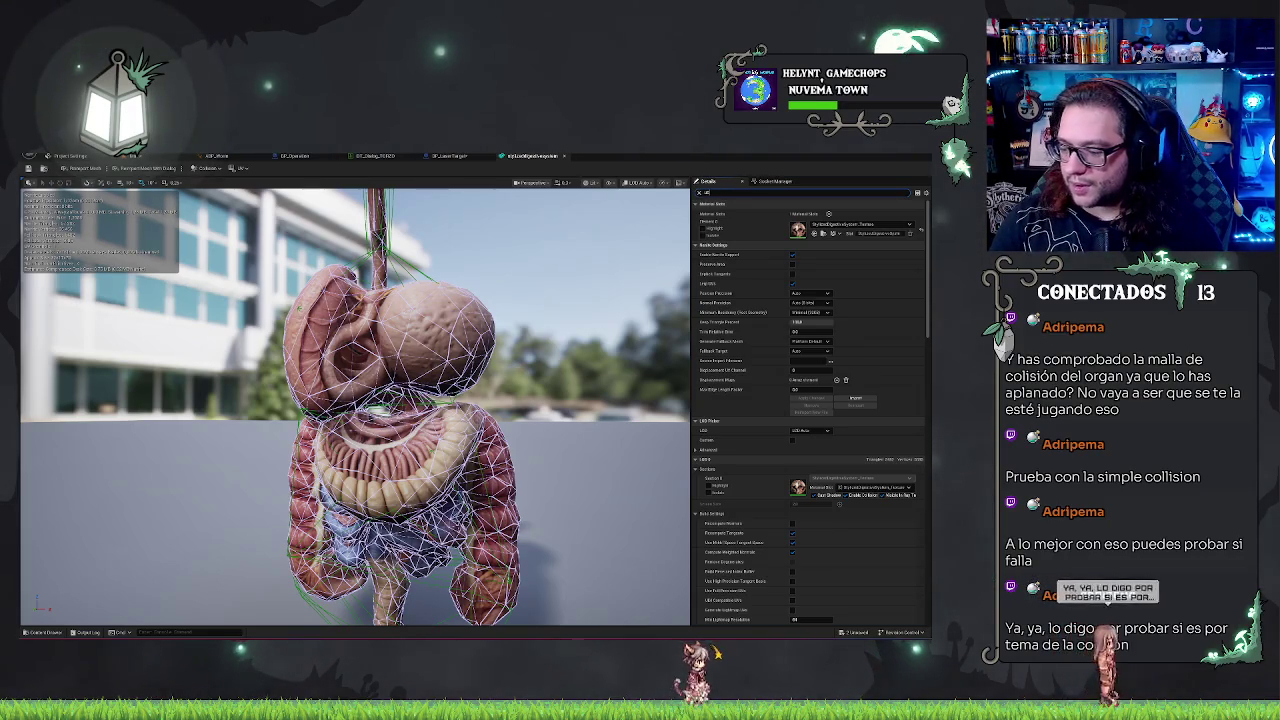
# Step: Pick a different Collision Complexity for the organ mesh, orbit to check it, and return to the level
pyautogui.write('col')
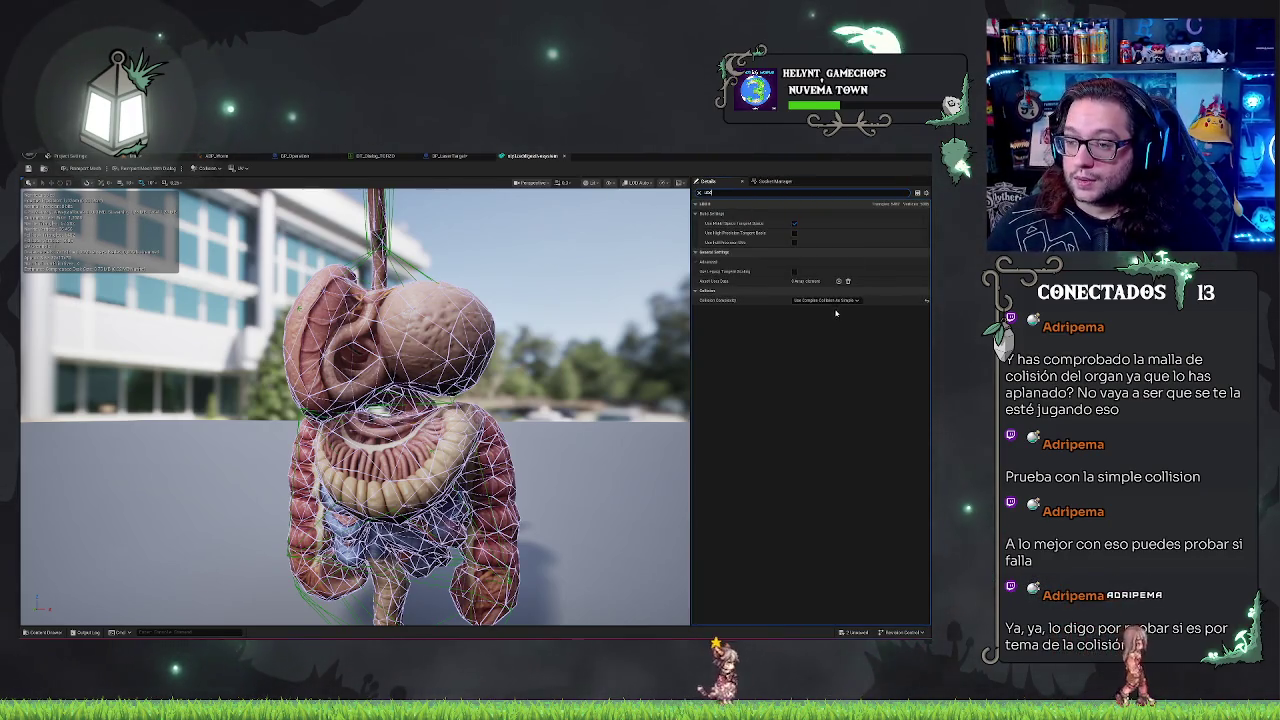
pyautogui.click(826, 300)
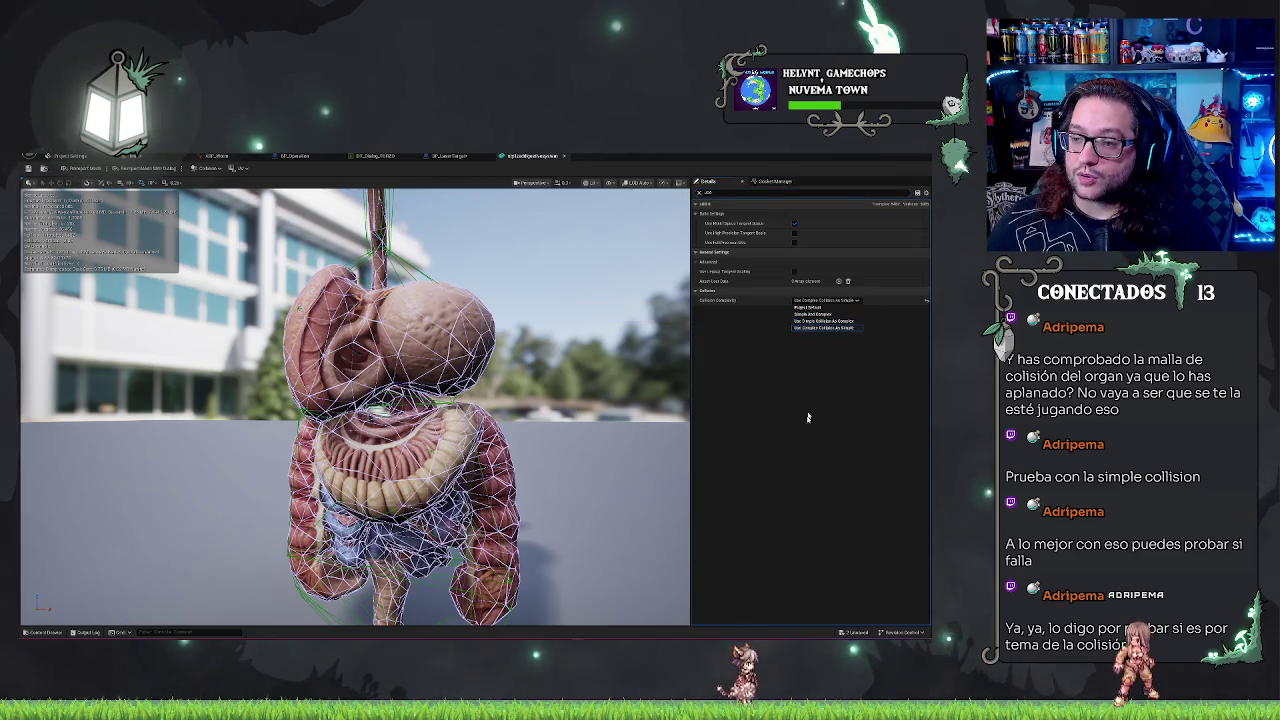
pyautogui.click(818, 322)
pyautogui.moveTo(600, 400); pyautogui.dragTo(160, 400)
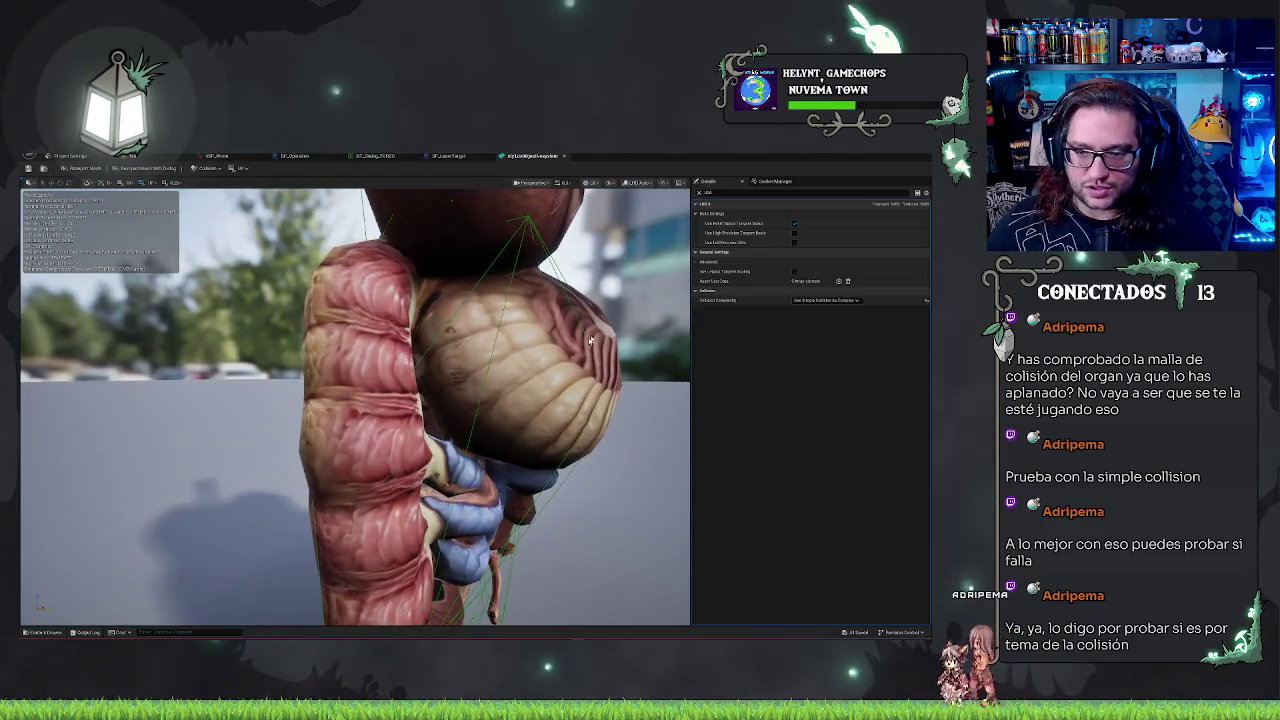
pyautogui.moveTo(585, 402)
pyautogui.mouseDown()
pyautogui.moveTo(570, 402)
pyautogui.moveTo(585, 402)
pyautogui.mouseUp()
pyautogui.click(130, 156)
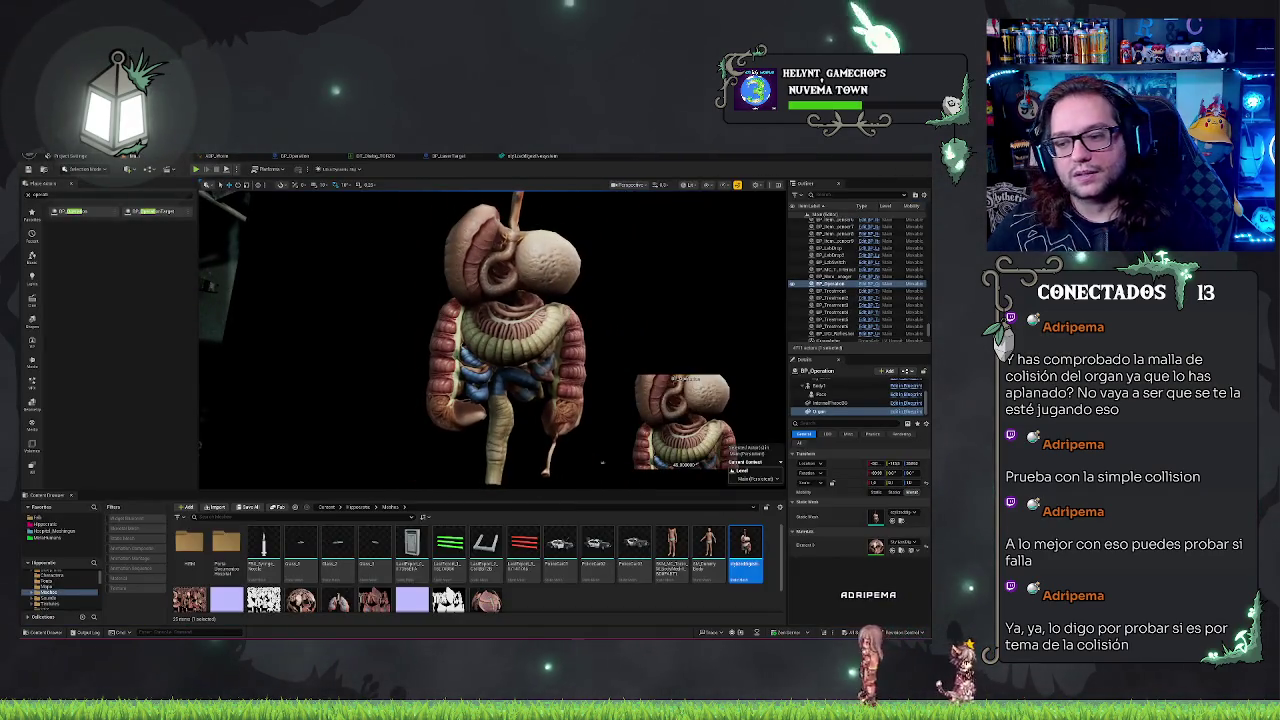
# Step: Play-test by accepting the patient, cutting the incision along the yellow guide, and ejecting to the organs
pyautogui.press('Escape')
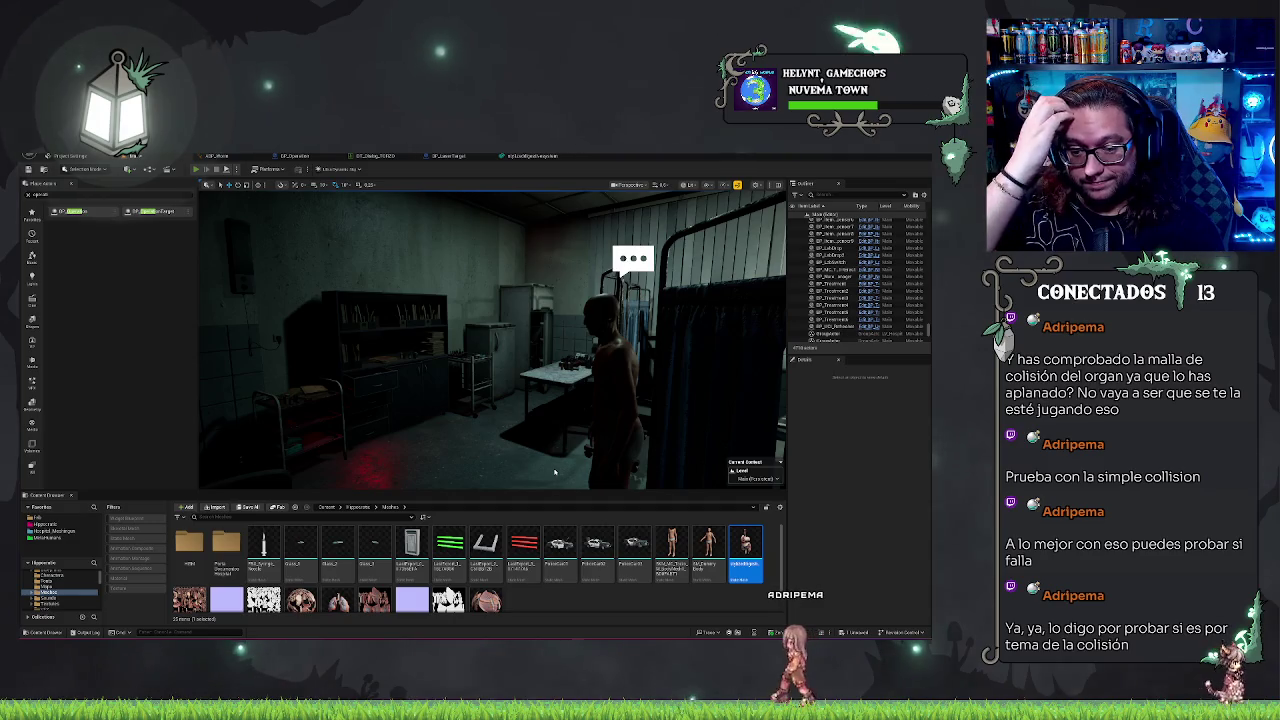
pyautogui.hotkey('alt', 'p')
pyautogui.click(491, 340)
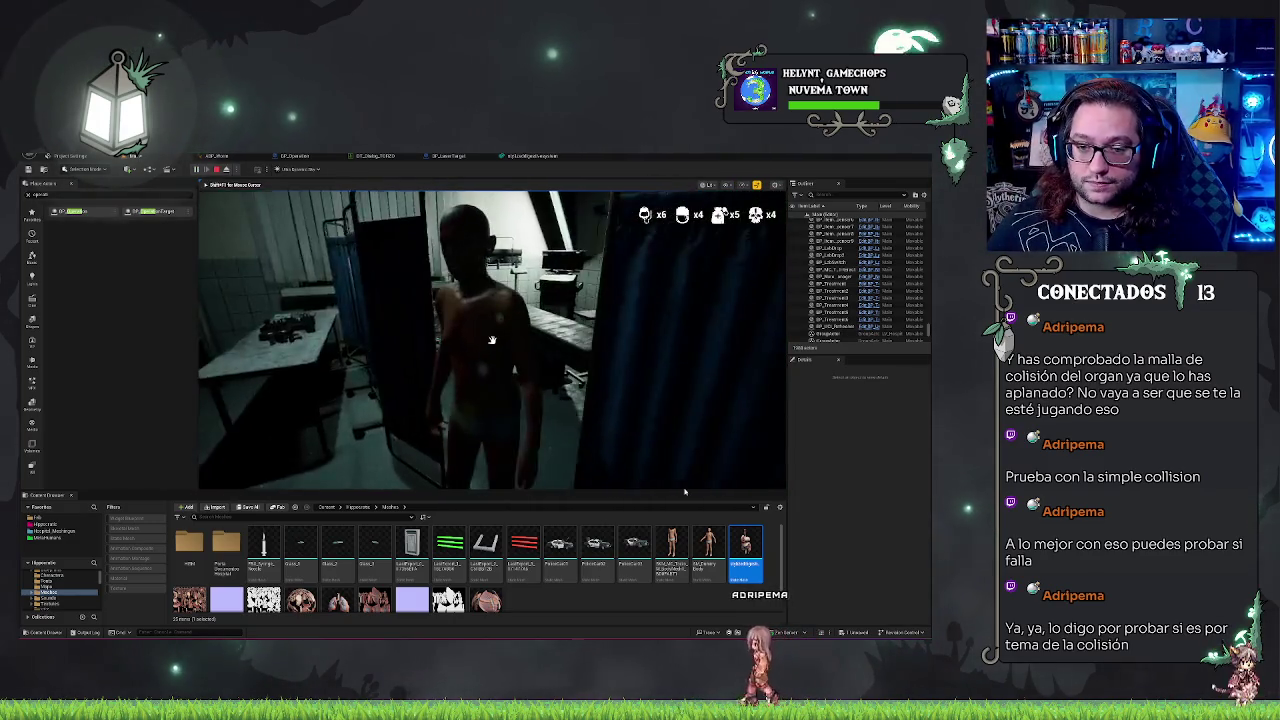
pyautogui.click(644, 438)
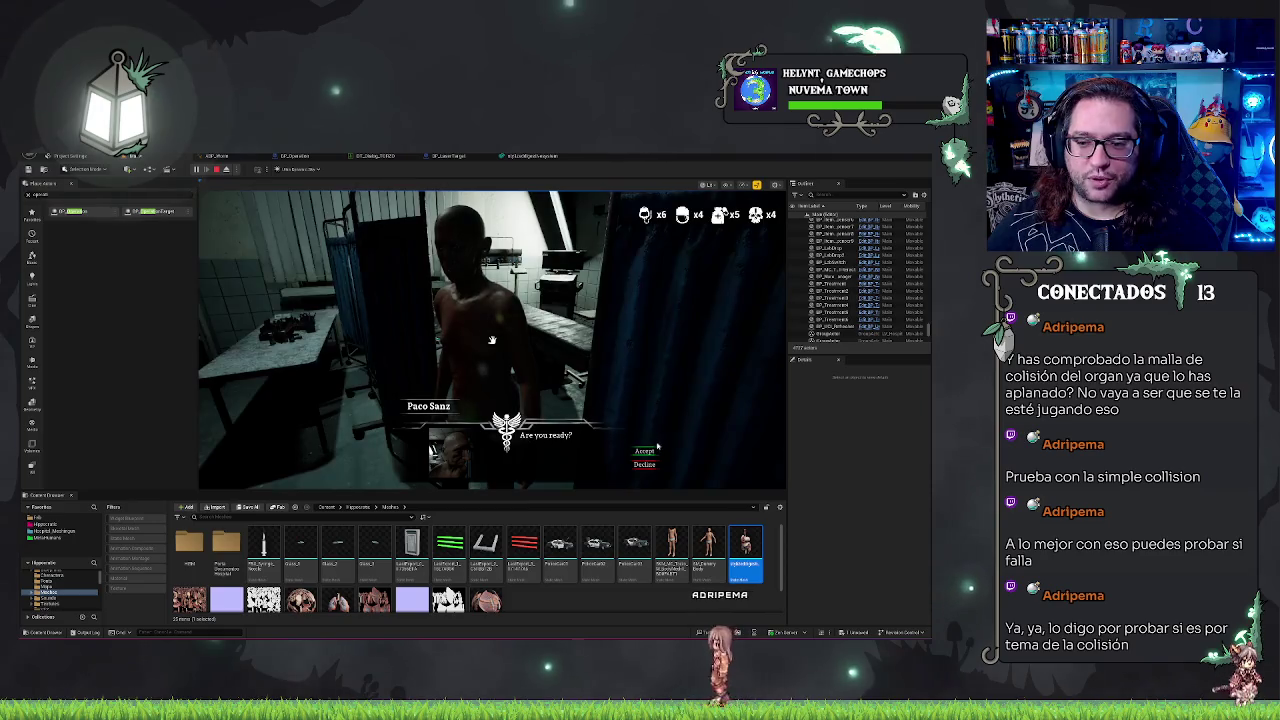
pyautogui.click(645, 437)
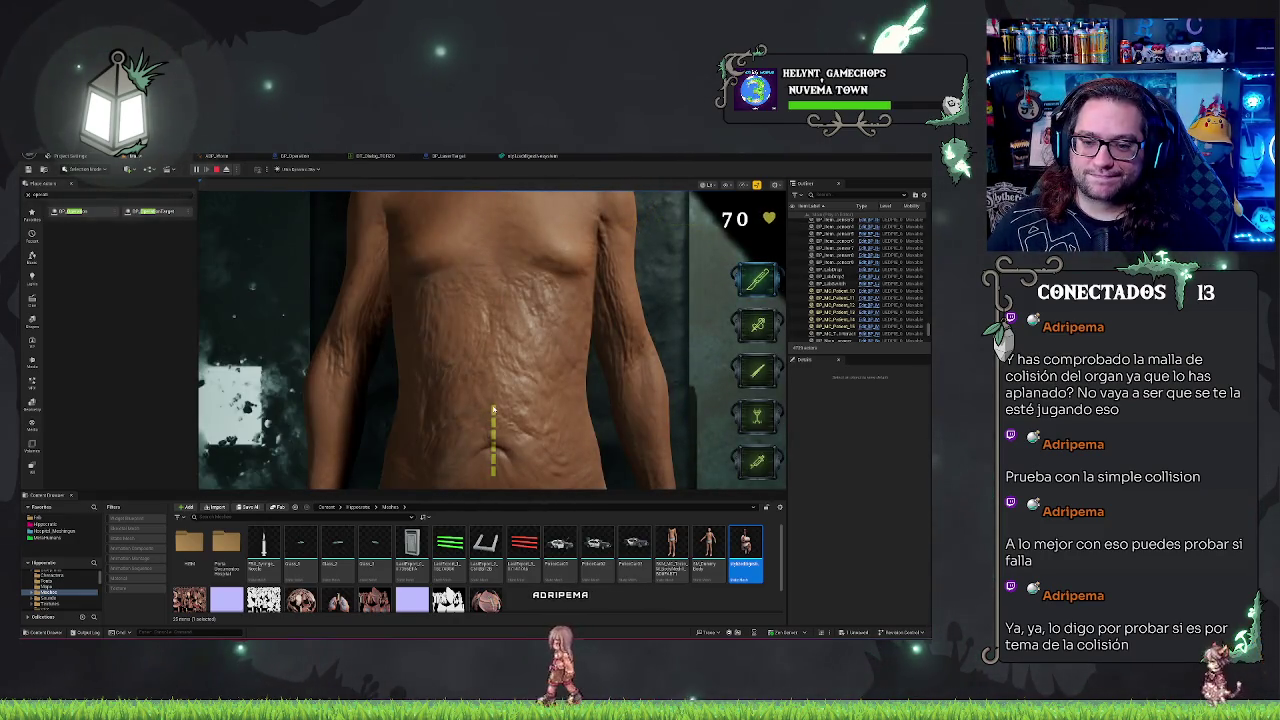
pyautogui.moveTo(494, 480); pyautogui.dragTo(494, 482)
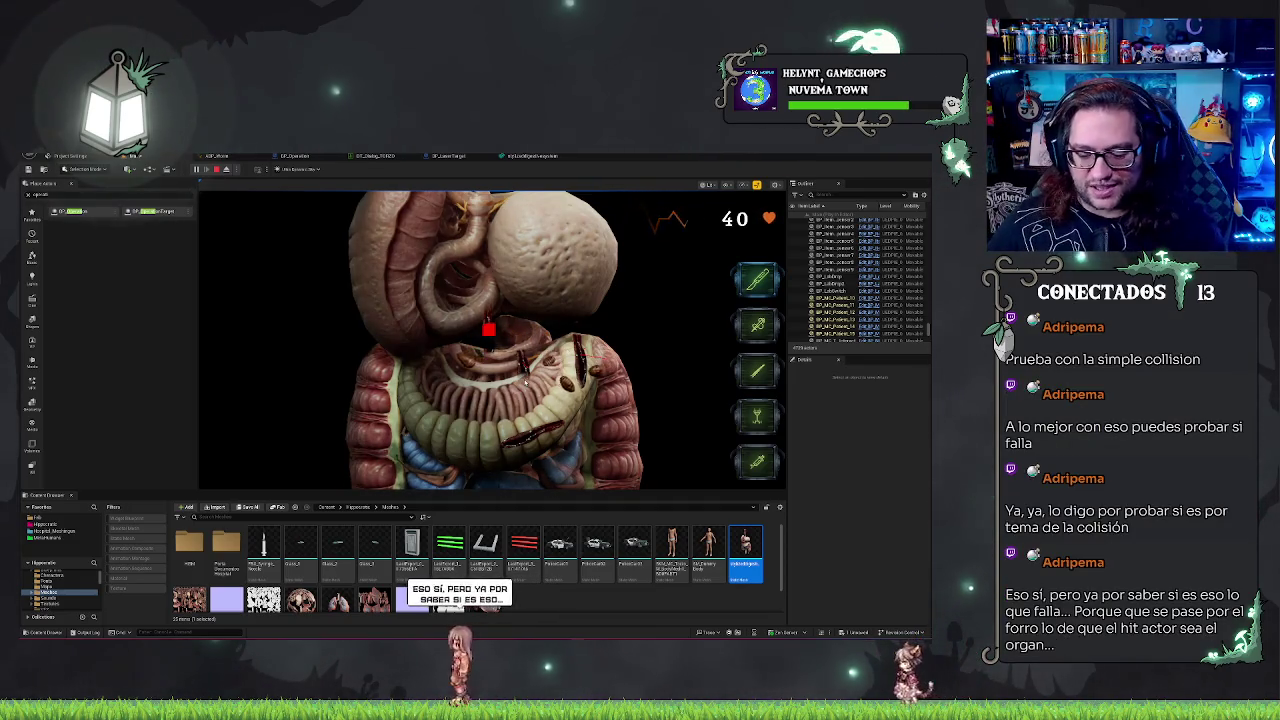
pyautogui.press('F8')
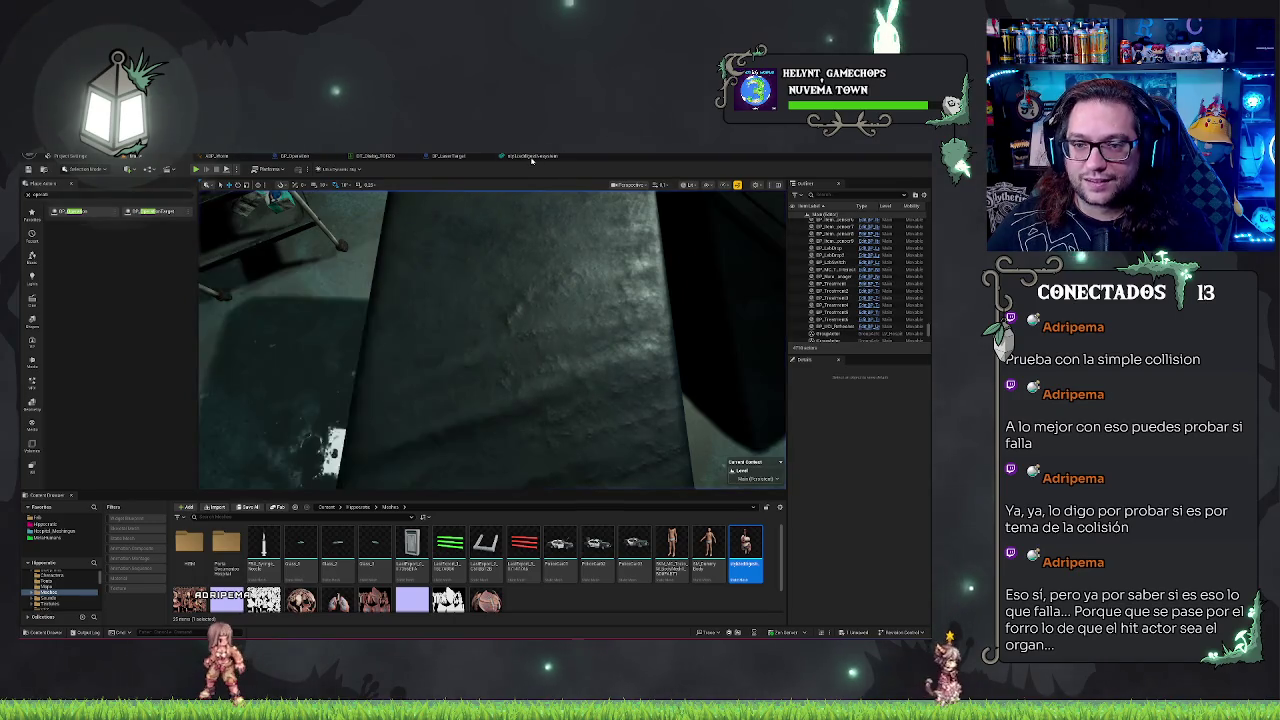
# Step: Stop play and delete the node wired into Set World Rotation's Target in BP_LaserTarget's event graph
pyautogui.press('Escape')
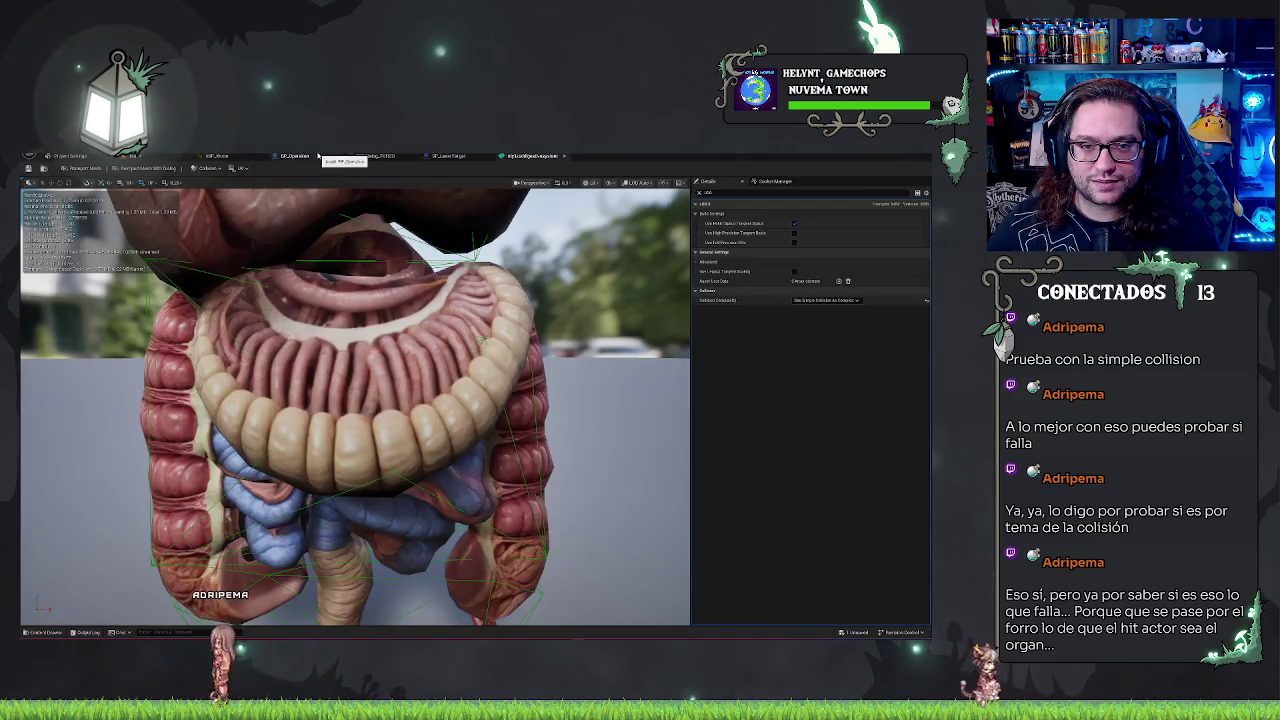
pyautogui.click(455, 156)
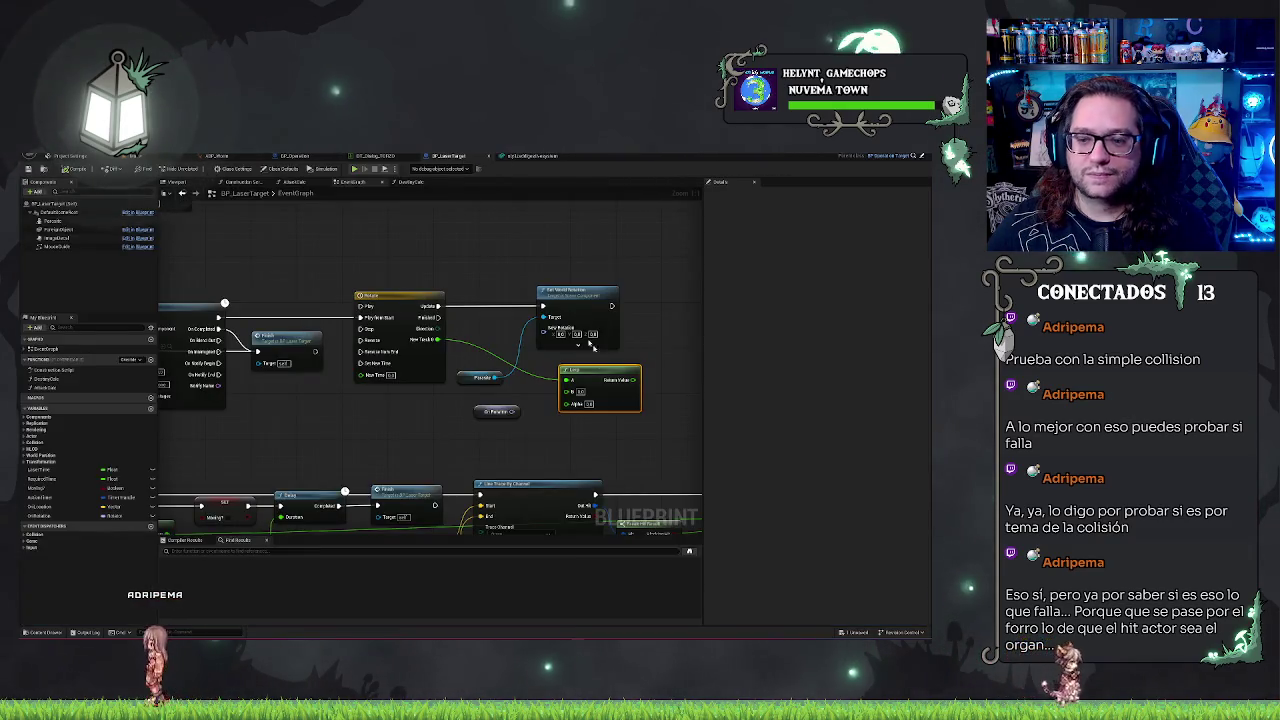
pyautogui.click(482, 377)
pyautogui.press('Delete')
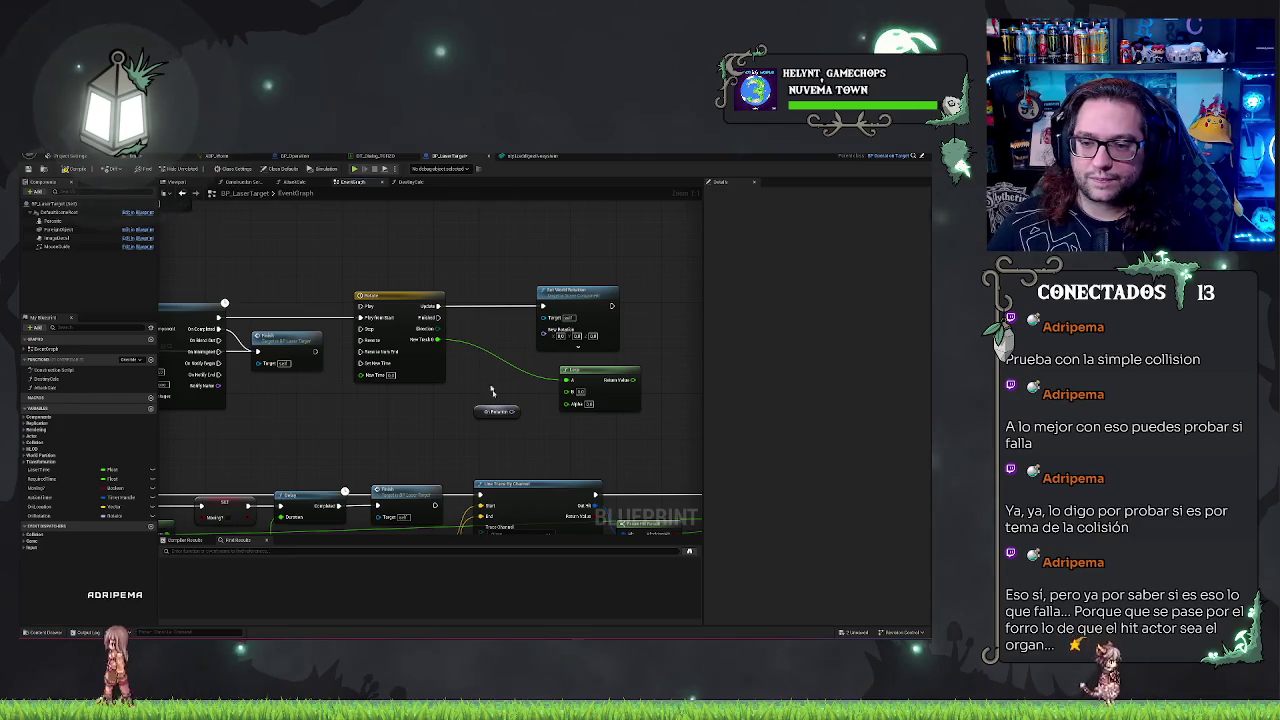
pyautogui.click(499, 412)
pyautogui.moveTo(491, 473); pyautogui.dragTo(524, 469)
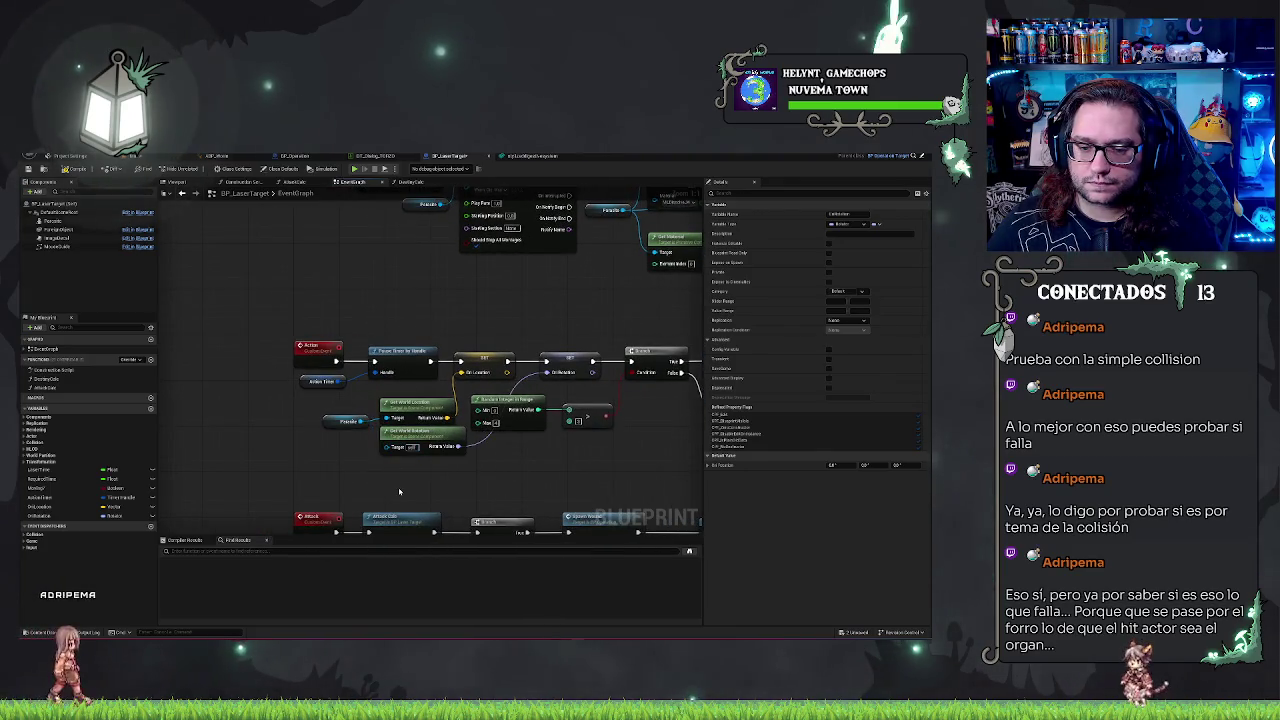
pyautogui.moveTo(553, 479)
pyautogui.mouseDown()
pyautogui.moveTo(383, 339)
pyautogui.moveTo(540, 376)
pyautogui.mouseUp()
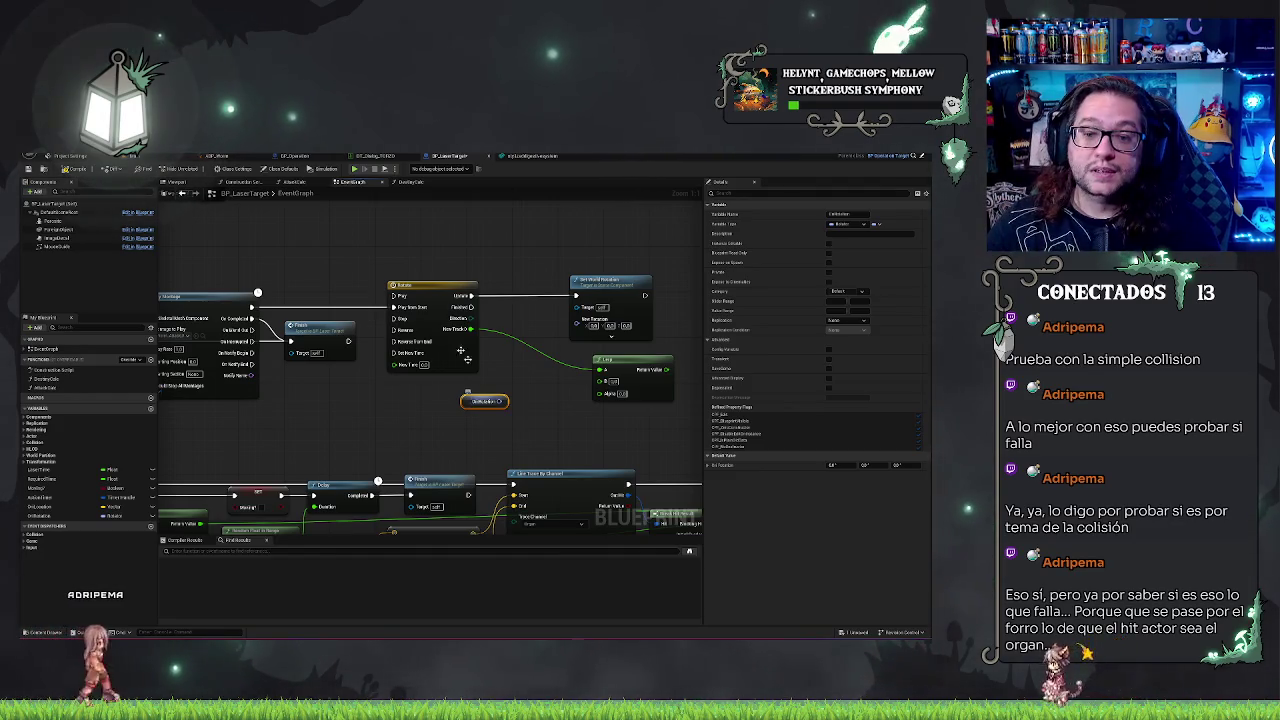
pyautogui.hotkey('ctrl', 'Tab')
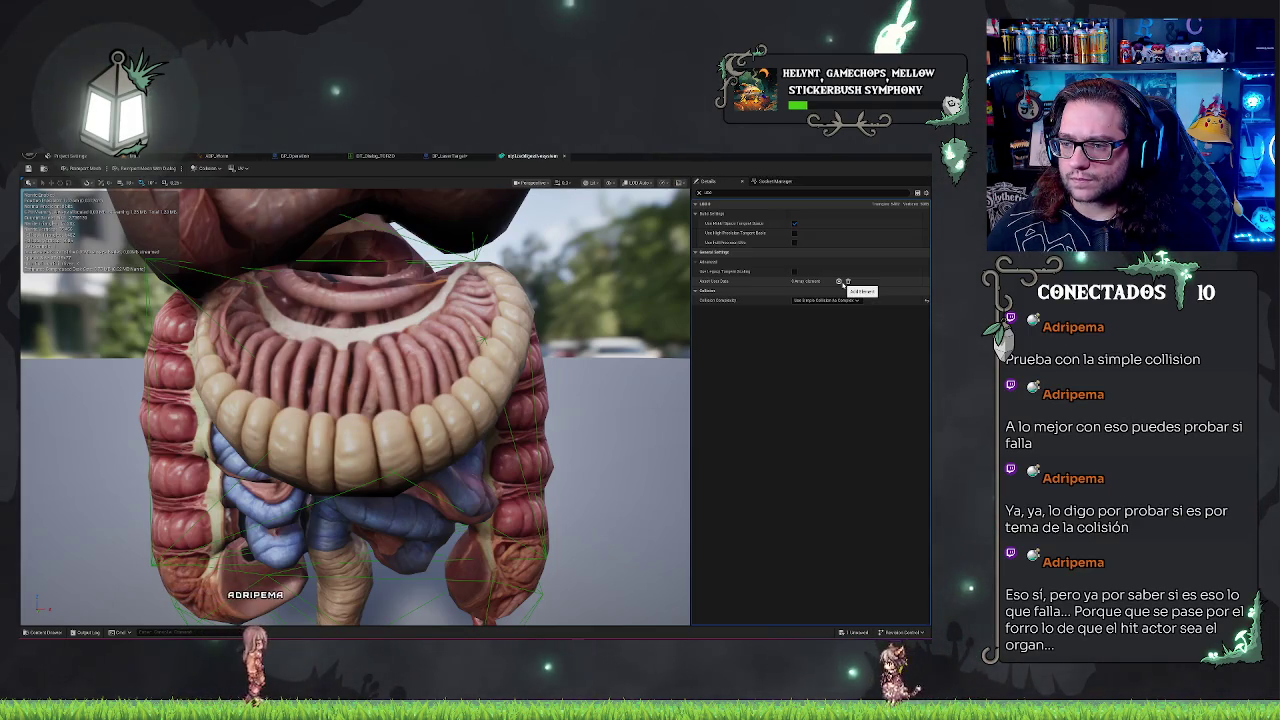
# Step: Set the organ mesh's Collision Complexity to Use Complex Collision As Simple
pyautogui.click(826, 300)
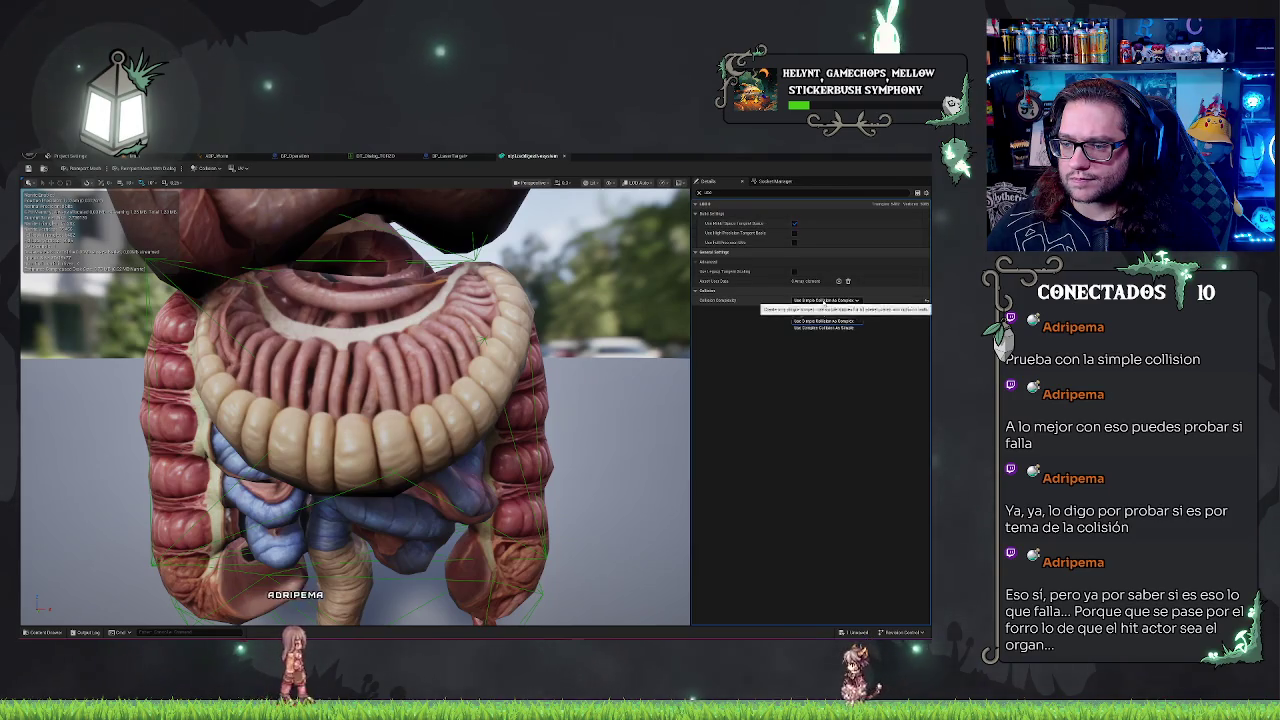
pyautogui.click(820, 330)
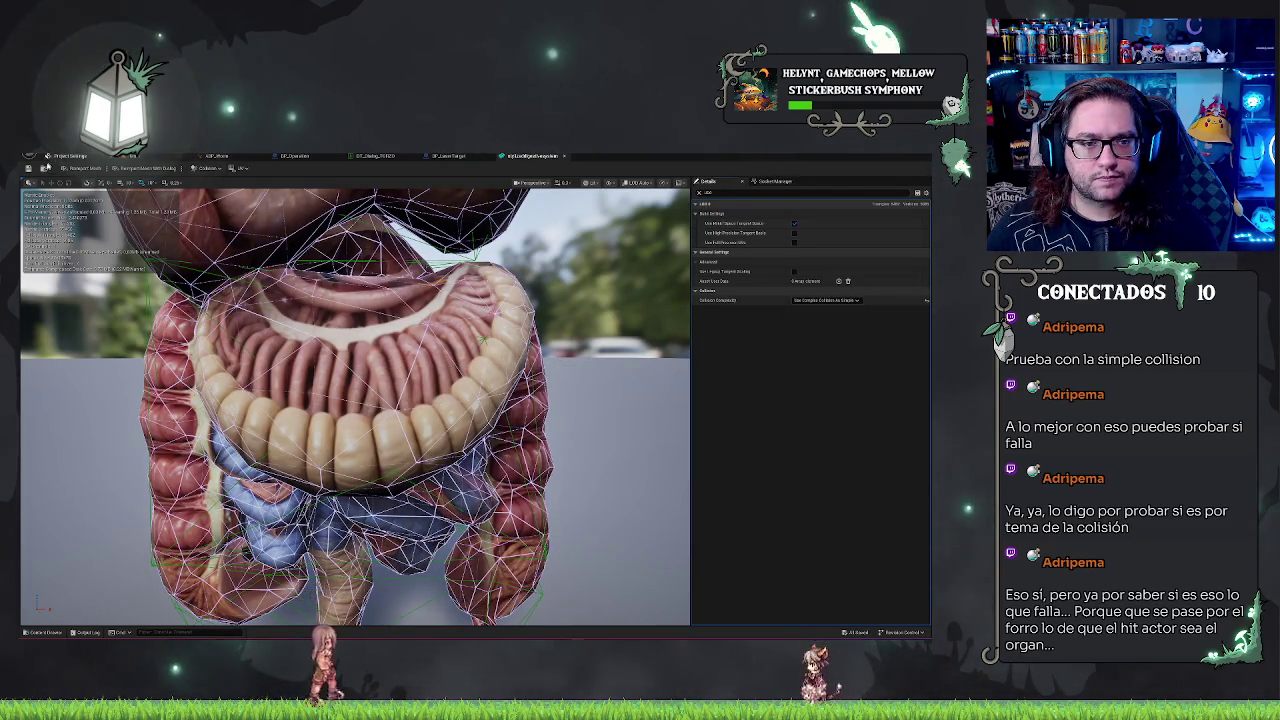
pyautogui.click(143, 157)
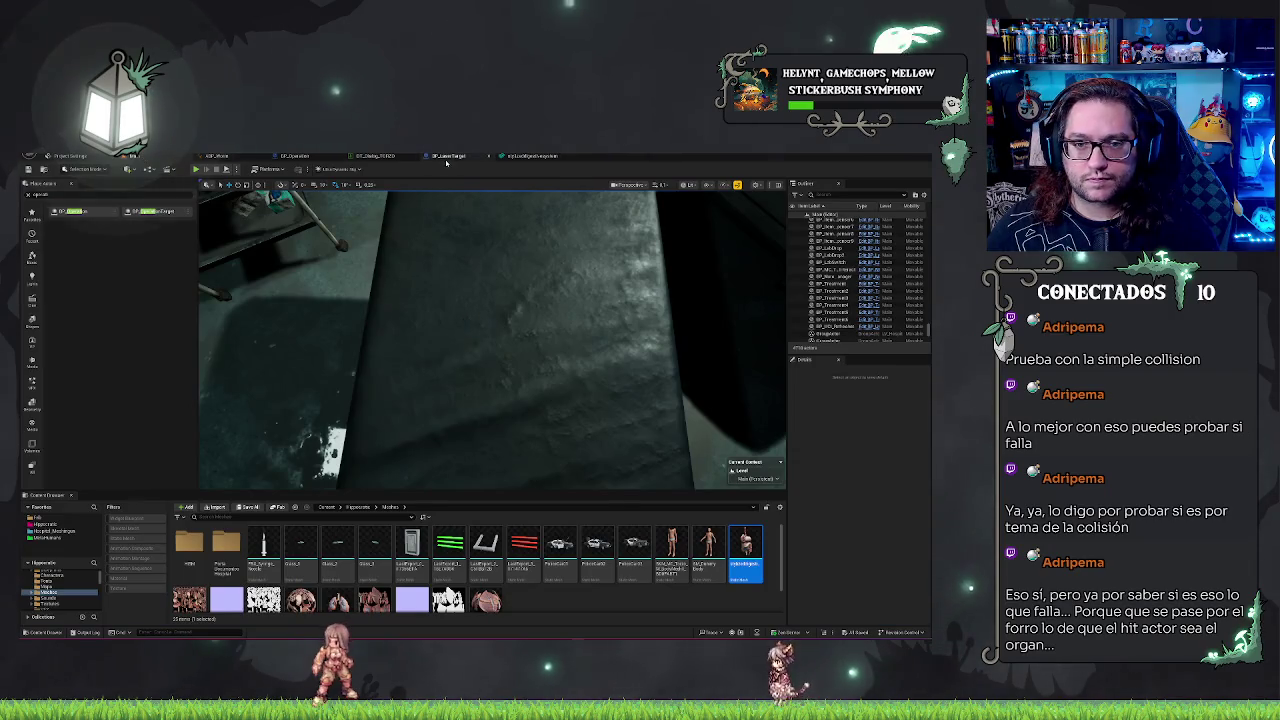
# Step: Compile BP_LaserTarget from its DestroyCells graph and jump to the Set World Rotation error
pyautogui.click(447, 158)
pyautogui.moveTo(268, 260); pyautogui.dragTo(426, 199)
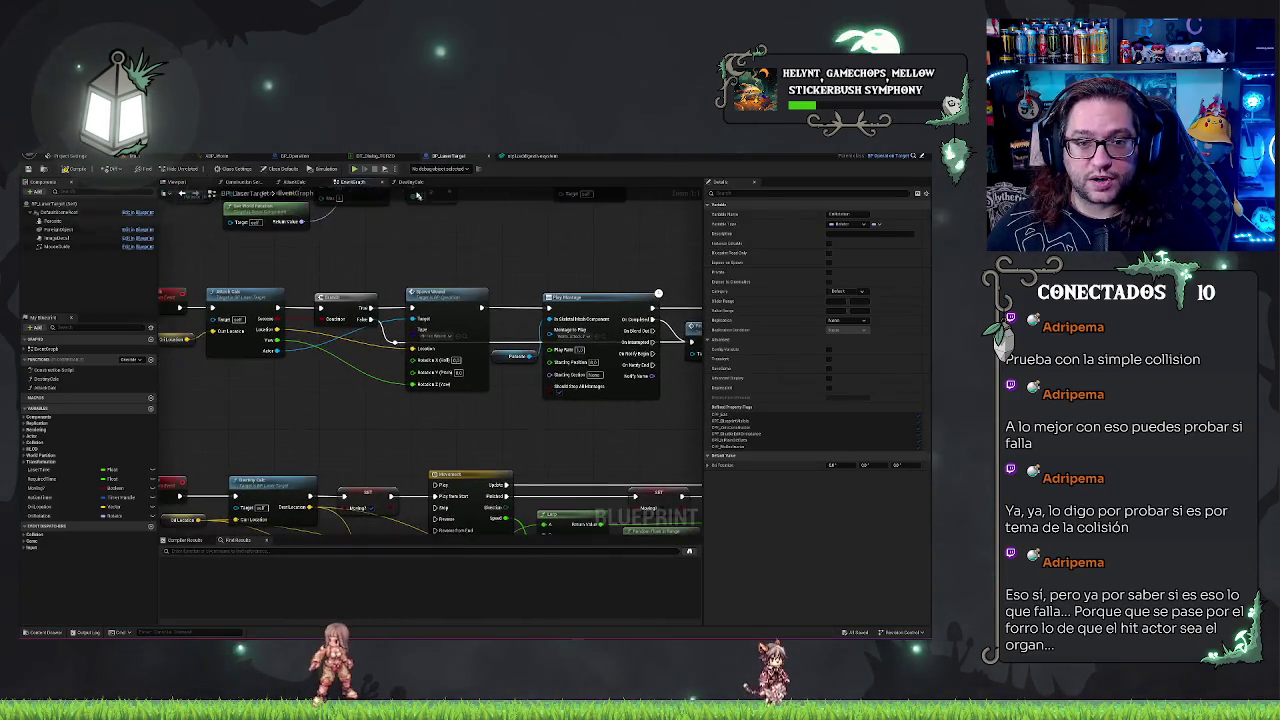
pyautogui.click(406, 183)
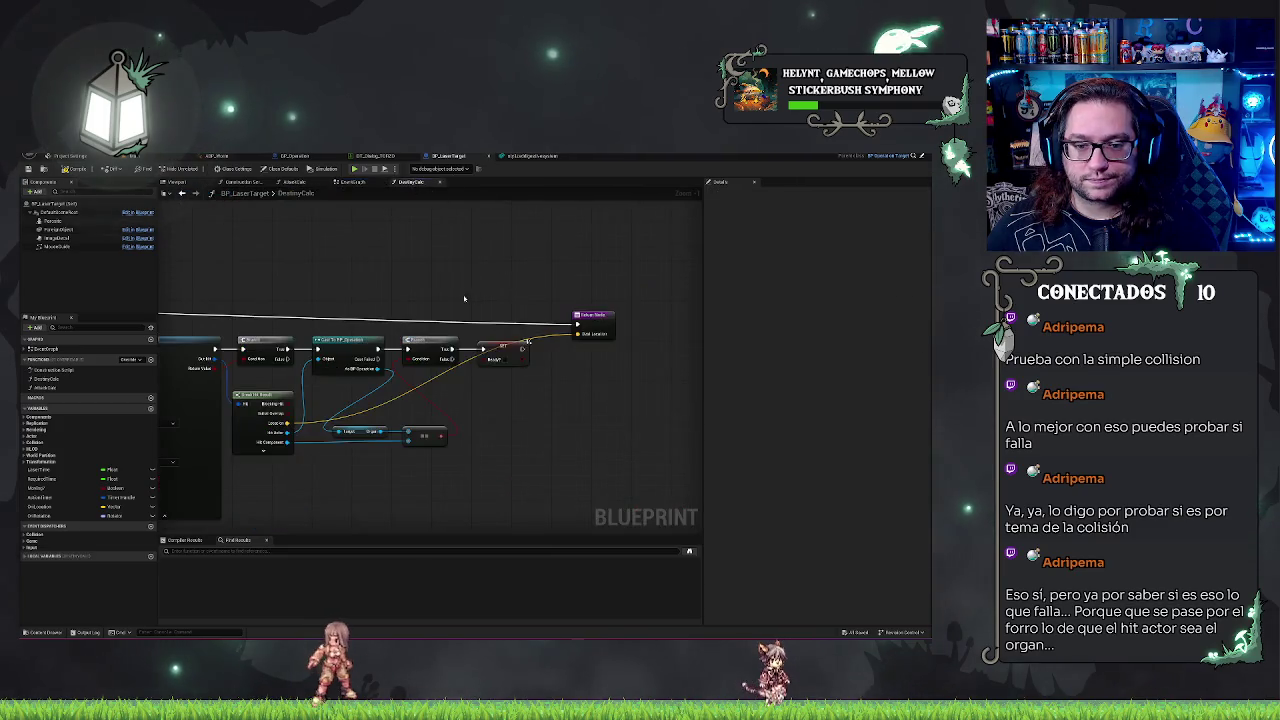
pyautogui.scroll(1, 490, 424)
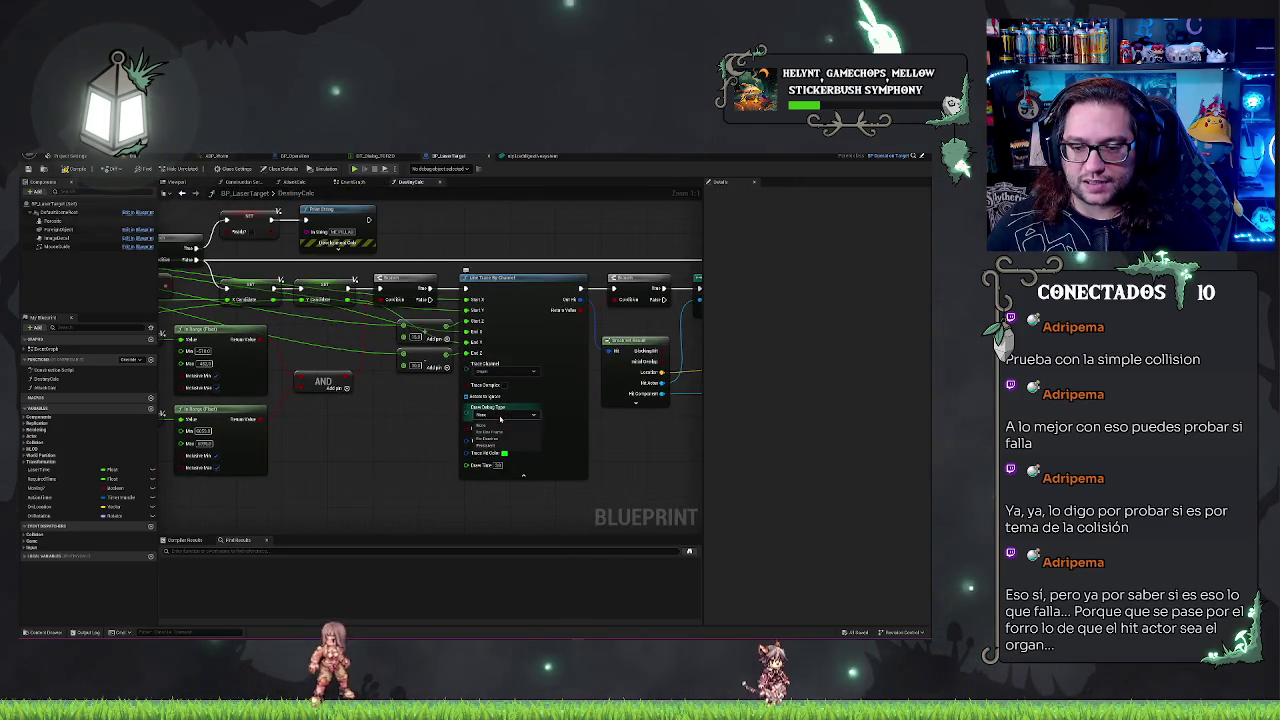
pyautogui.moveTo(368, 459); pyautogui.dragTo(338, 456)
pyautogui.click(70, 169)
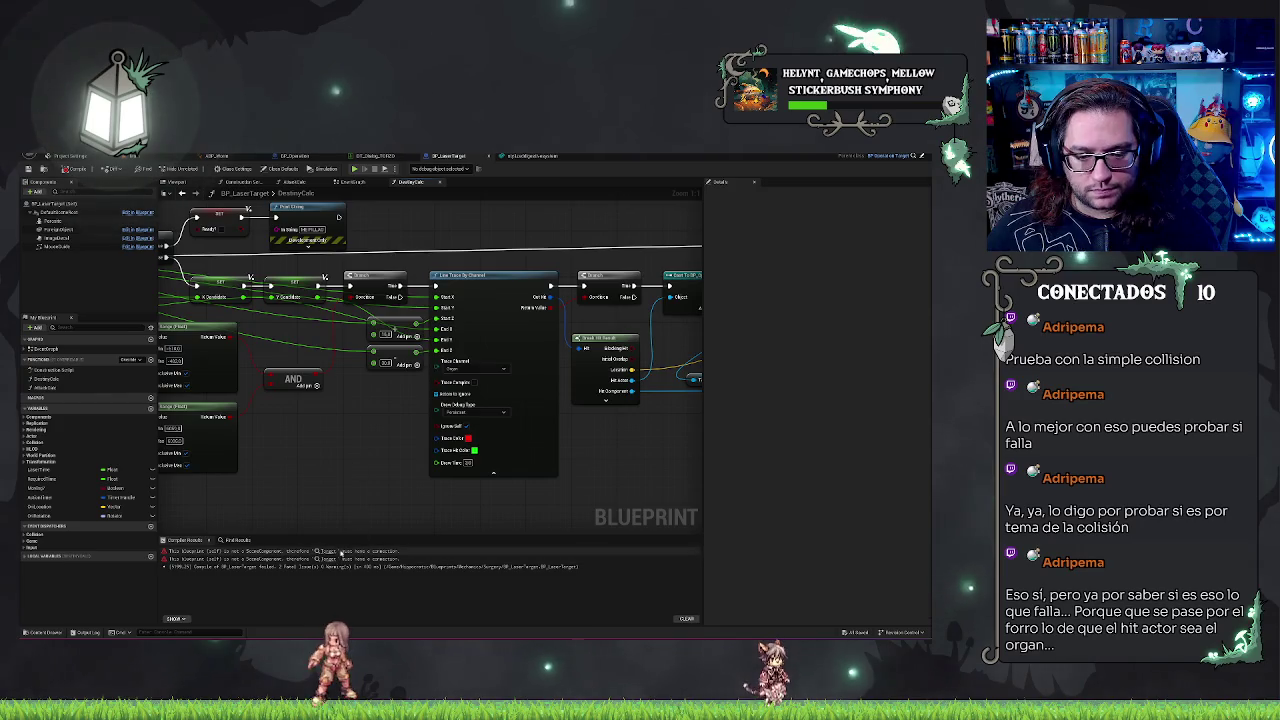
pyautogui.click(330, 553)
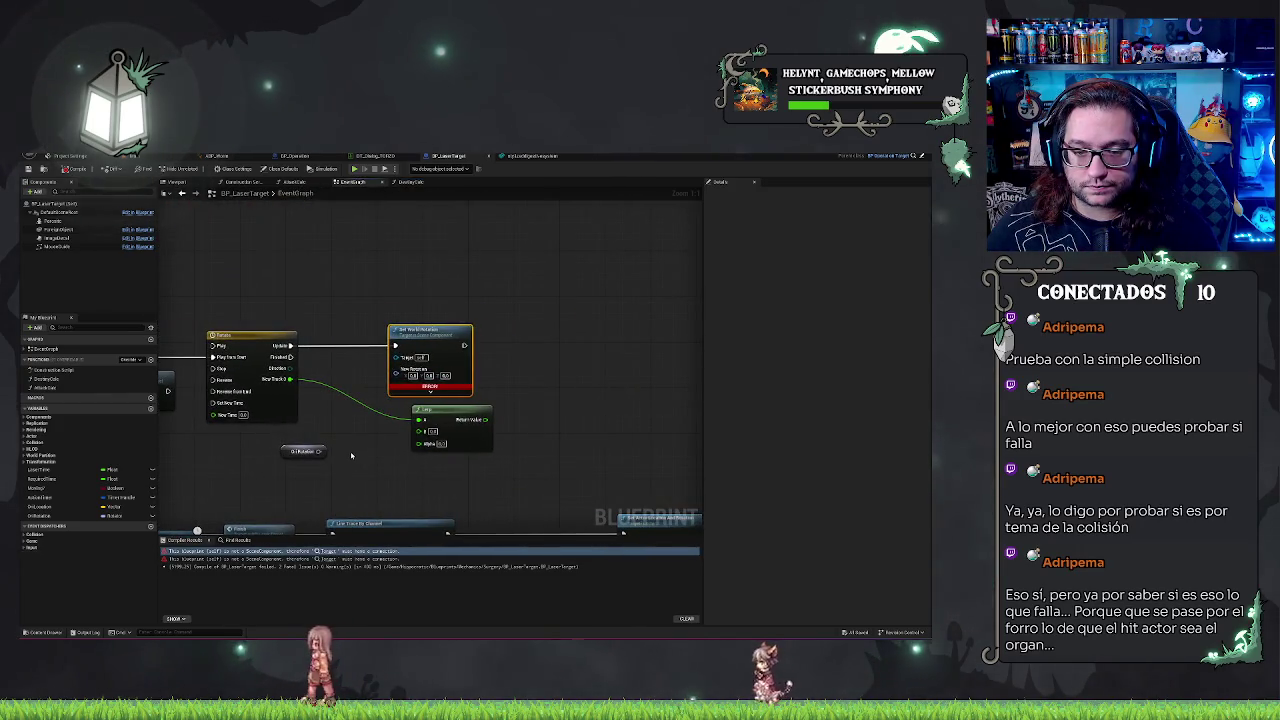
# Step: Add a Set Actor Rotation node off the Timeline's Update, searching 'rotation' and 'set'
pyautogui.moveTo(376, 357); pyautogui.dragTo(376, 357)
pyautogui.write('self')
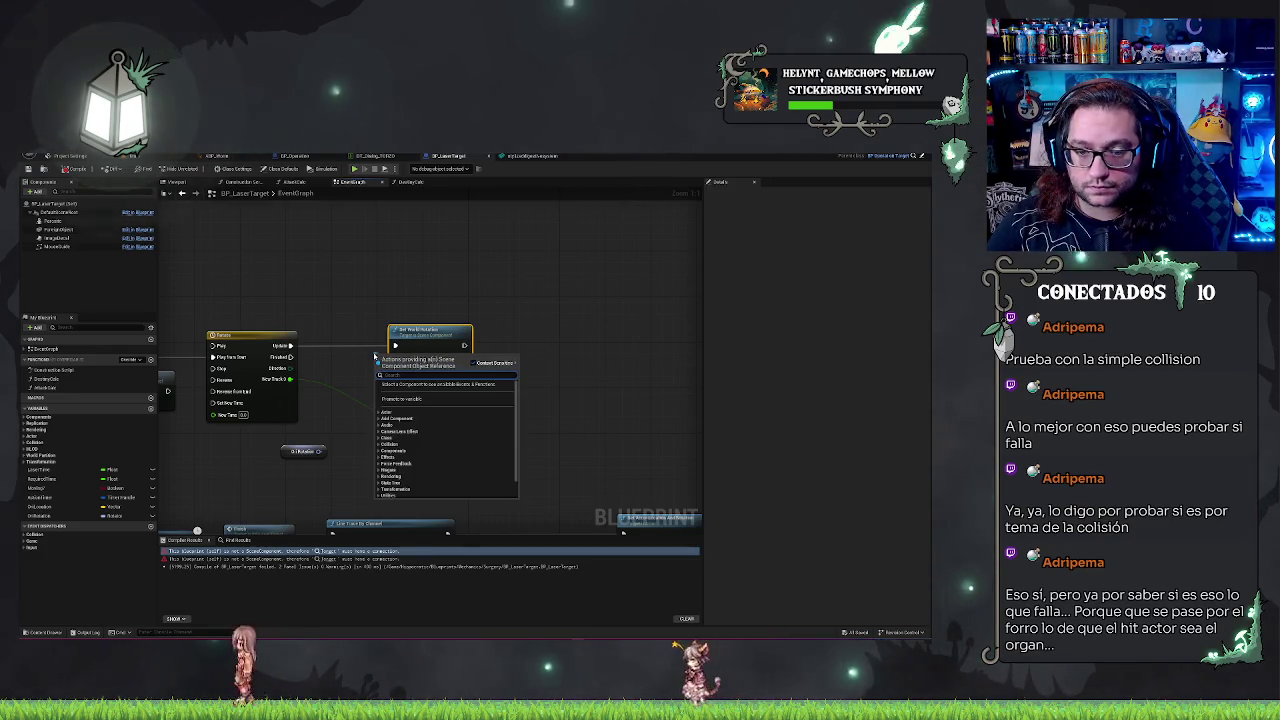
pyautogui.click(370, 292)
pyautogui.moveTo(290, 346); pyautogui.dragTo(332, 358)
pyautogui.write('rotation')
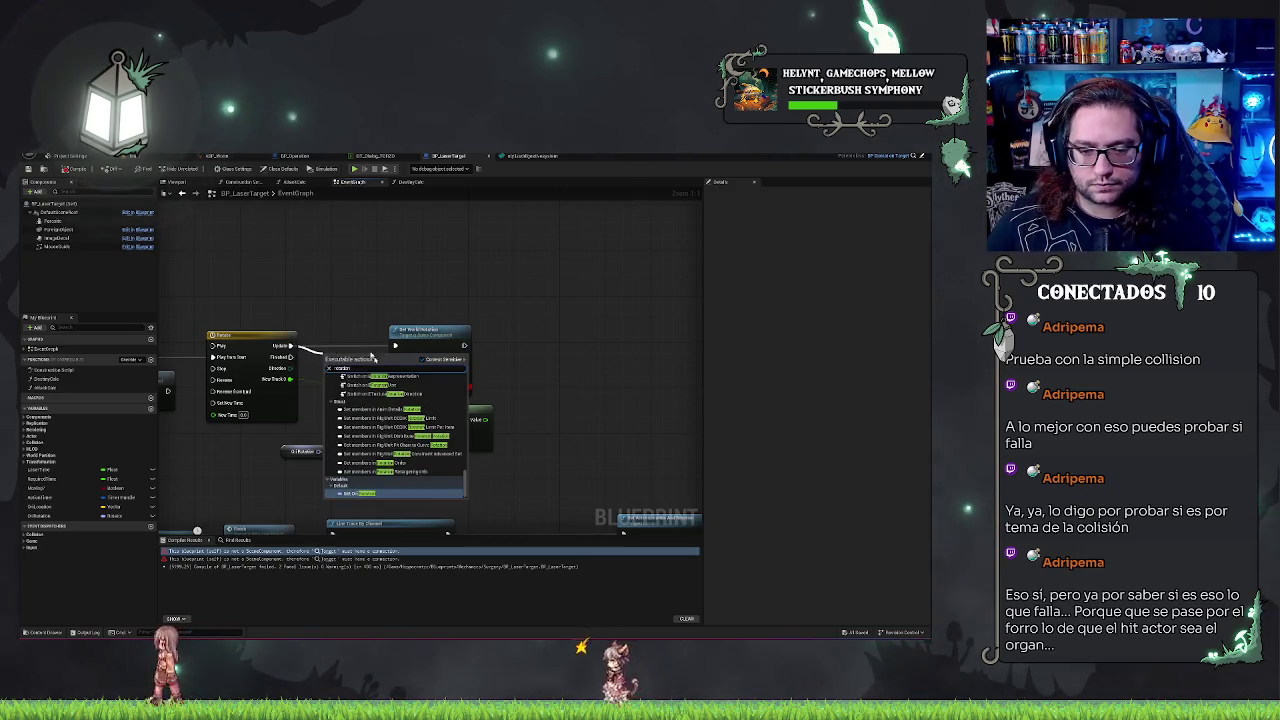
pyautogui.scroll(10, 442, 469)
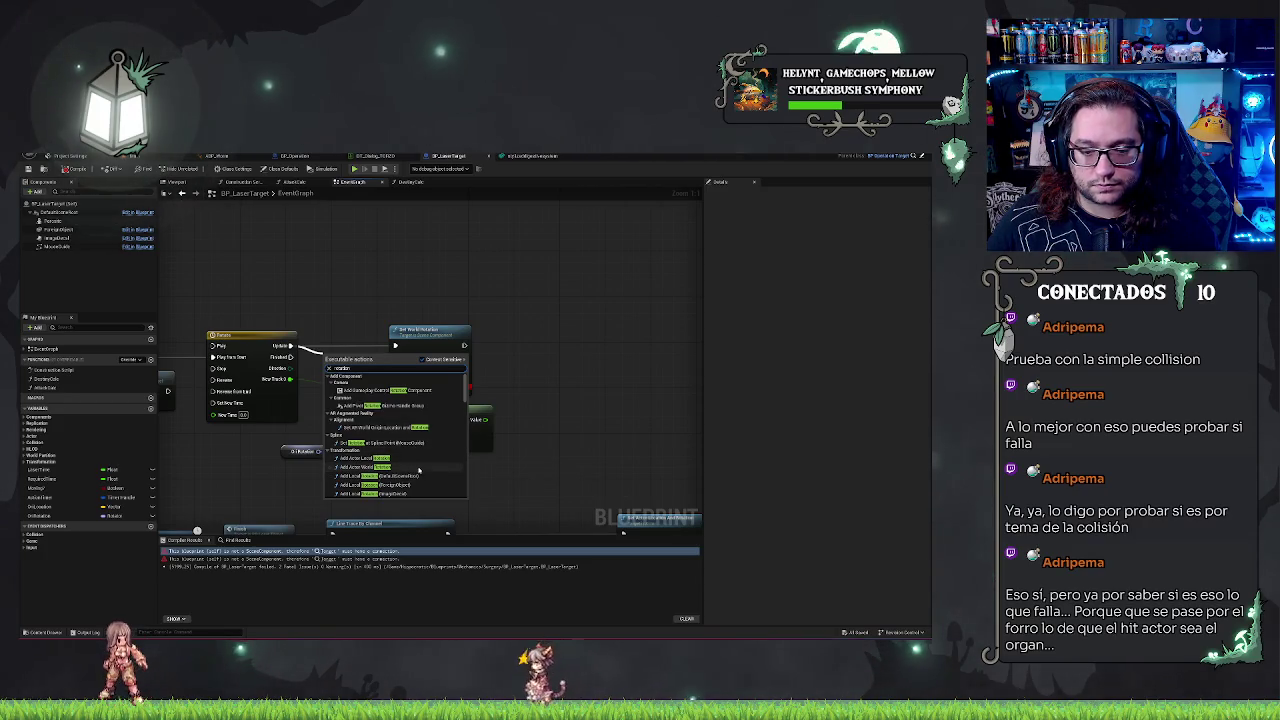
pyautogui.scroll(-6, 418, 434)
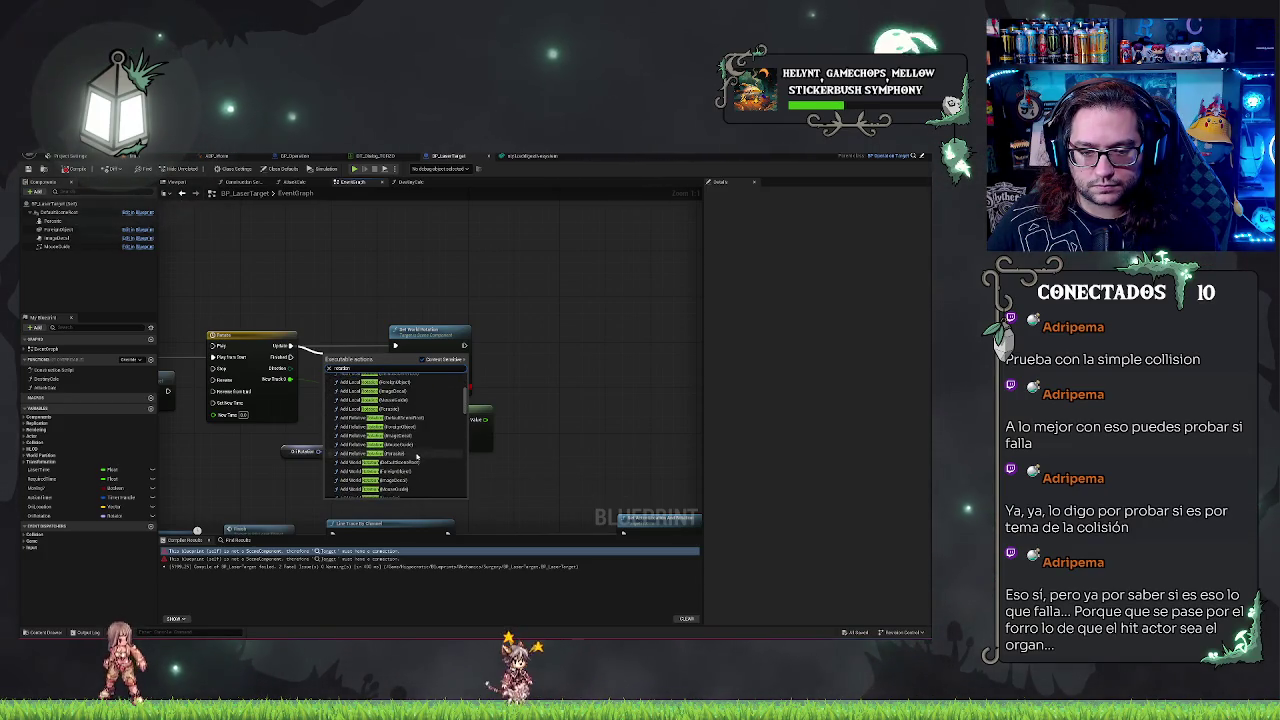
pyautogui.scroll(-2, 417, 460)
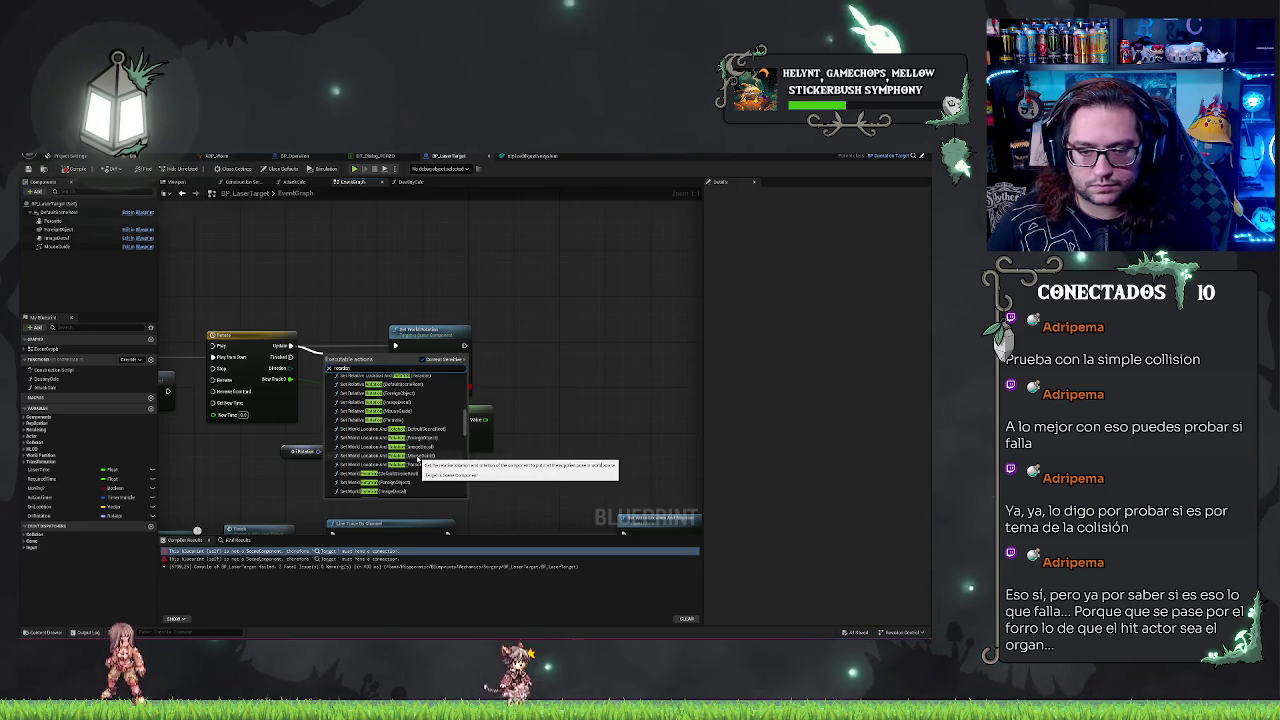
pyautogui.press('Home')
pyautogui.write('set')
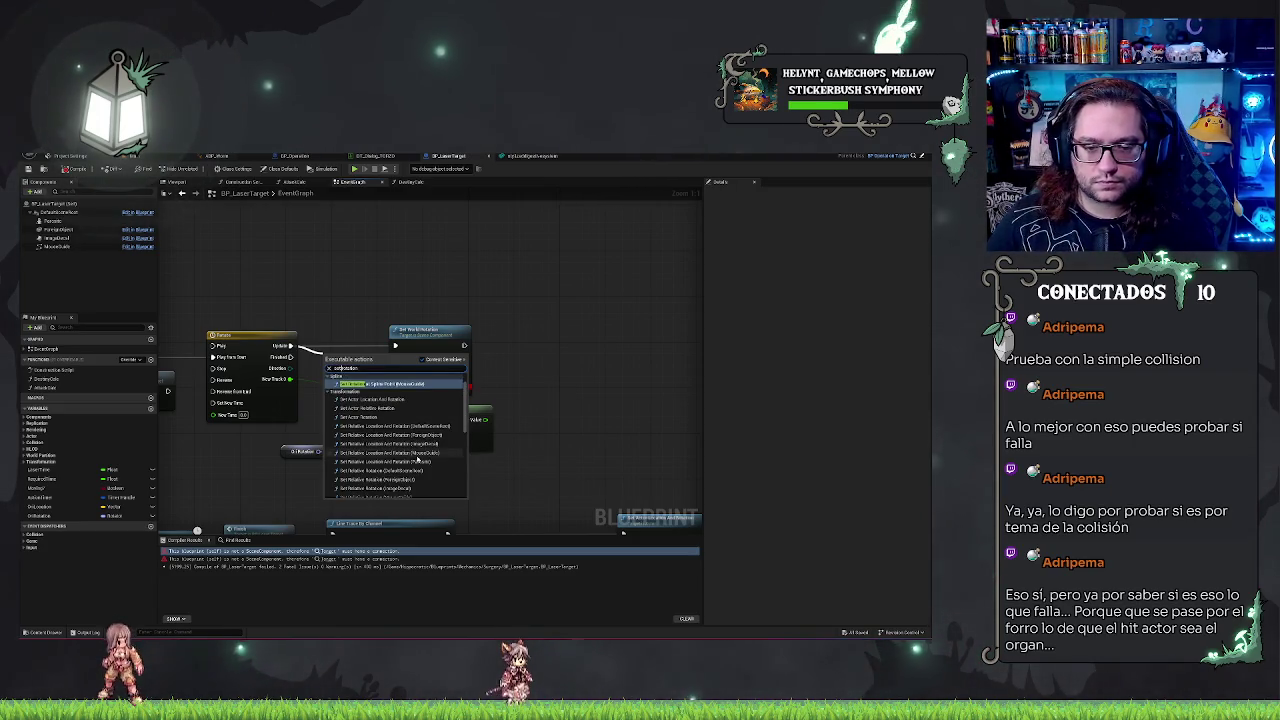
pyautogui.scroll(1, 417, 460)
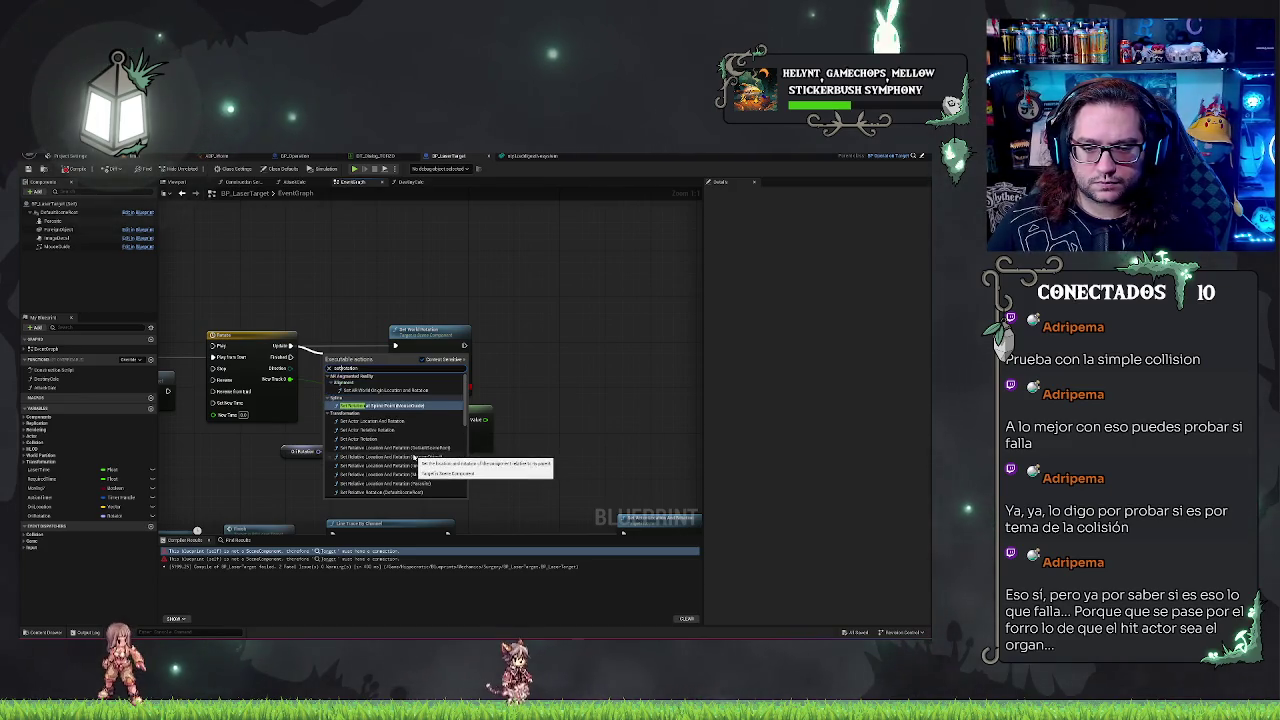
pyautogui.click(381, 439)
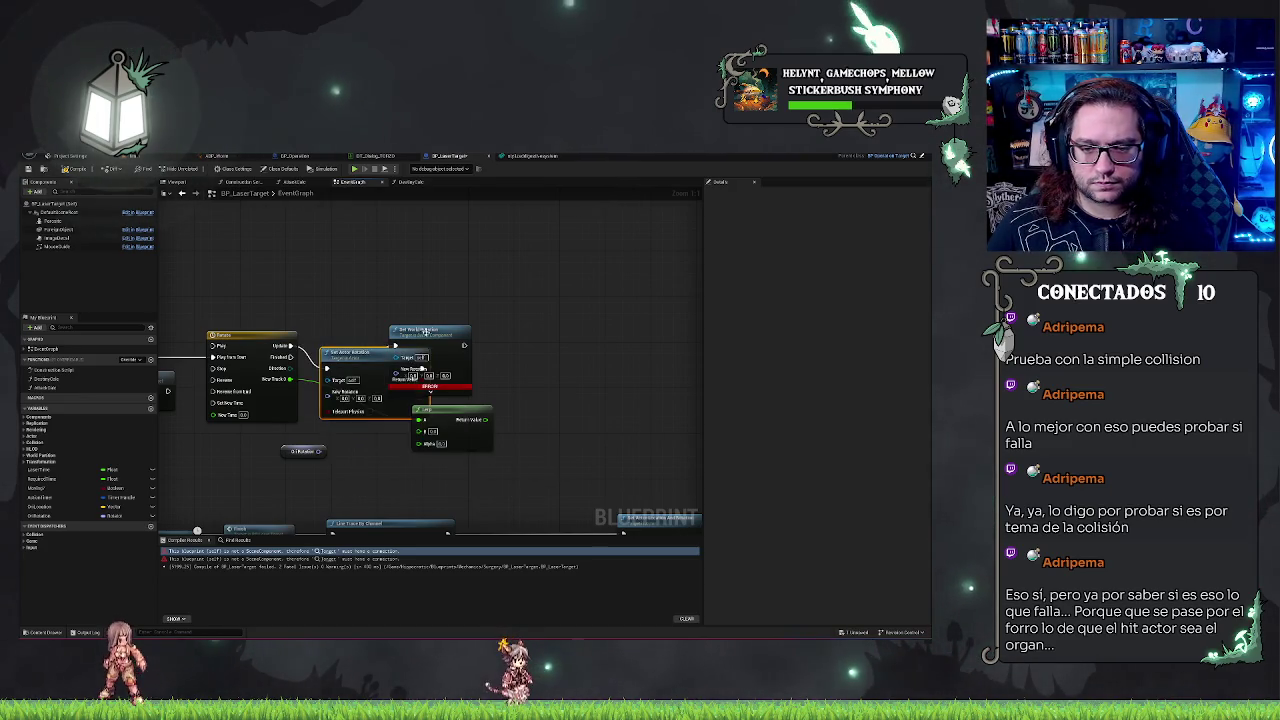
# Step: Delete Set World Rotation, move Set Actor Rotation into its place, and recompile
pyautogui.press('Delete')
pyautogui.moveTo(367, 359); pyautogui.dragTo(433, 337)
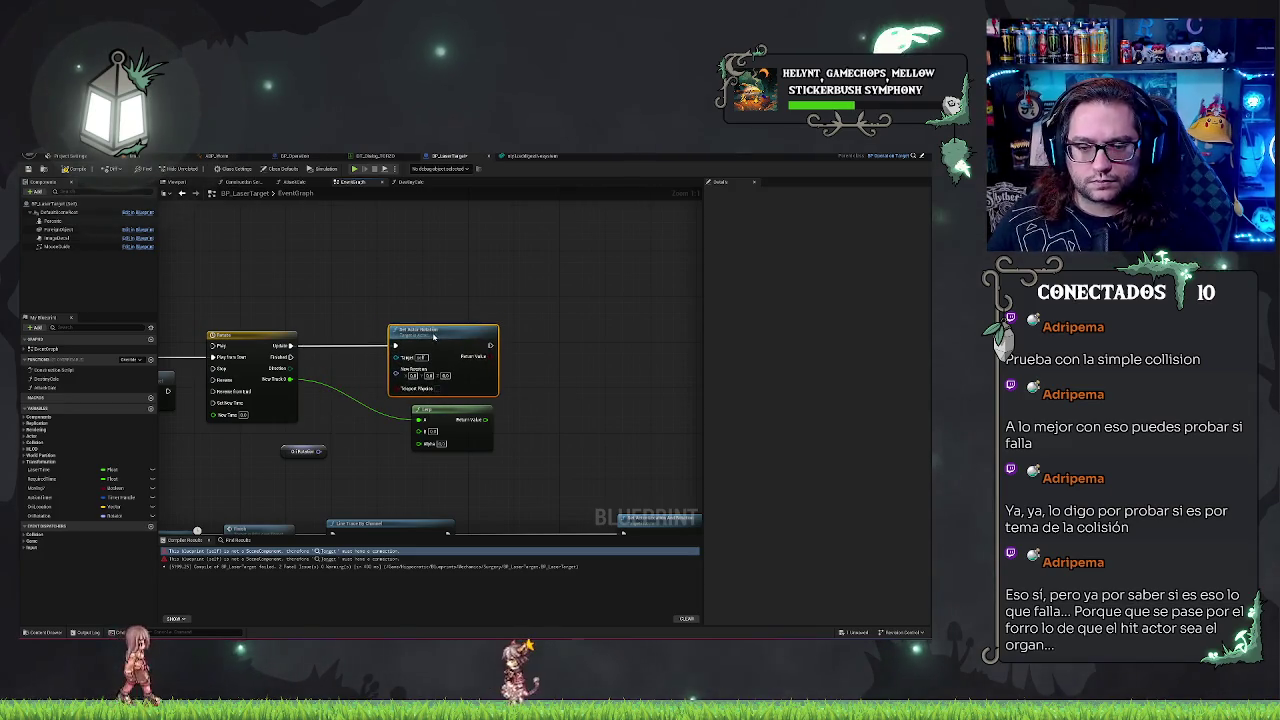
pyautogui.click(73, 169)
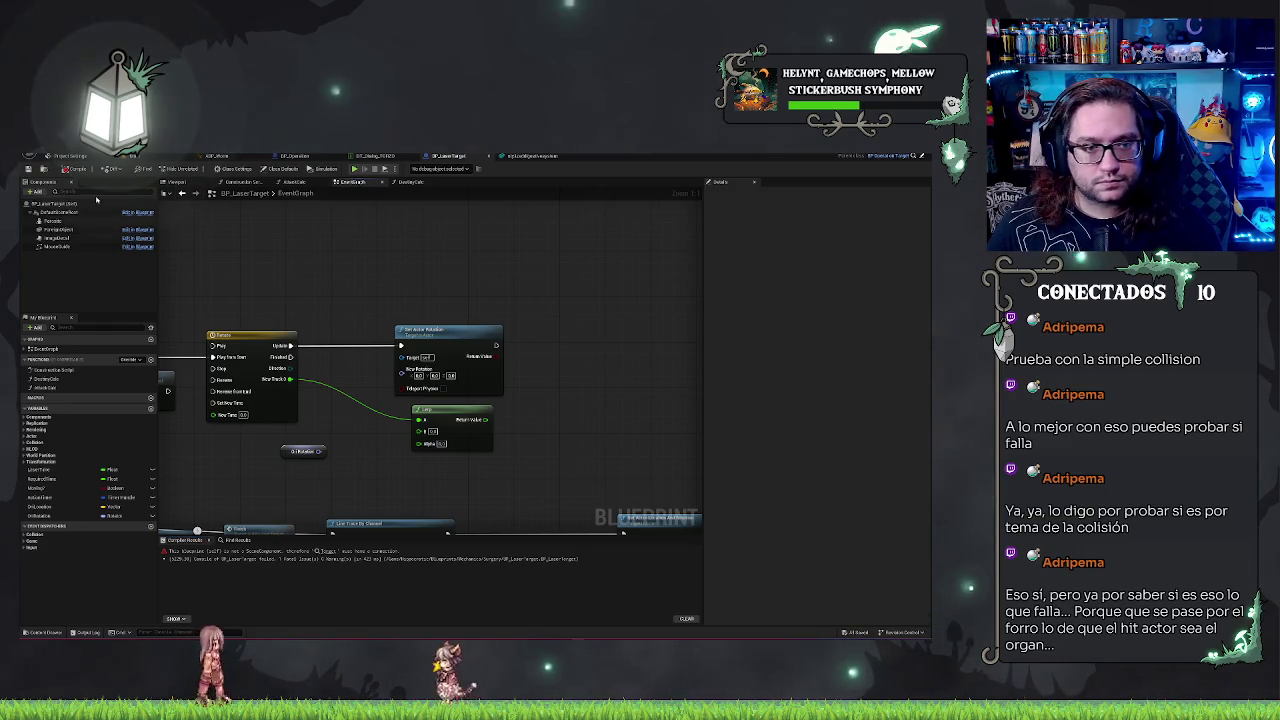
# Step: Replace the erroring Get World Rotation with a wired Get Actor Rotation beside Get World Location
pyautogui.click(324, 551)
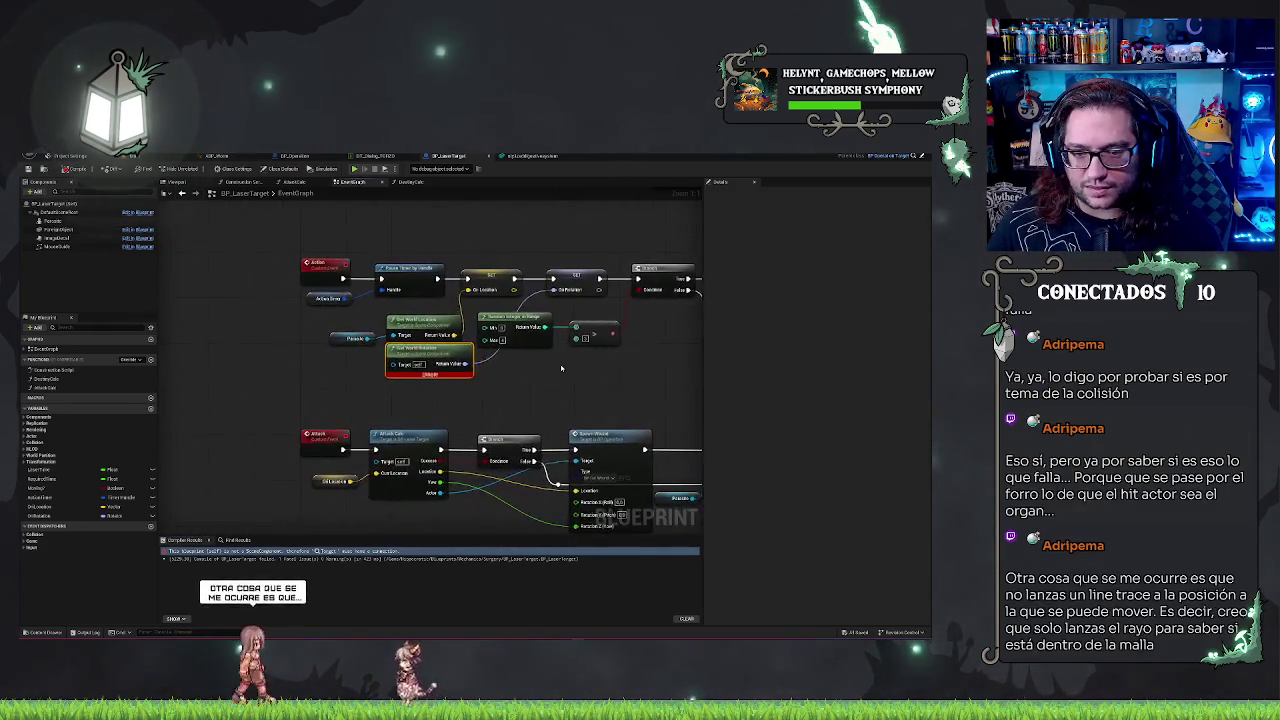
pyautogui.moveTo(553, 289); pyautogui.dragTo(537, 367)
pyautogui.write('get actor')
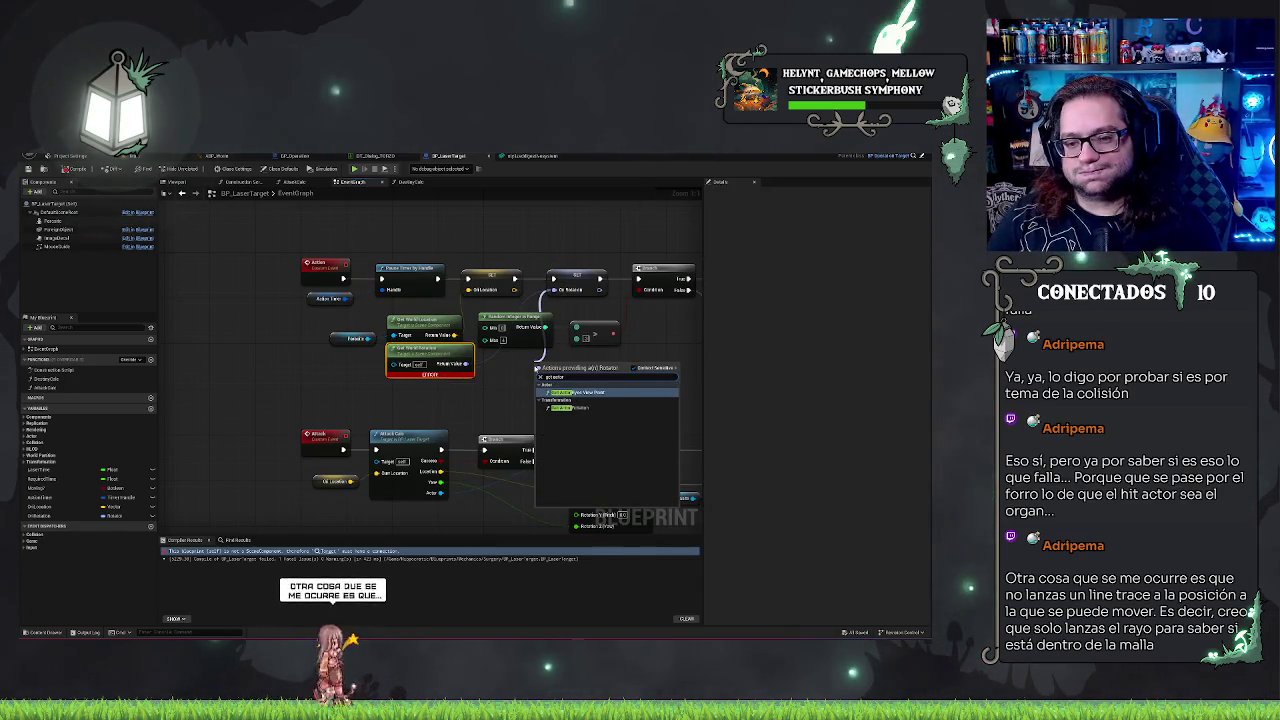
pyautogui.click(575, 407)
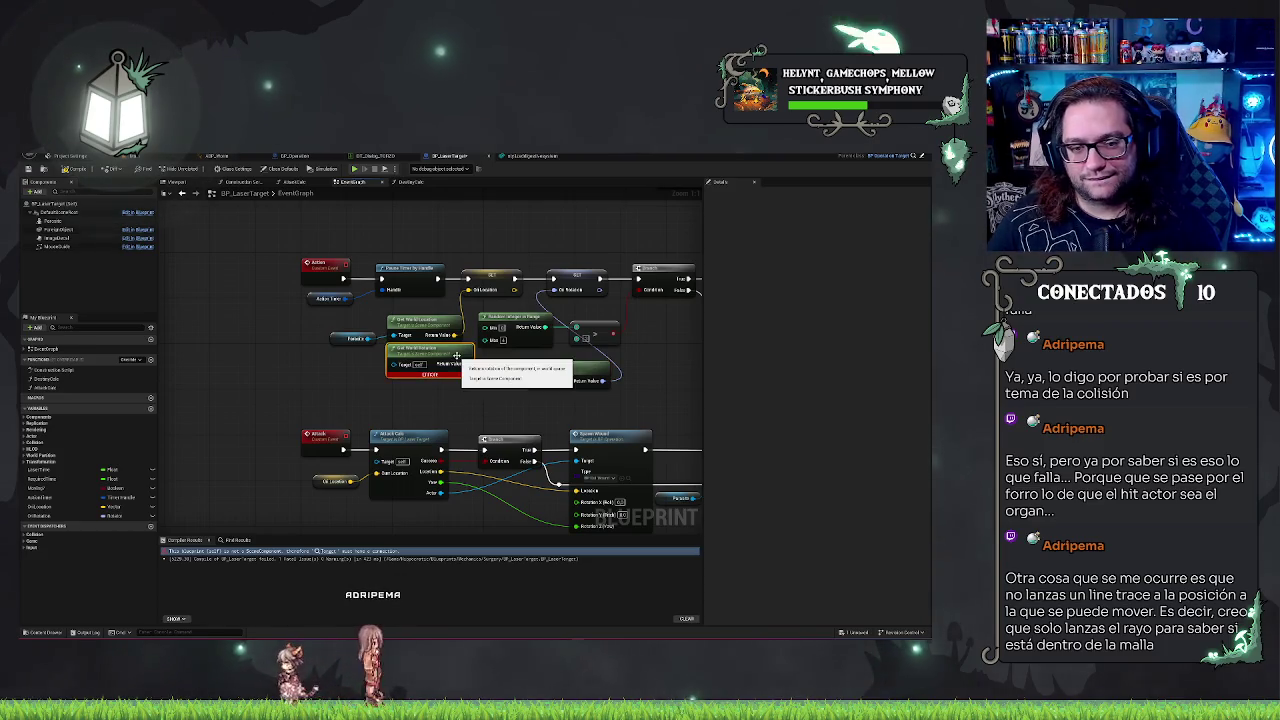
pyautogui.press('Delete')
pyautogui.moveTo(540, 362); pyautogui.dragTo(390, 349)
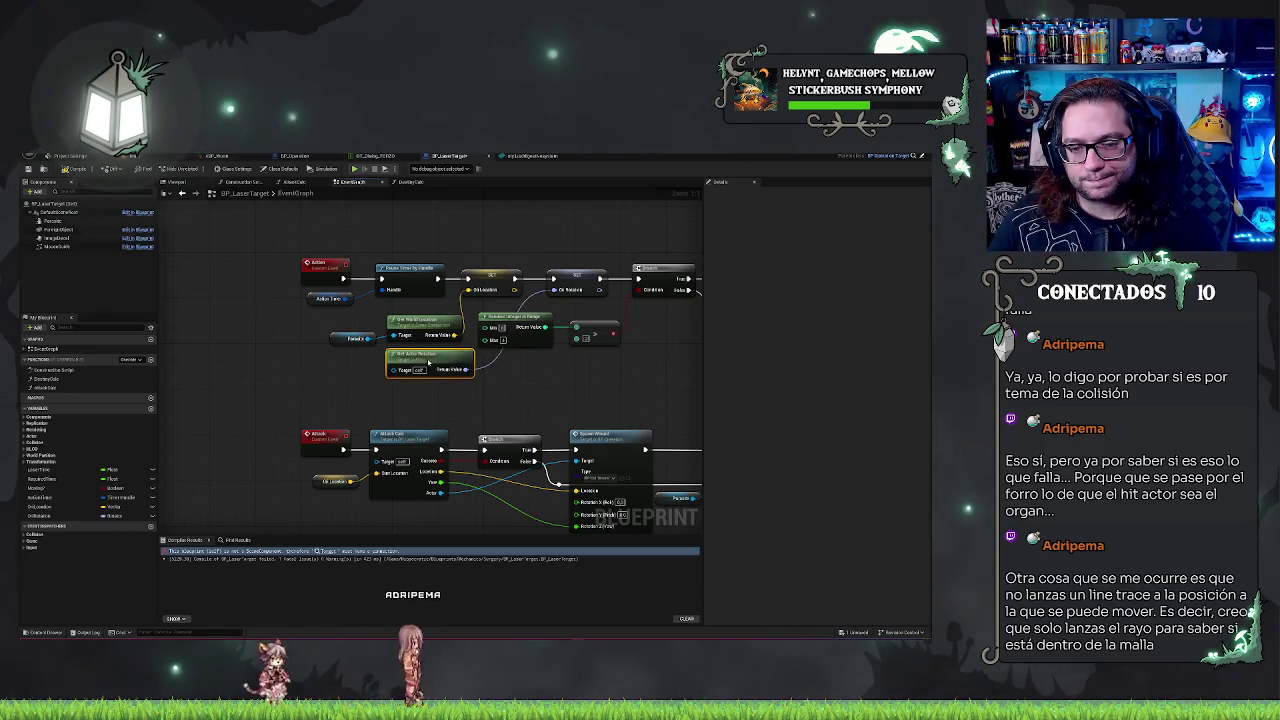
pyautogui.click(469, 375)
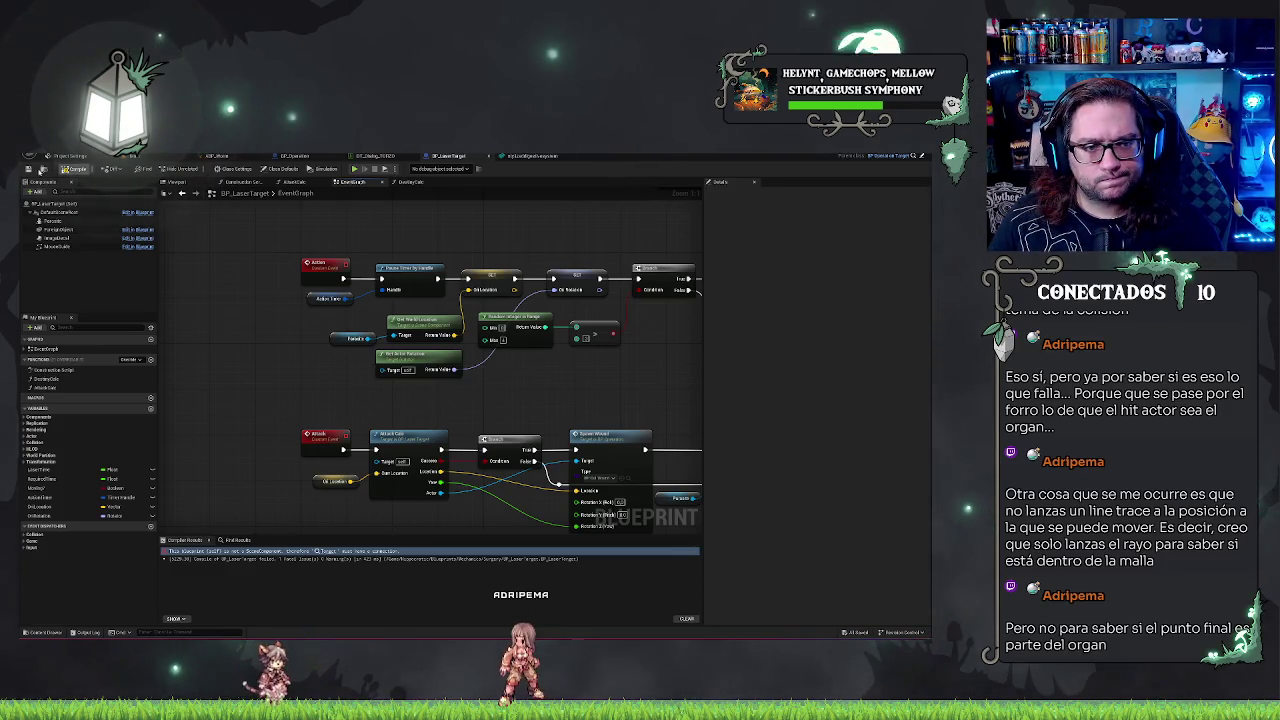
# Step: Open the AttackCalc function graph and bring its entry node and nodes into view
pyautogui.moveTo(421, 341)
pyautogui.mouseDown()
pyautogui.moveTo(380, 290)
pyautogui.moveTo(326, 147)
pyautogui.mouseUp()
pyautogui.moveTo(270, 264)
pyautogui.mouseDown()
pyautogui.moveTo(360, 385)
pyautogui.moveTo(240, 388)
pyautogui.moveTo(305, 392)
pyautogui.mouseUp()
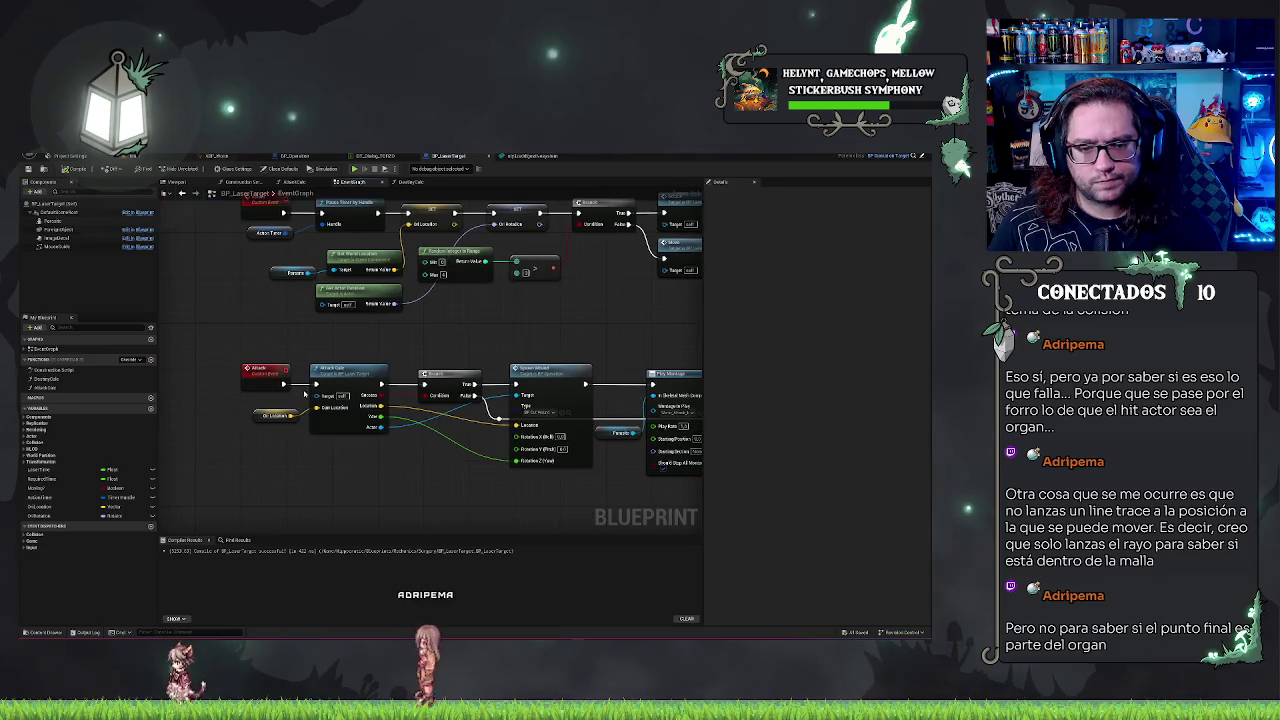
pyautogui.doubleClick(305, 392)
pyautogui.moveTo(374, 289)
pyautogui.mouseDown()
pyautogui.moveTo(626, 289)
pyautogui.moveTo(575, 269)
pyautogui.mouseUp()
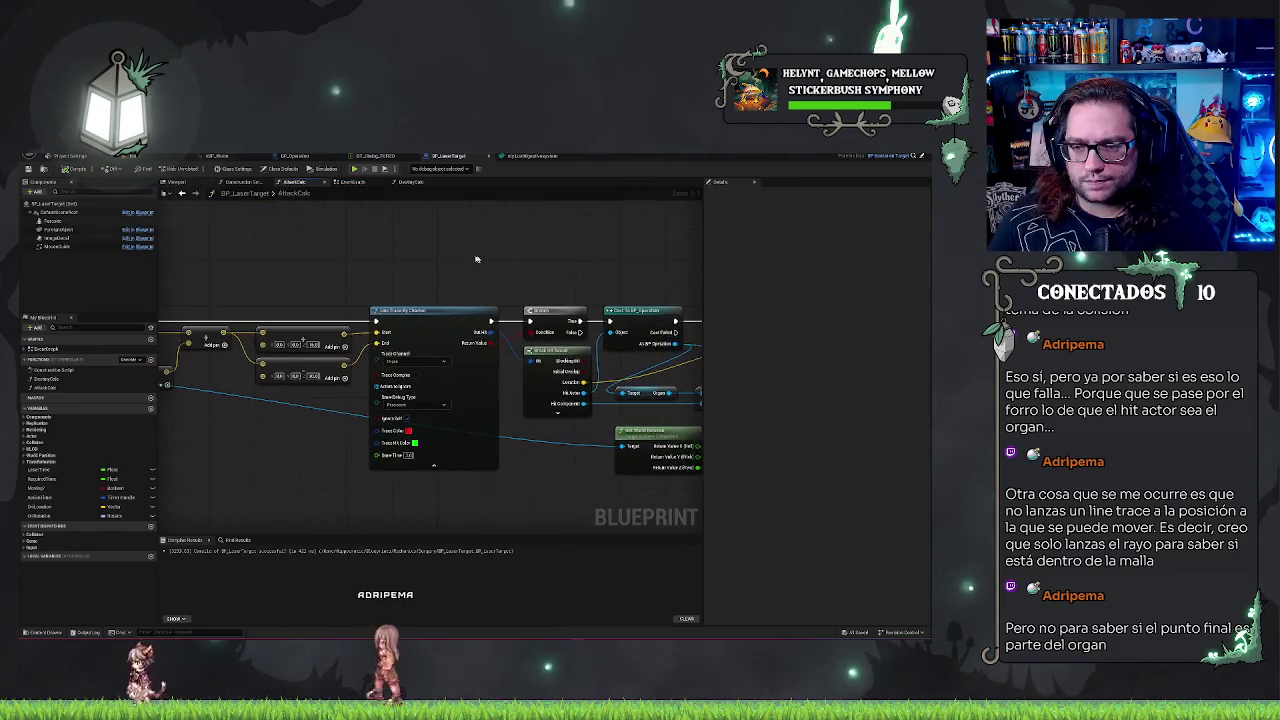
pyautogui.moveTo(488, 260); pyautogui.dragTo(698, 267)
pyautogui.click(215, 380)
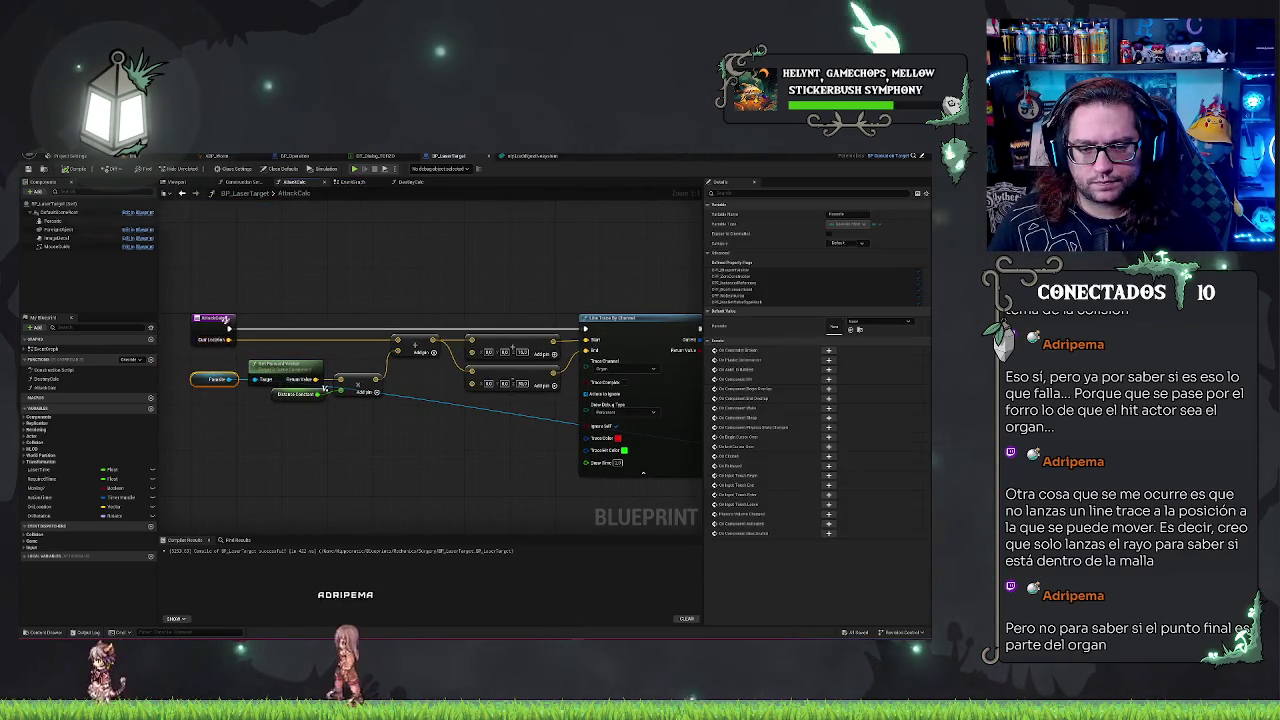
# Step: Add a Get Forward Vector node to the AttackCalc graph, then start a play test
pyautogui.click(195, 432)
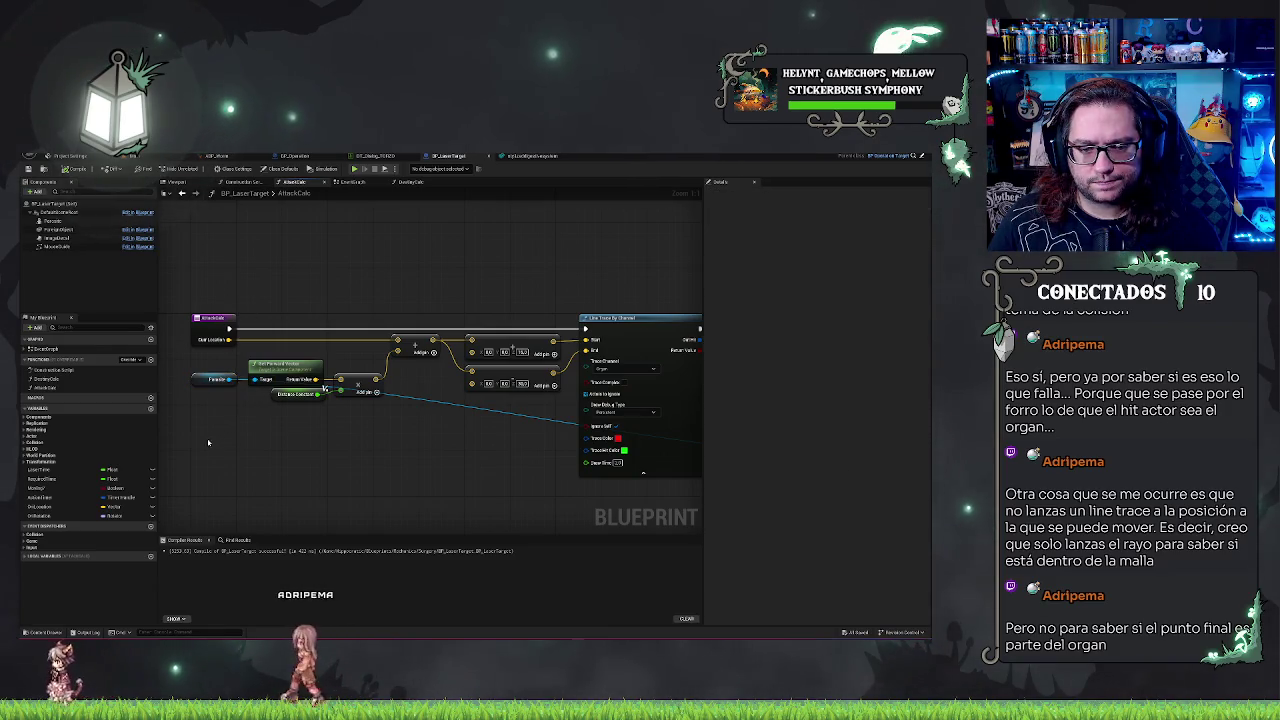
pyautogui.moveTo(195, 432); pyautogui.dragTo(281, 434)
pyautogui.rightClick(281, 434)
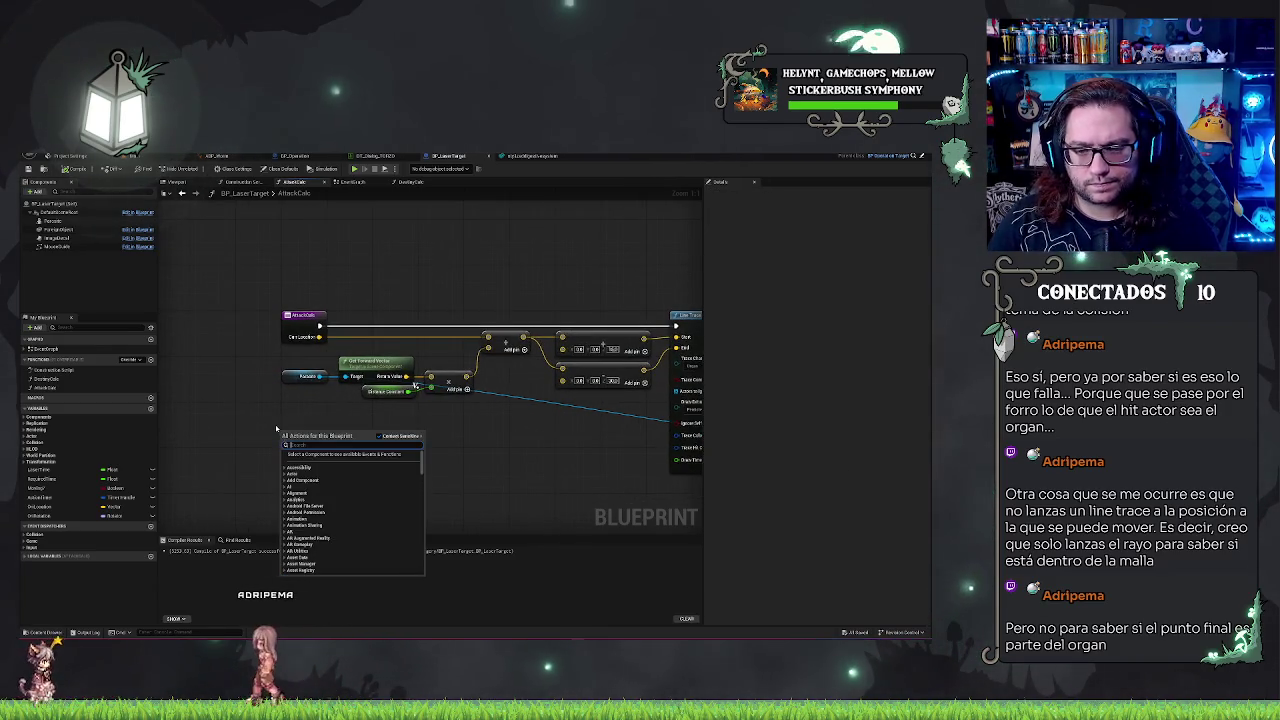
pyautogui.write('geta')
pyautogui.write('ward')
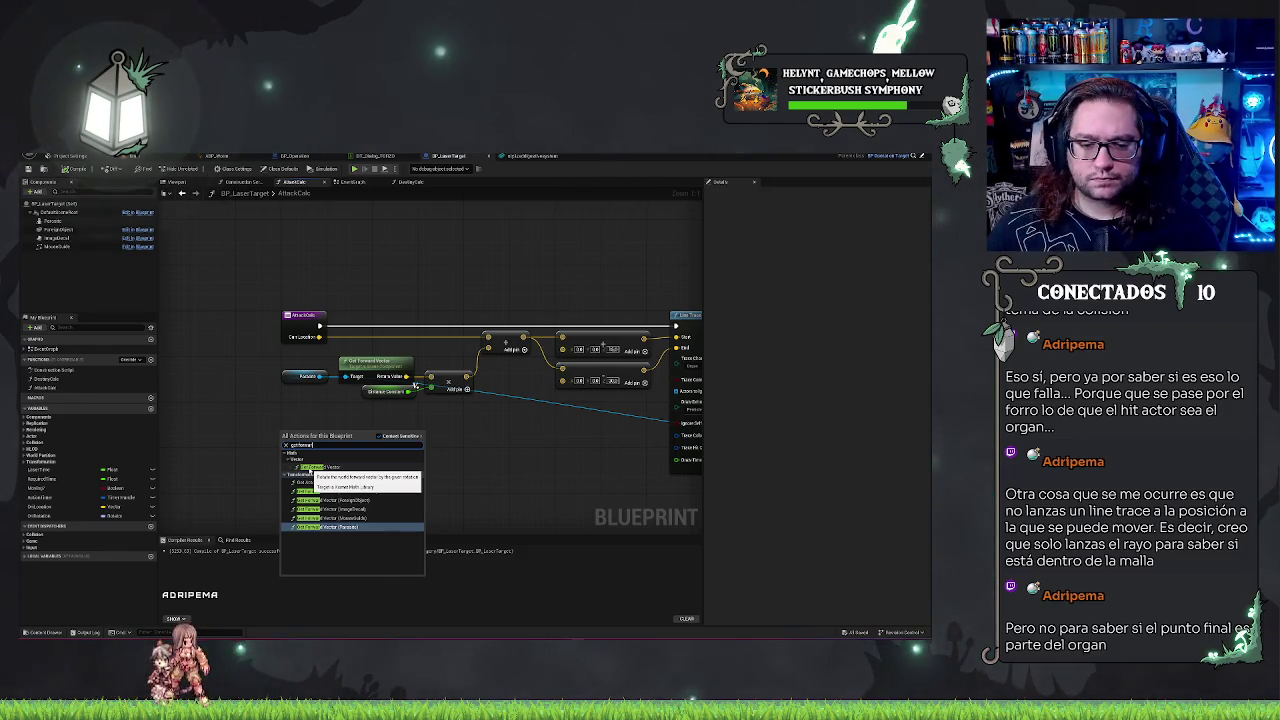
pyautogui.click(312, 467)
pyautogui.moveTo(347, 436); pyautogui.dragTo(370, 428)
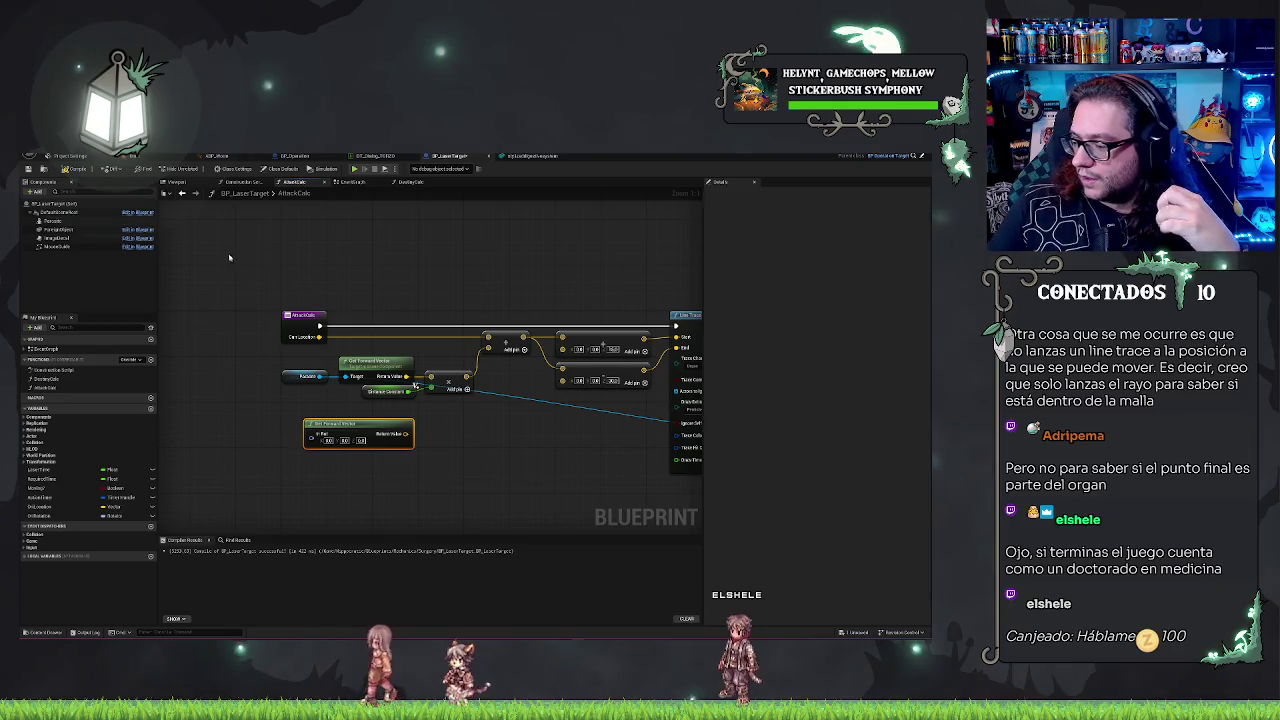
pyautogui.click(70, 155)
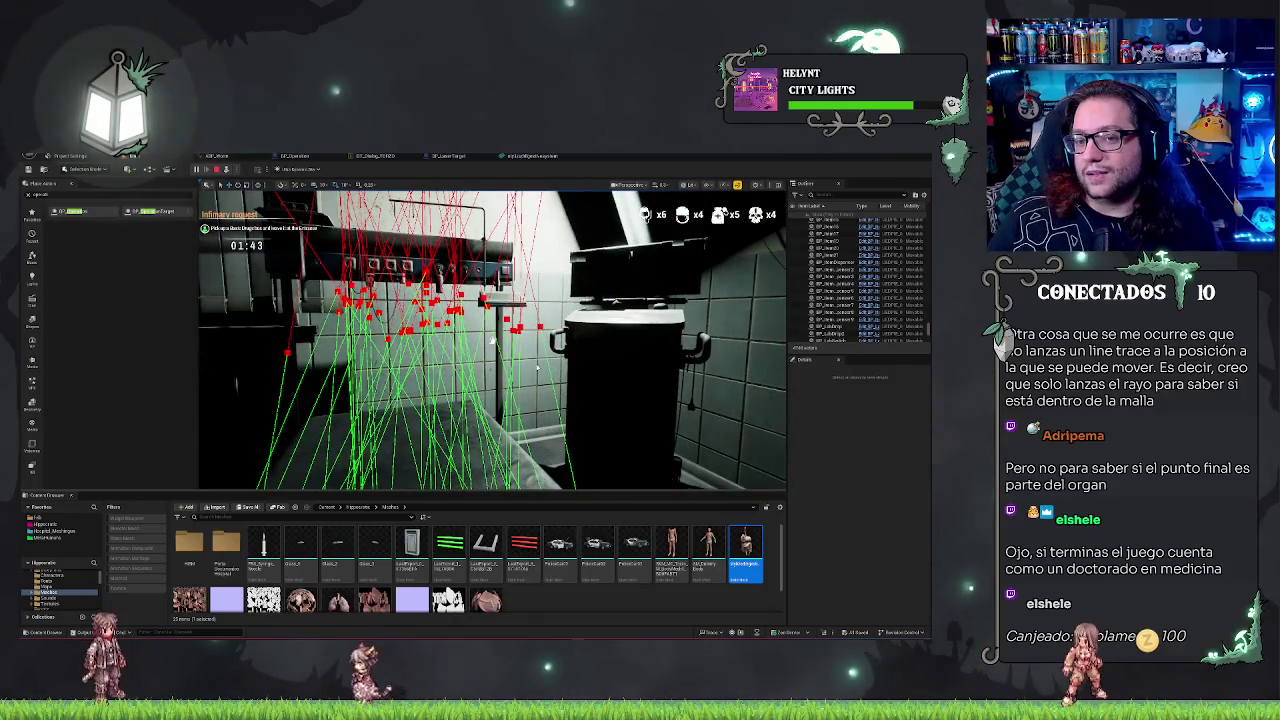
# Step: Stop the play test and open BP_Operation's event graph, panning to reveal its nodes
pyautogui.press('Escape')
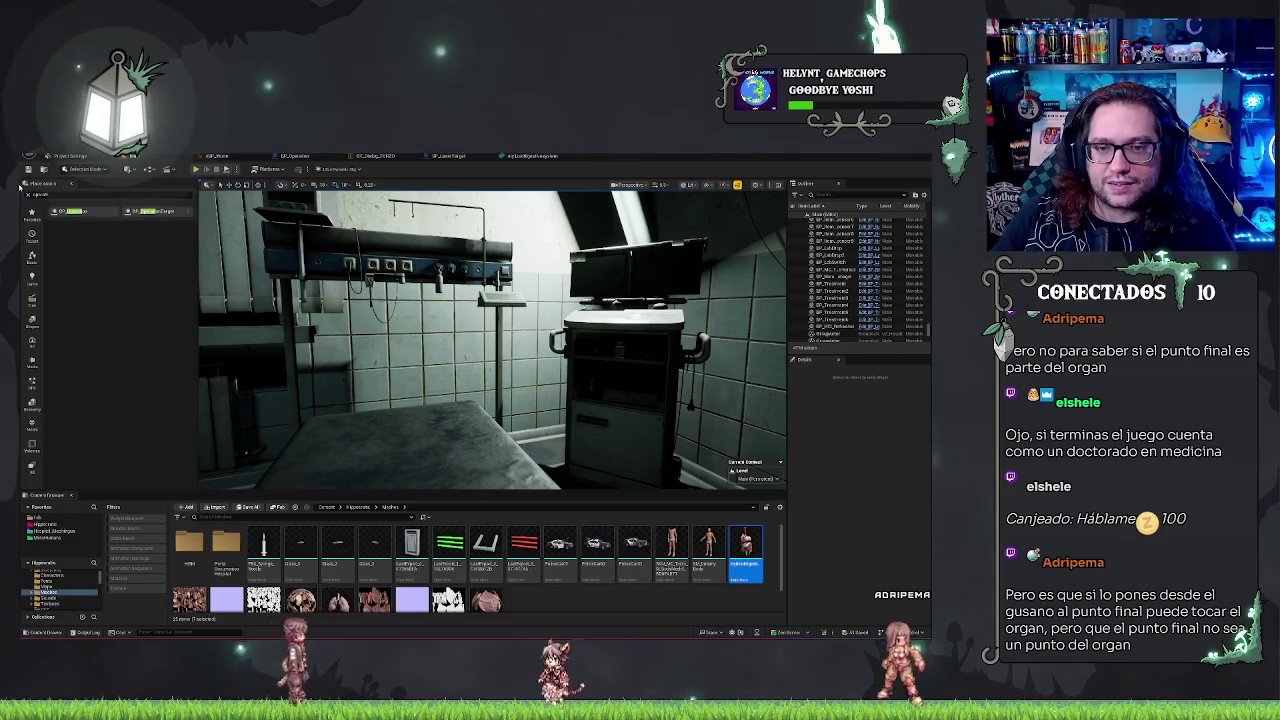
pyautogui.click(291, 156)
pyautogui.moveTo(340, 240)
pyautogui.mouseDown()
pyautogui.moveTo(449, 289)
pyautogui.moveTo(471, 278)
pyautogui.mouseUp()
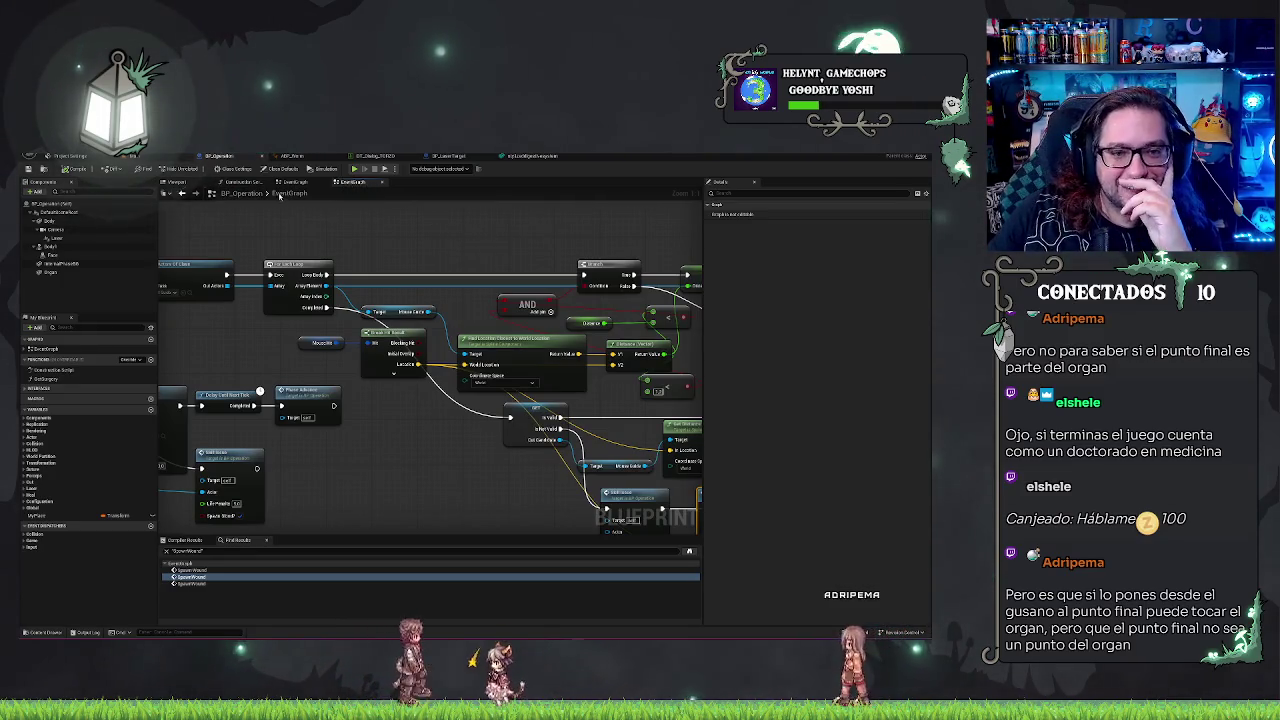
# Step: Close the duplicate EventGraph tab and save all modified assets
pyautogui.click(382, 181)
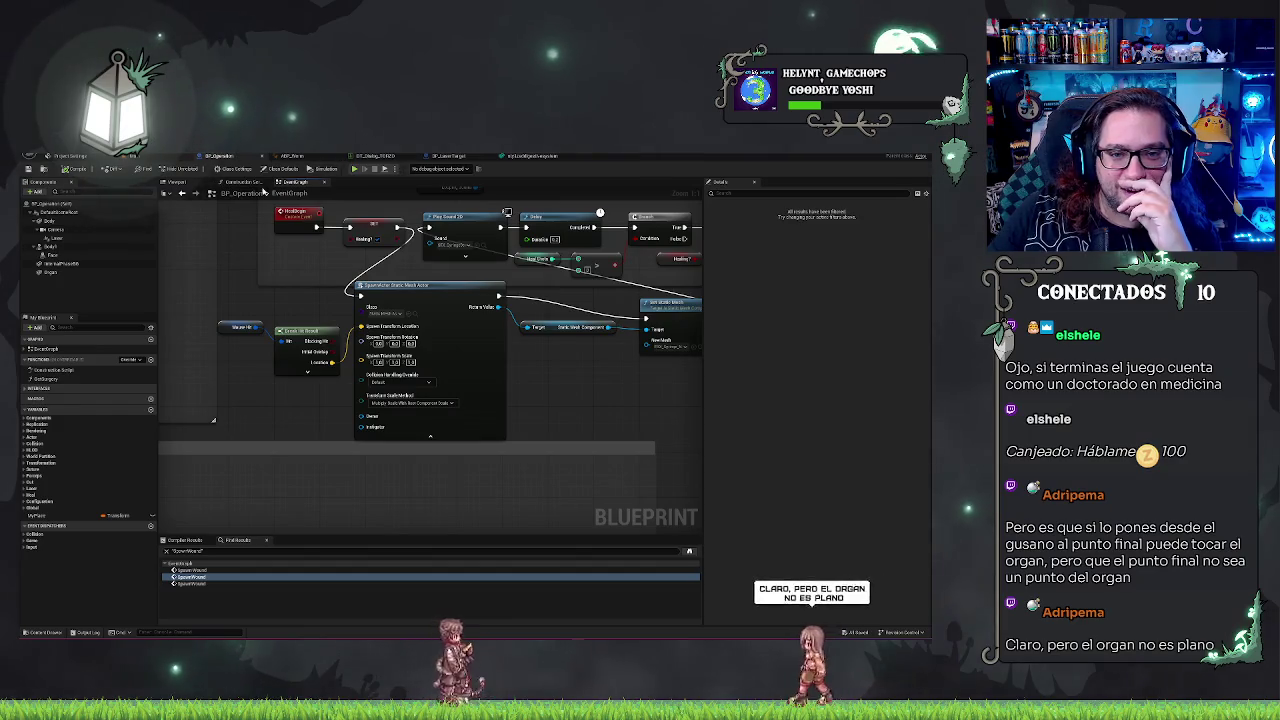
pyautogui.scroll(-2, 295, 405)
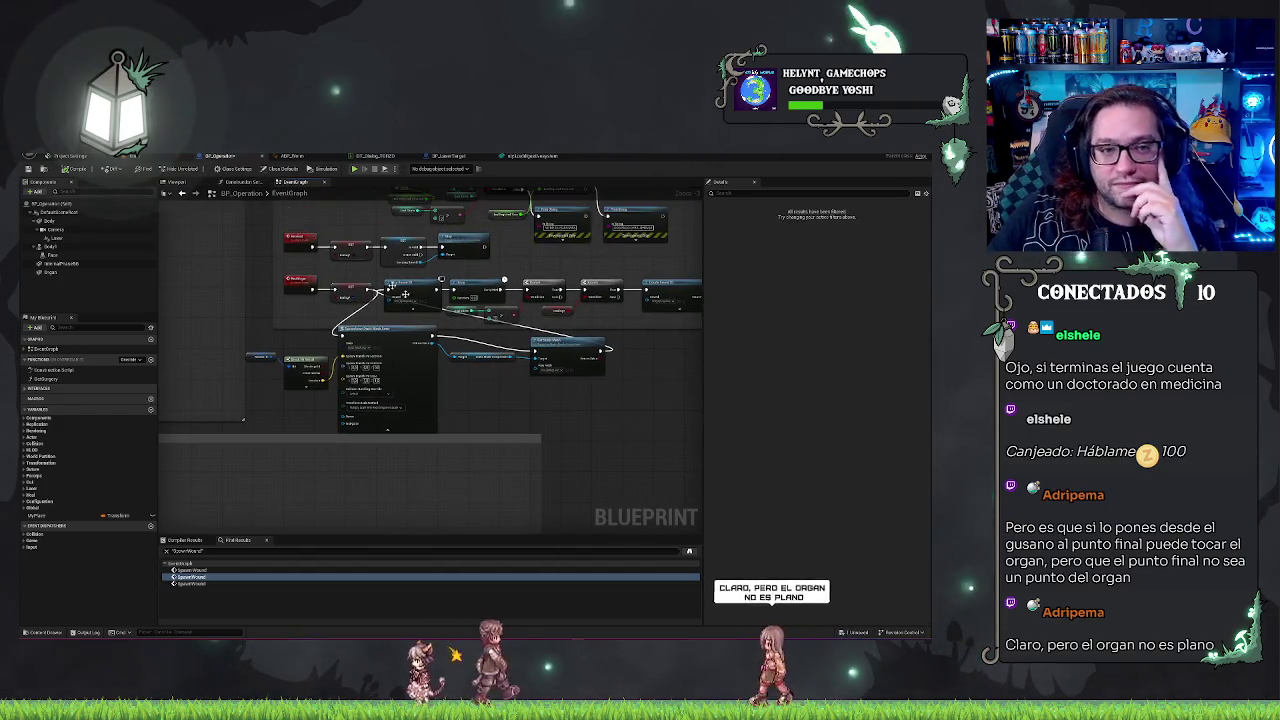
pyautogui.hotkey('ctrl', 's')
# Step: Inspect the DestroyCells function's Return Node outputs, then switch to the animation blueprint's state machine
pyautogui.click(448, 155)
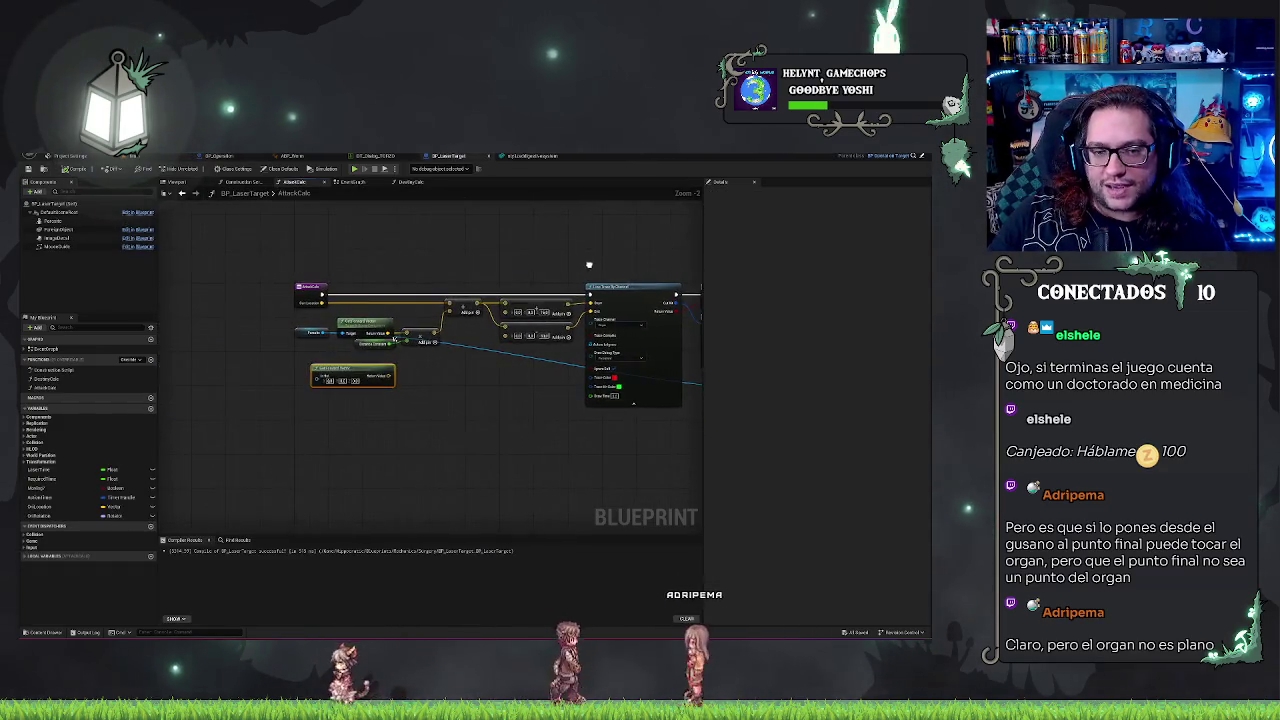
pyautogui.click(406, 182)
pyautogui.scroll(-2, 446, 278)
pyautogui.scroll(2, 472, 283)
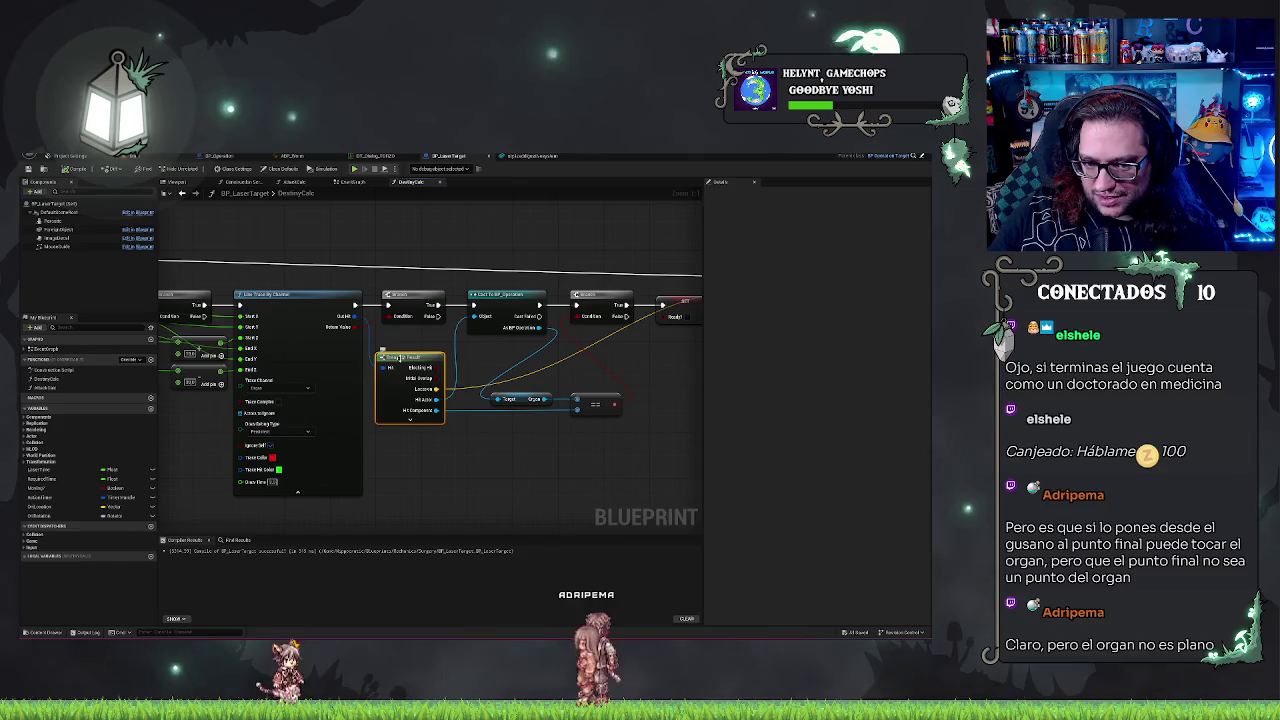
pyautogui.moveTo(265, 447); pyautogui.dragTo(456, 316)
pyautogui.click(446, 309)
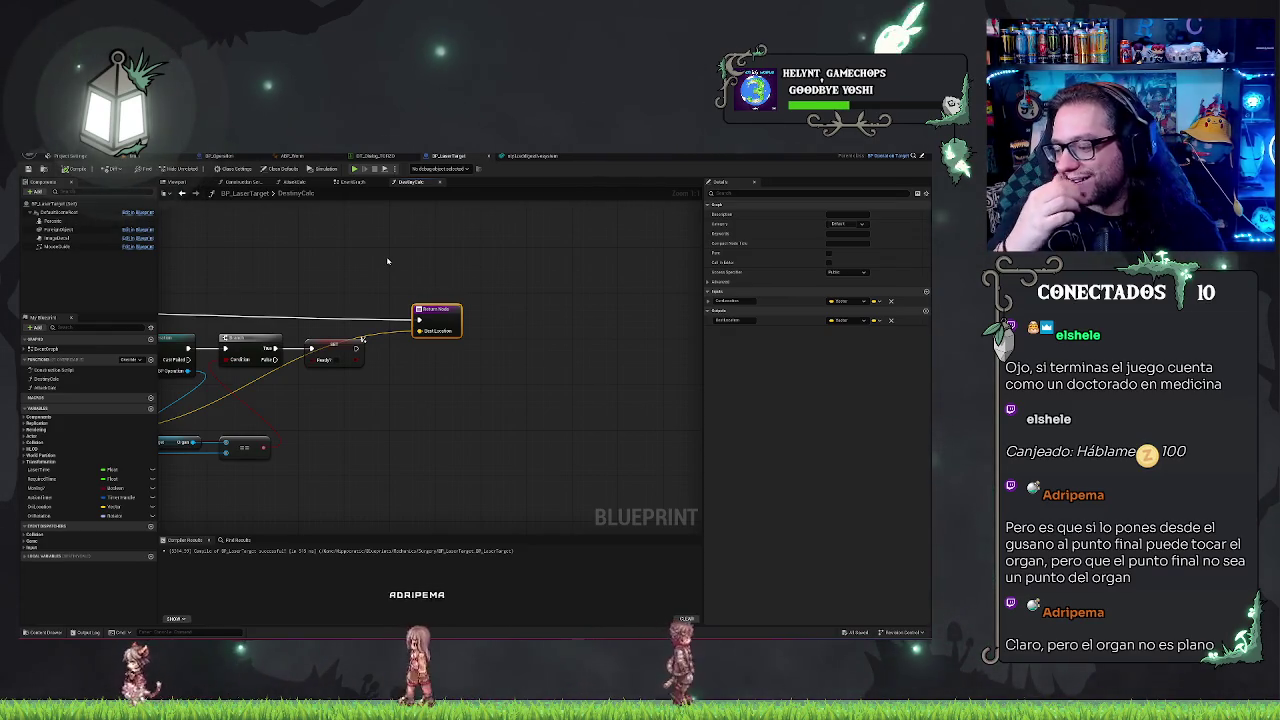
pyautogui.moveTo(388, 261)
pyautogui.mouseDown()
pyautogui.moveTo(360, 270)
pyautogui.moveTo(538, 277)
pyautogui.mouseUp()
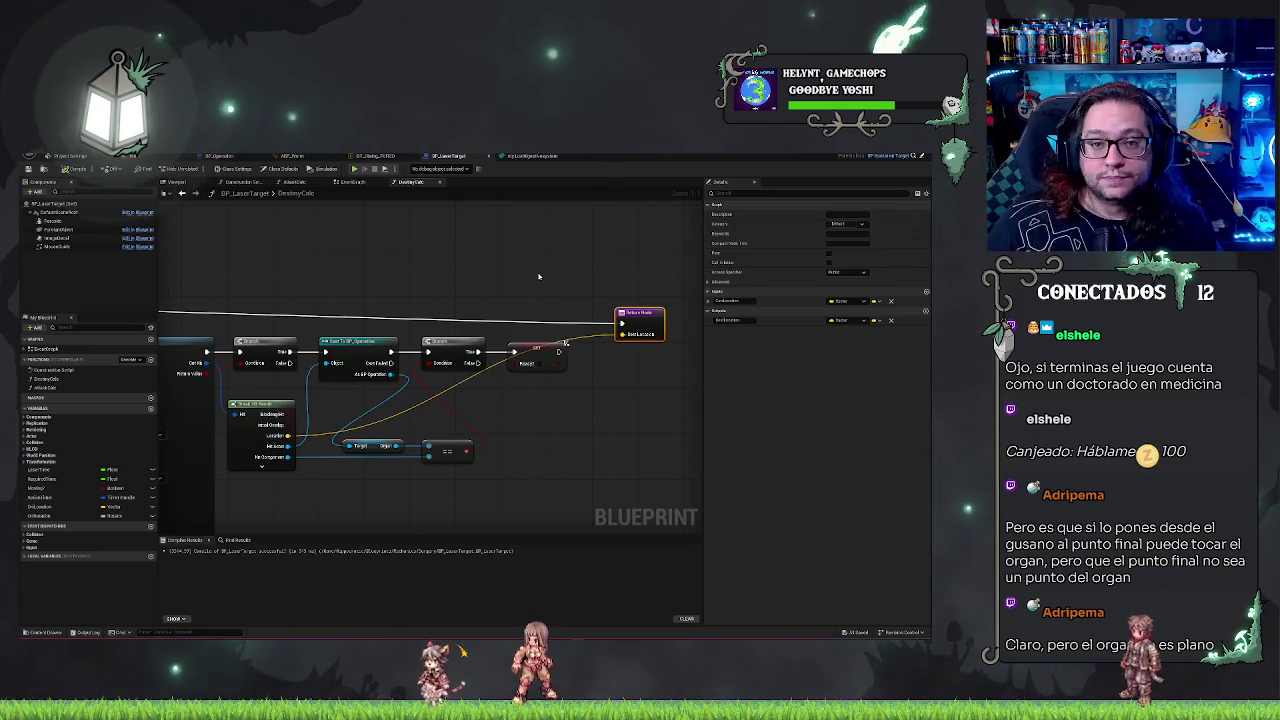
pyautogui.click(166, 158)
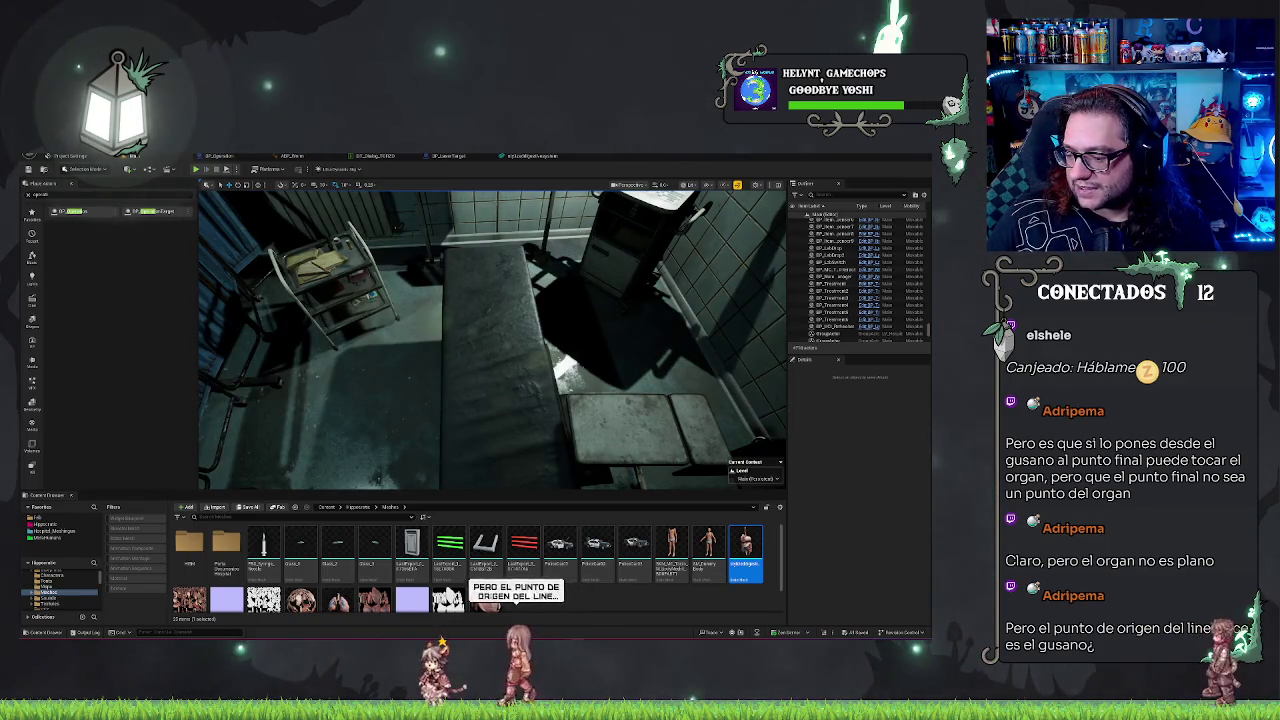
pyautogui.click(292, 156)
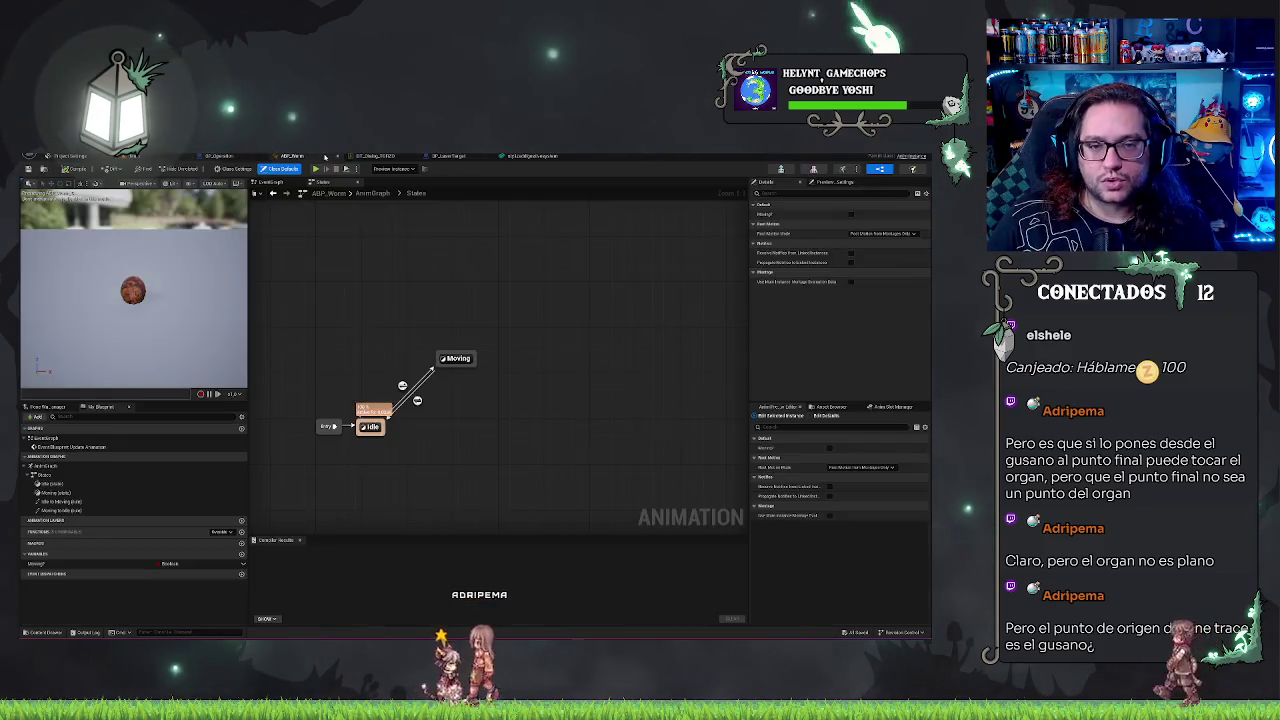
# Step: Pan through DestroyCells' line trace, cast, branch, Return Node and range nodes, then switch to ABP_Worm
pyautogui.click(468, 158)
pyautogui.click(468, 158)
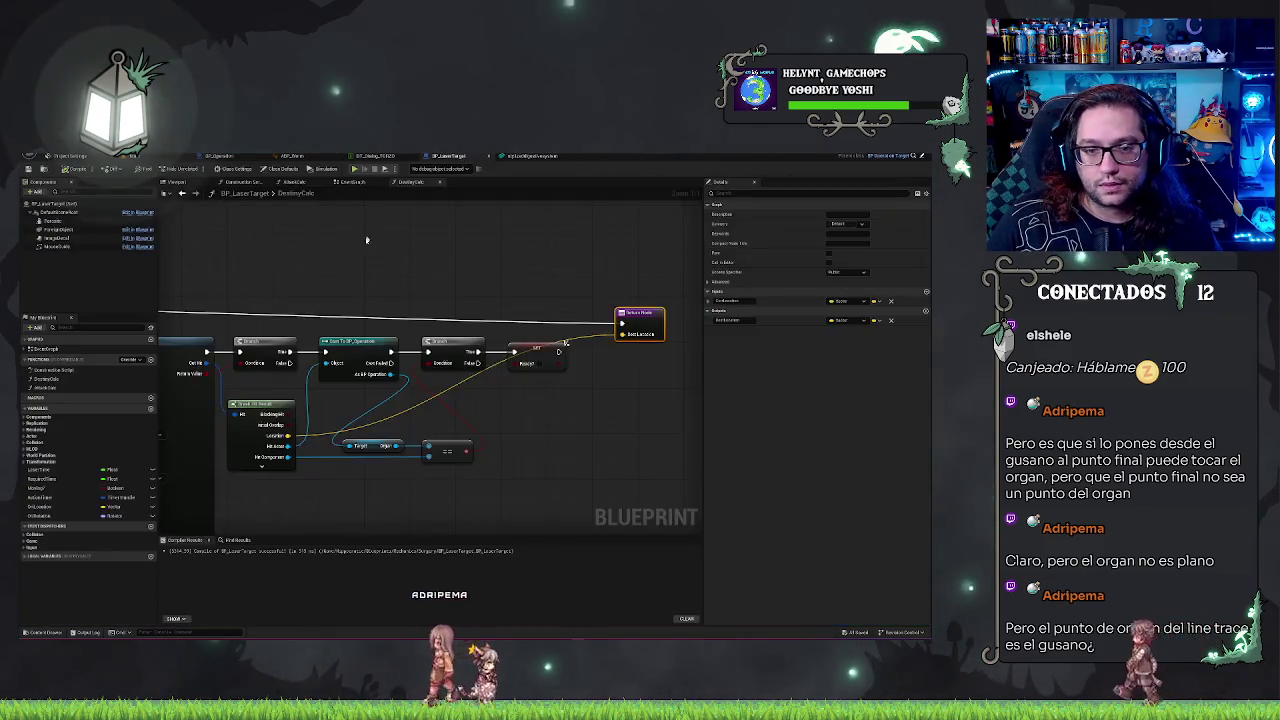
pyautogui.moveTo(447, 430); pyautogui.dragTo(531, 445)
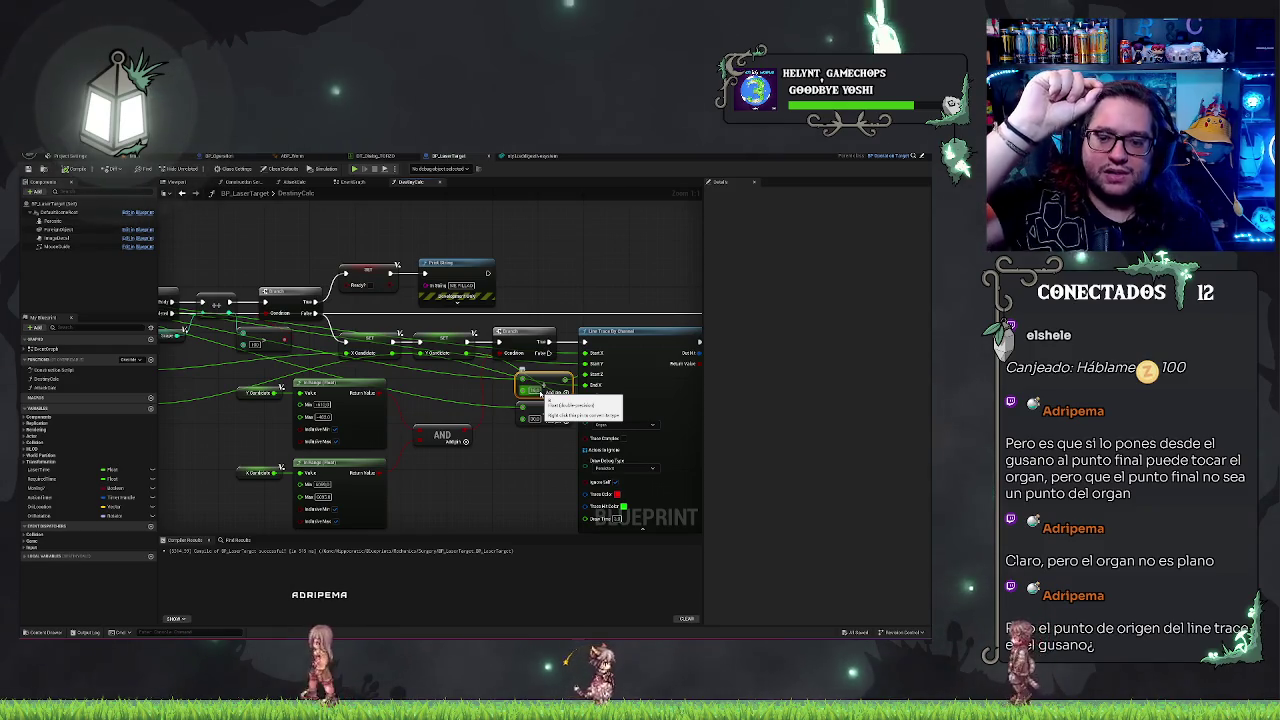
pyautogui.moveTo(460, 375); pyautogui.dragTo(215, 355)
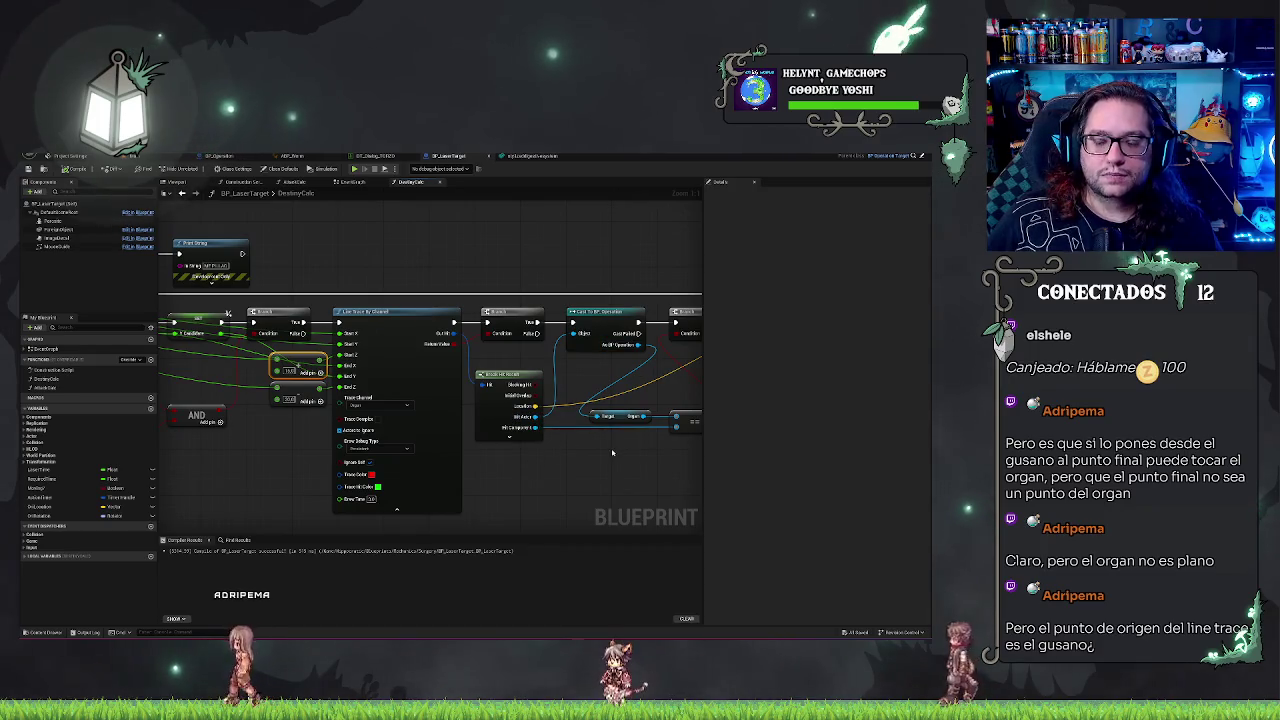
pyautogui.moveTo(629, 328); pyautogui.dragTo(482, 312)
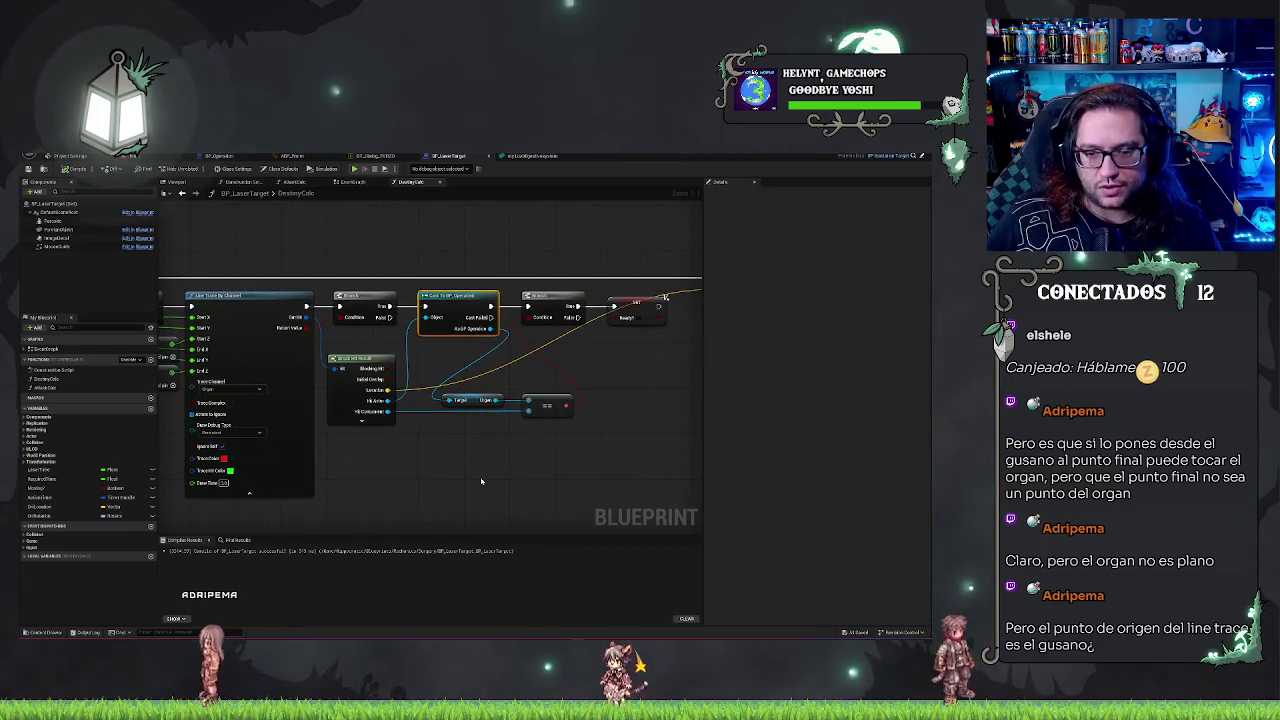
pyautogui.click(467, 400)
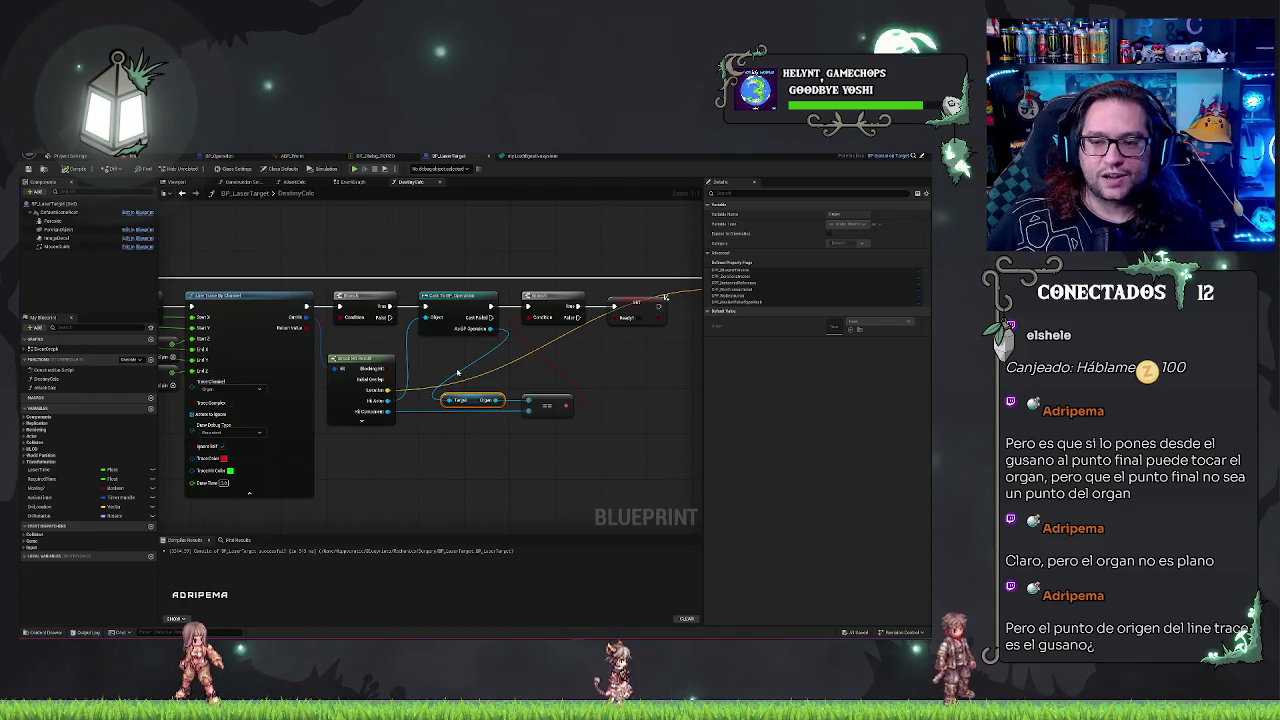
pyautogui.moveTo(545, 355); pyautogui.dragTo(453, 351)
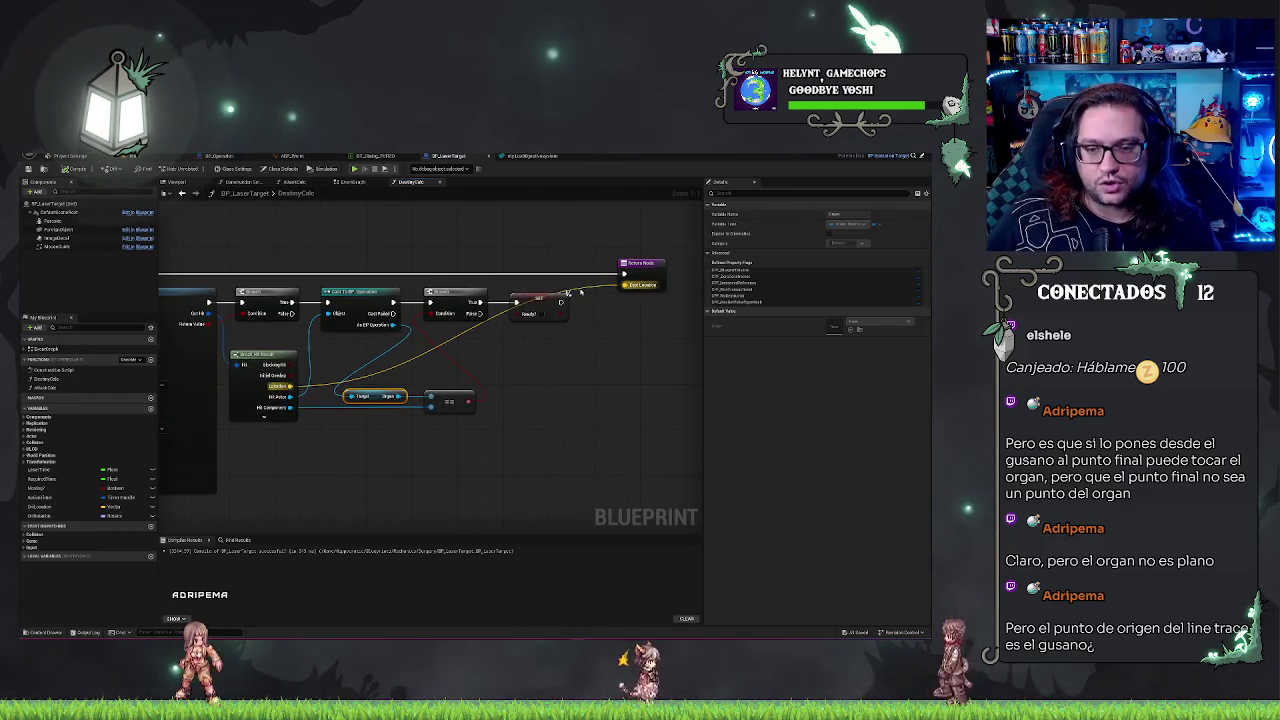
pyautogui.moveTo(585, 317)
pyautogui.mouseDown()
pyautogui.moveTo(646, 423)
pyautogui.moveTo(682, 381)
pyautogui.mouseUp()
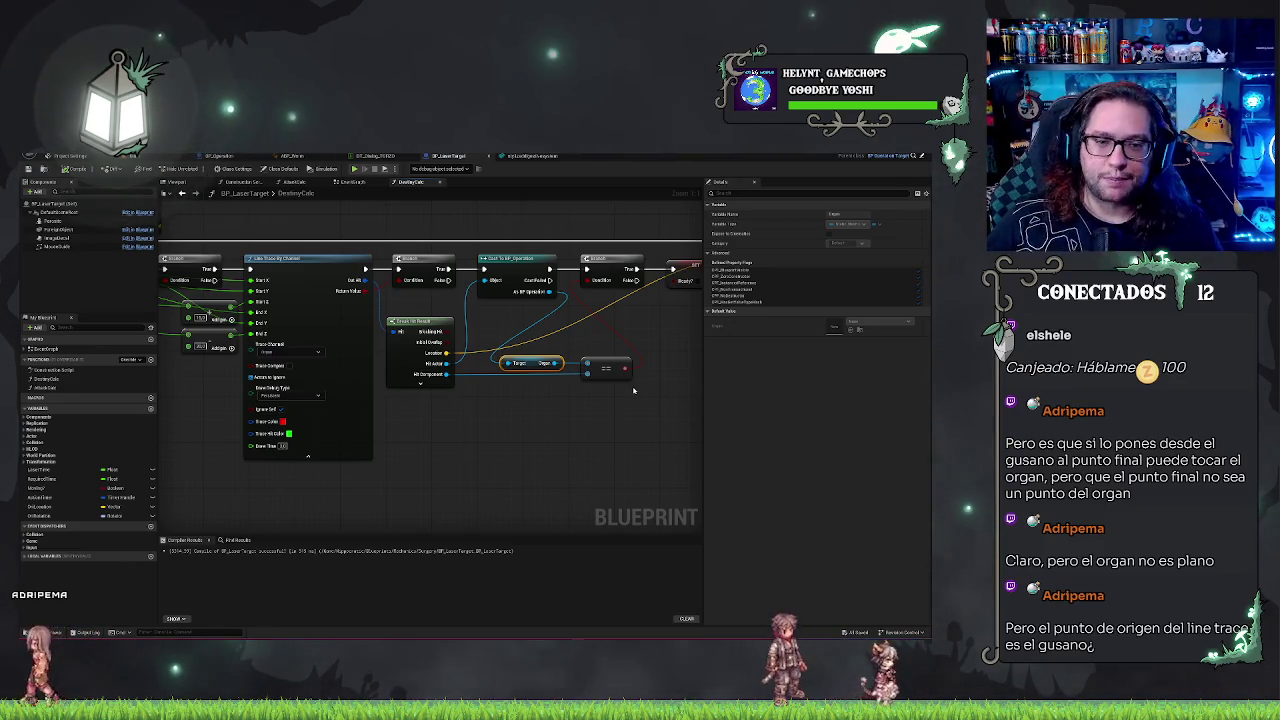
pyautogui.moveTo(418, 421); pyautogui.dragTo(535, 433)
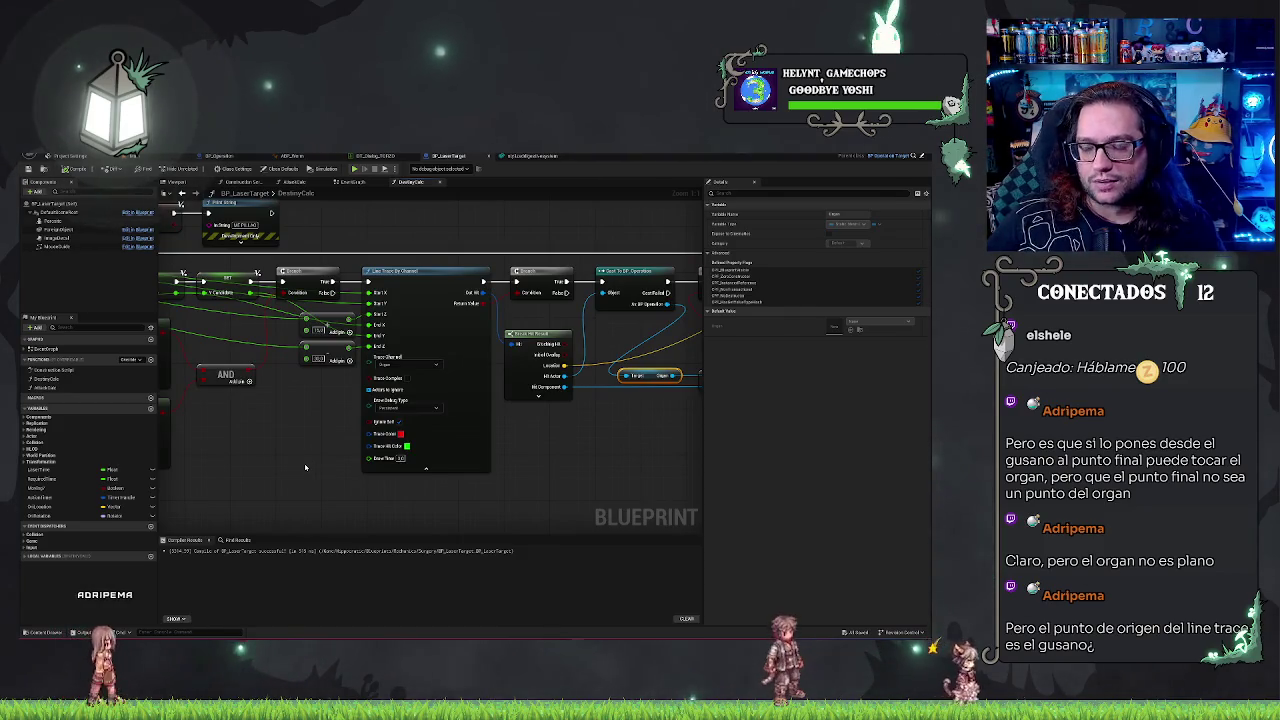
pyautogui.moveTo(304, 466)
pyautogui.mouseDown()
pyautogui.moveTo(371, 466)
pyautogui.moveTo(353, 481)
pyautogui.mouseUp()
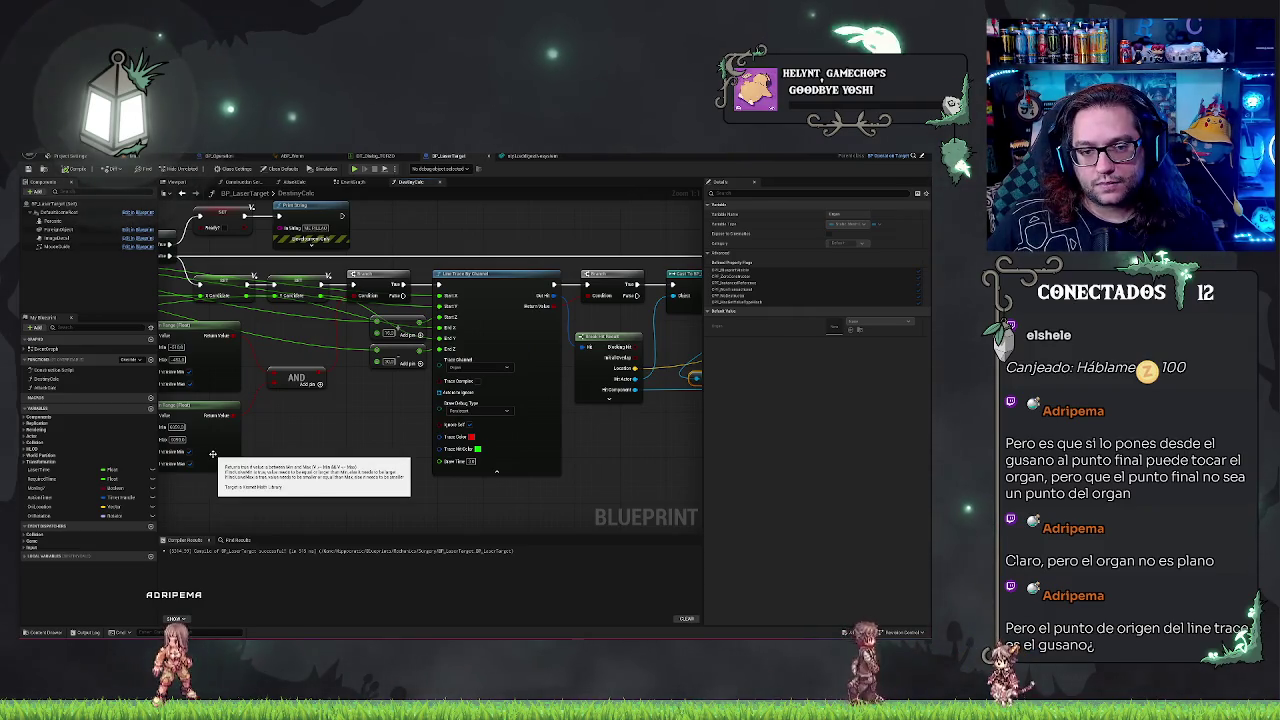
pyautogui.click(291, 157)
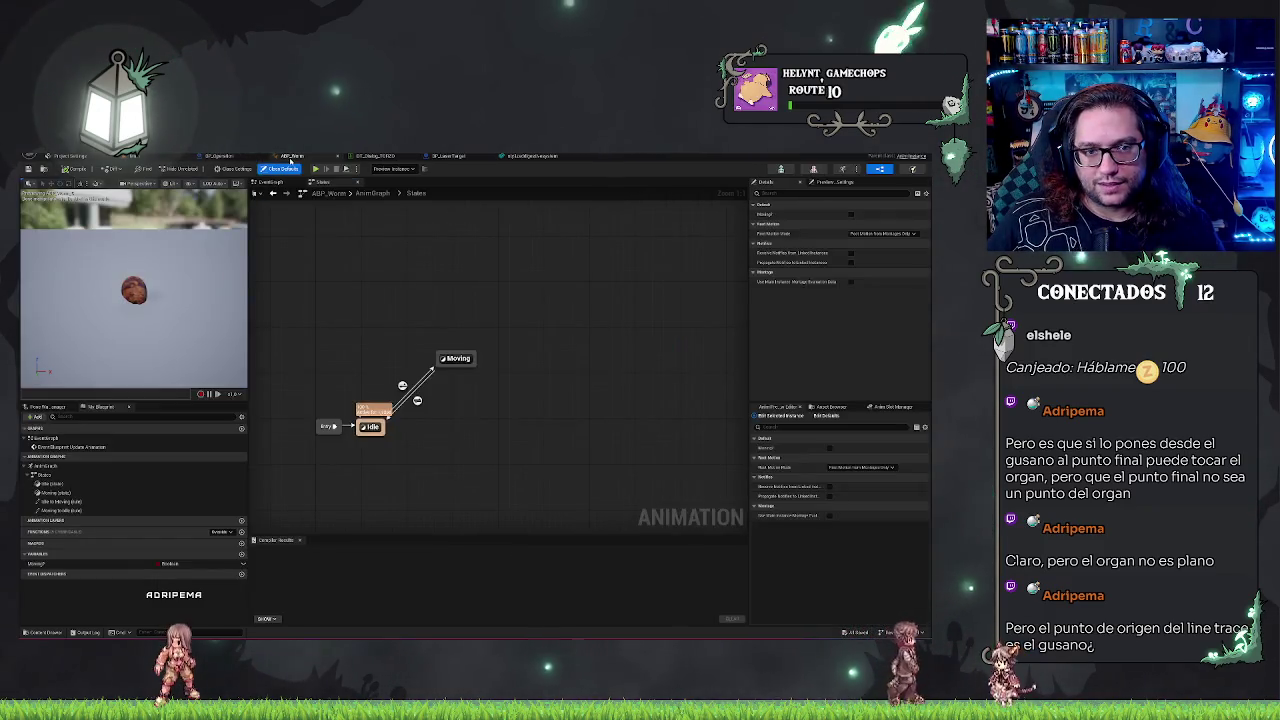
# Step: Open BP_Operation's viewport and select its Organ component
pyautogui.click(131, 157)
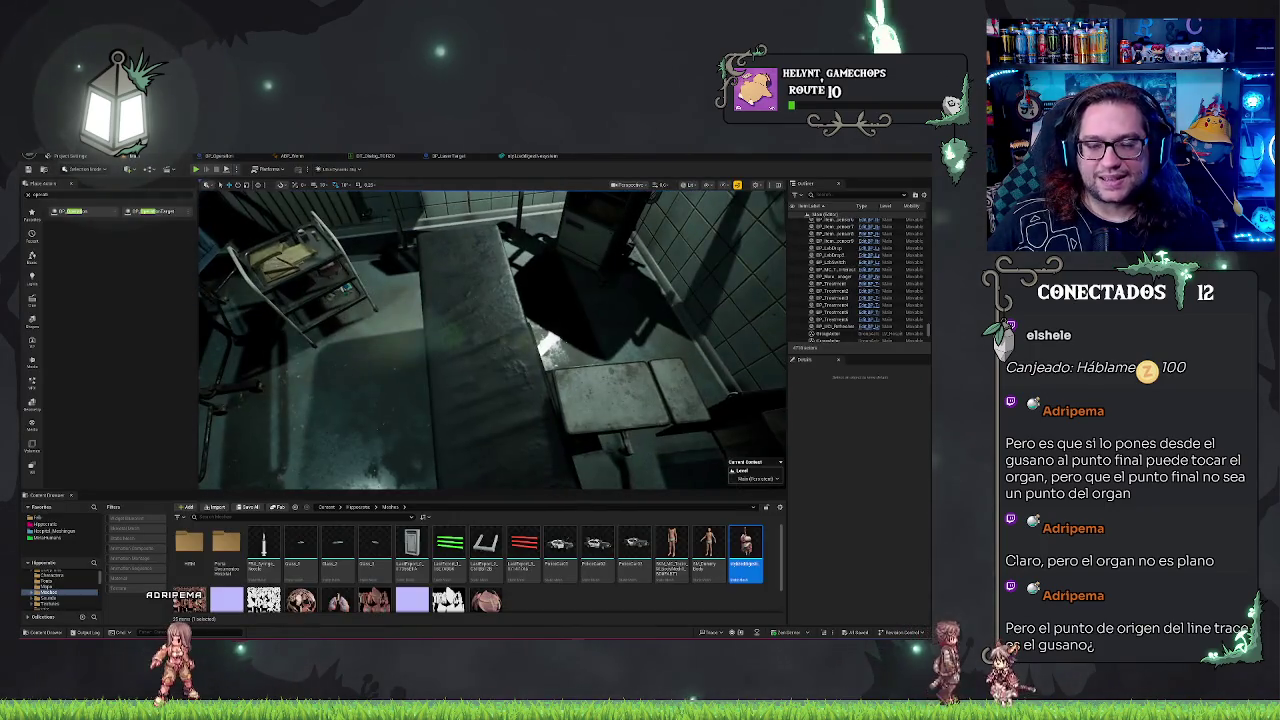
pyautogui.click(218, 157)
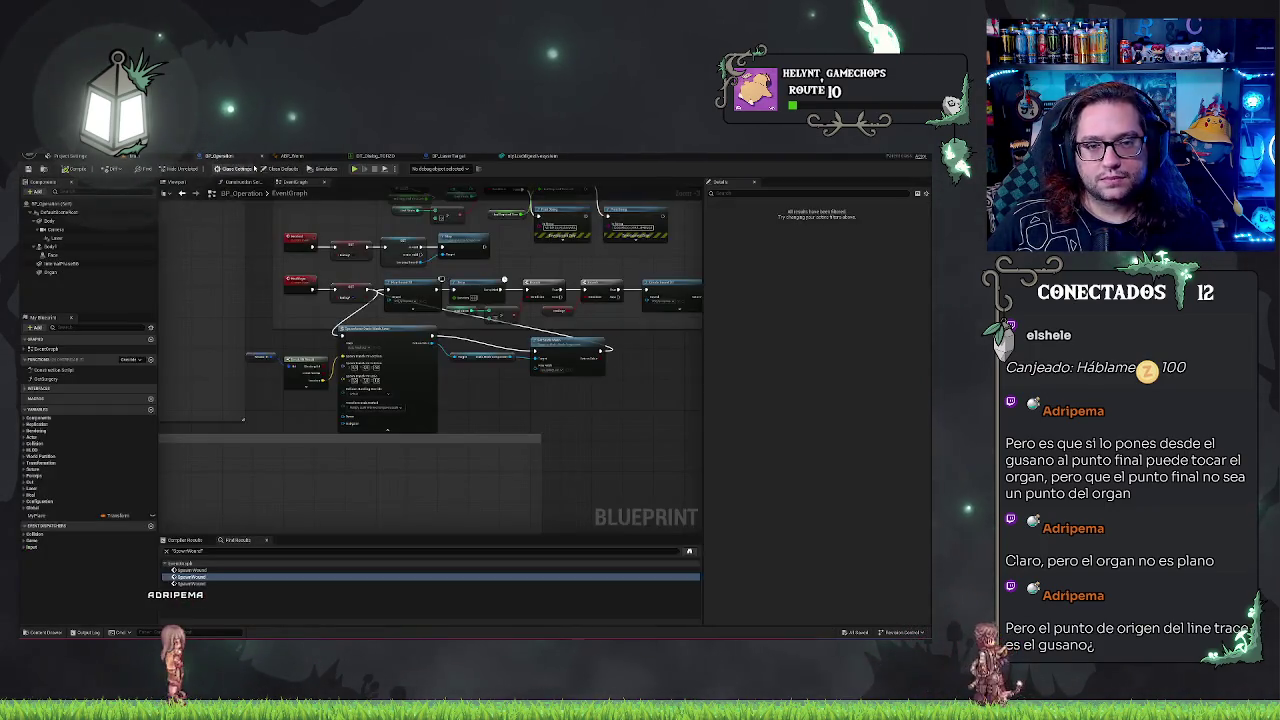
pyautogui.click(73, 264)
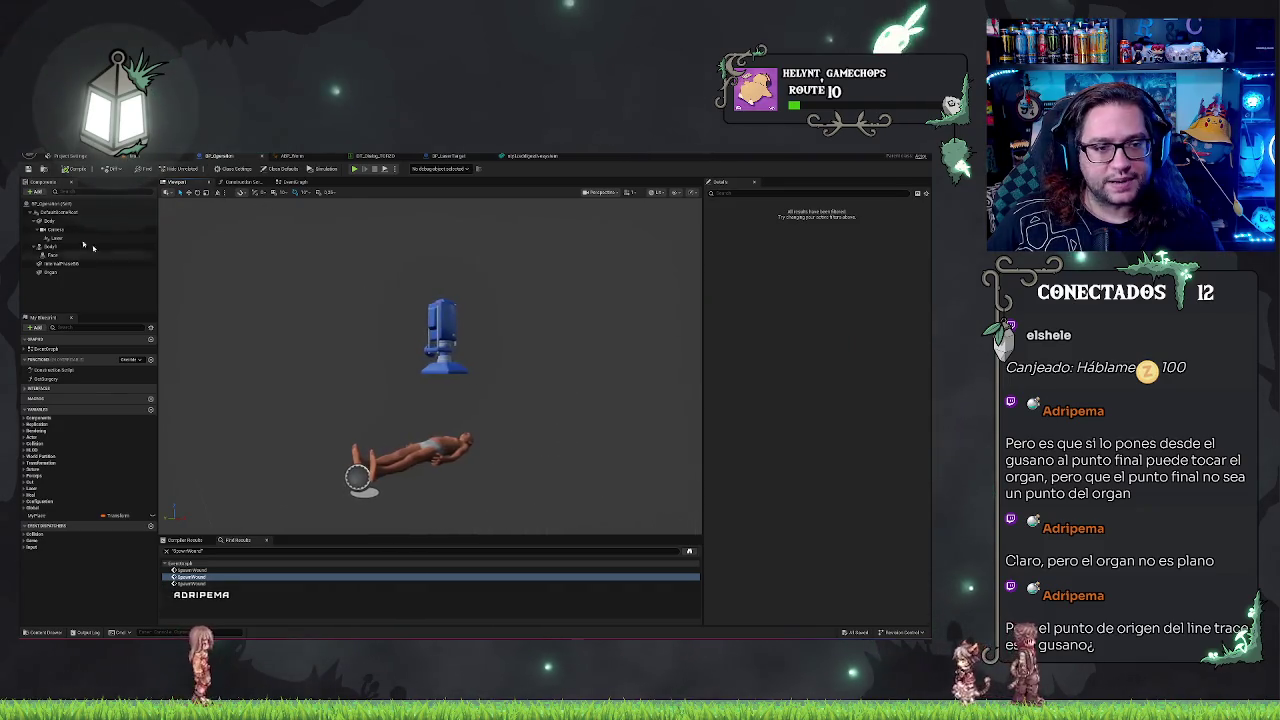
pyautogui.click(60, 272)
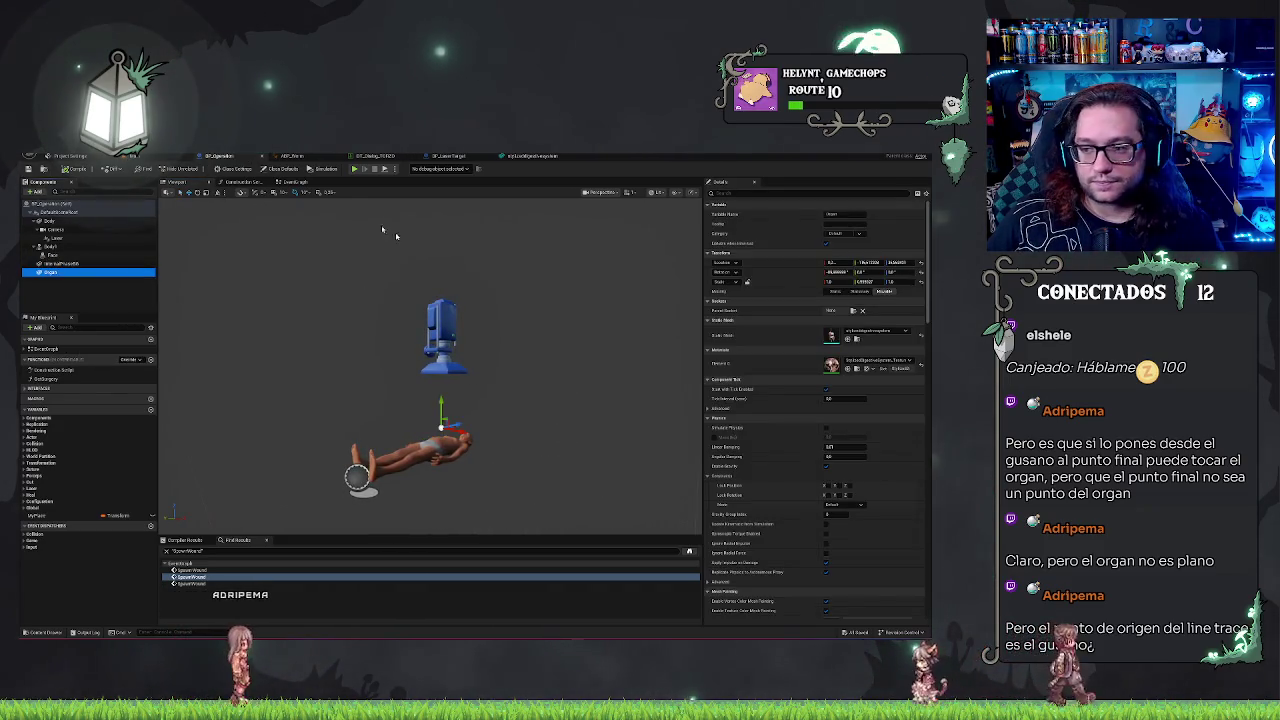
# Step: Make the patient's body in the level show its internal organs, then fly around them
pyautogui.click(130, 156)
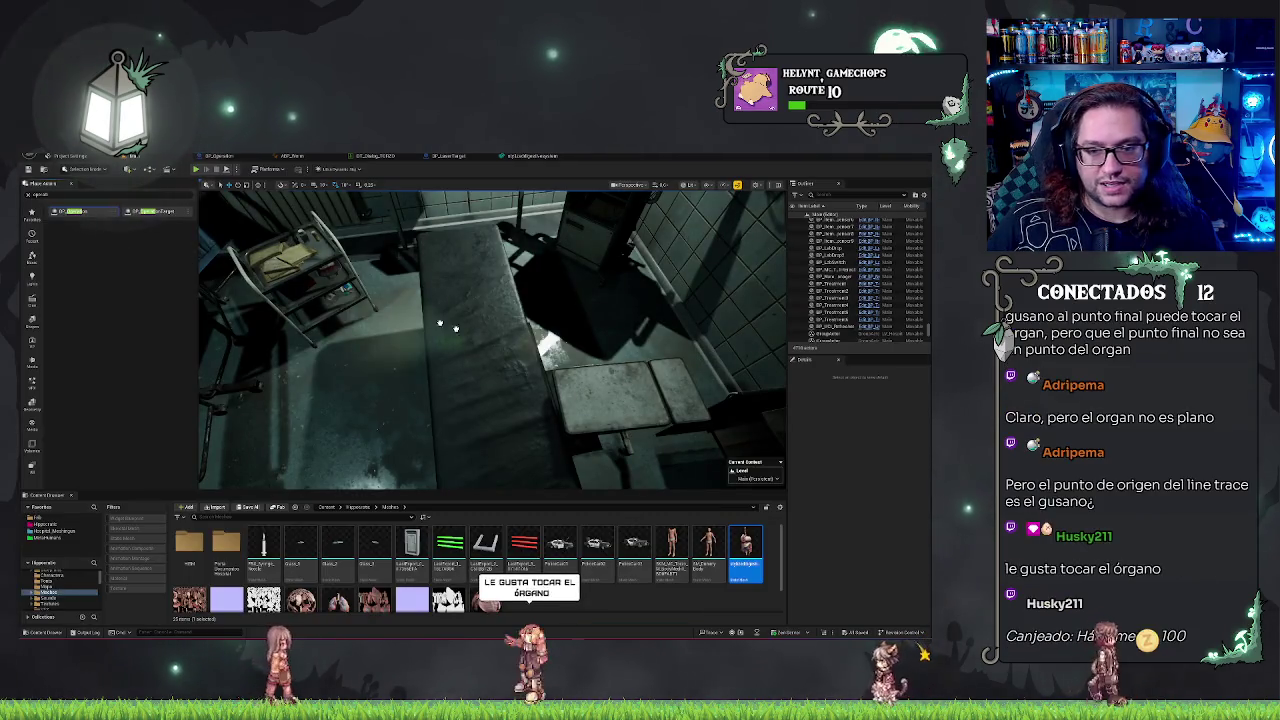
pyautogui.click(467, 332)
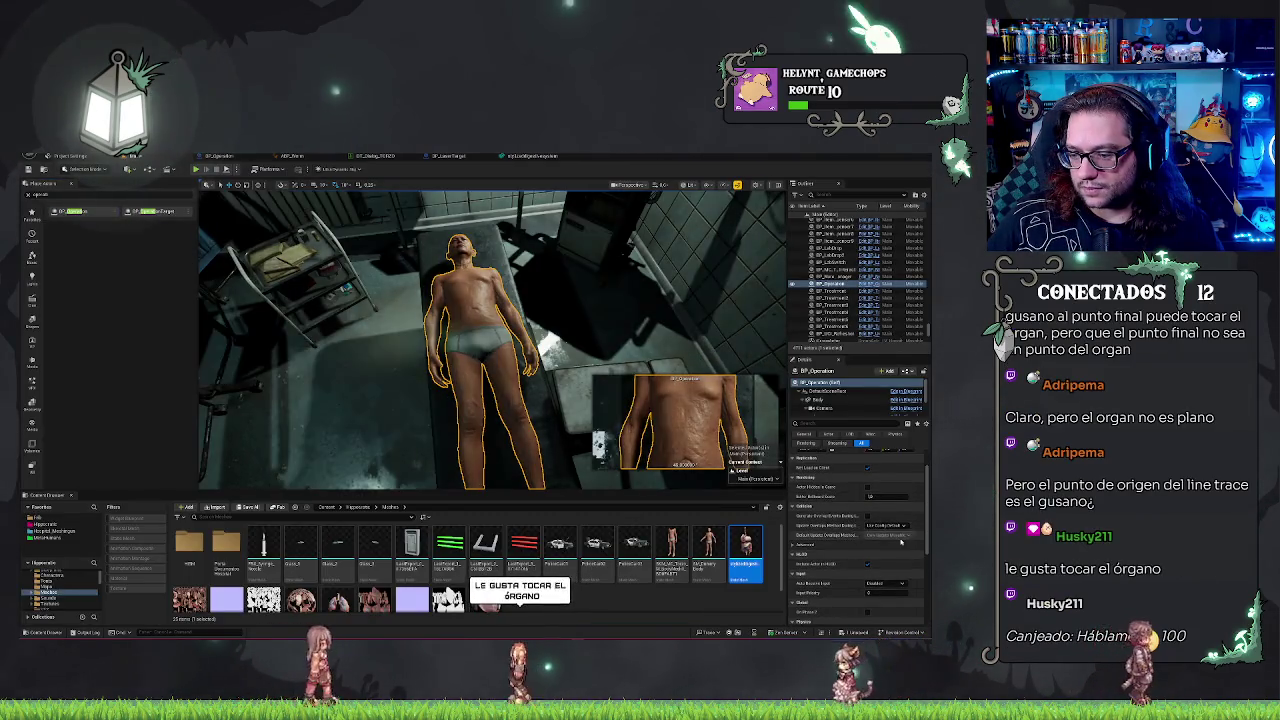
pyautogui.scroll(-2, 880, 550)
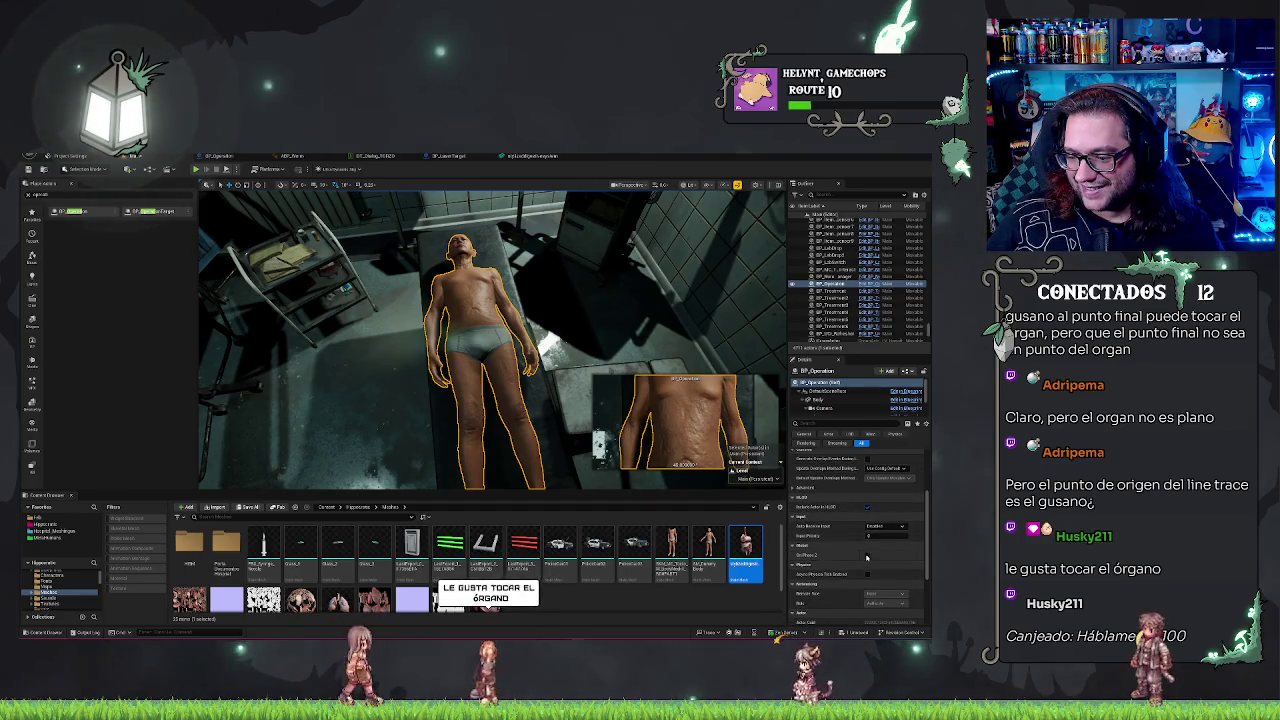
pyautogui.click(866, 557)
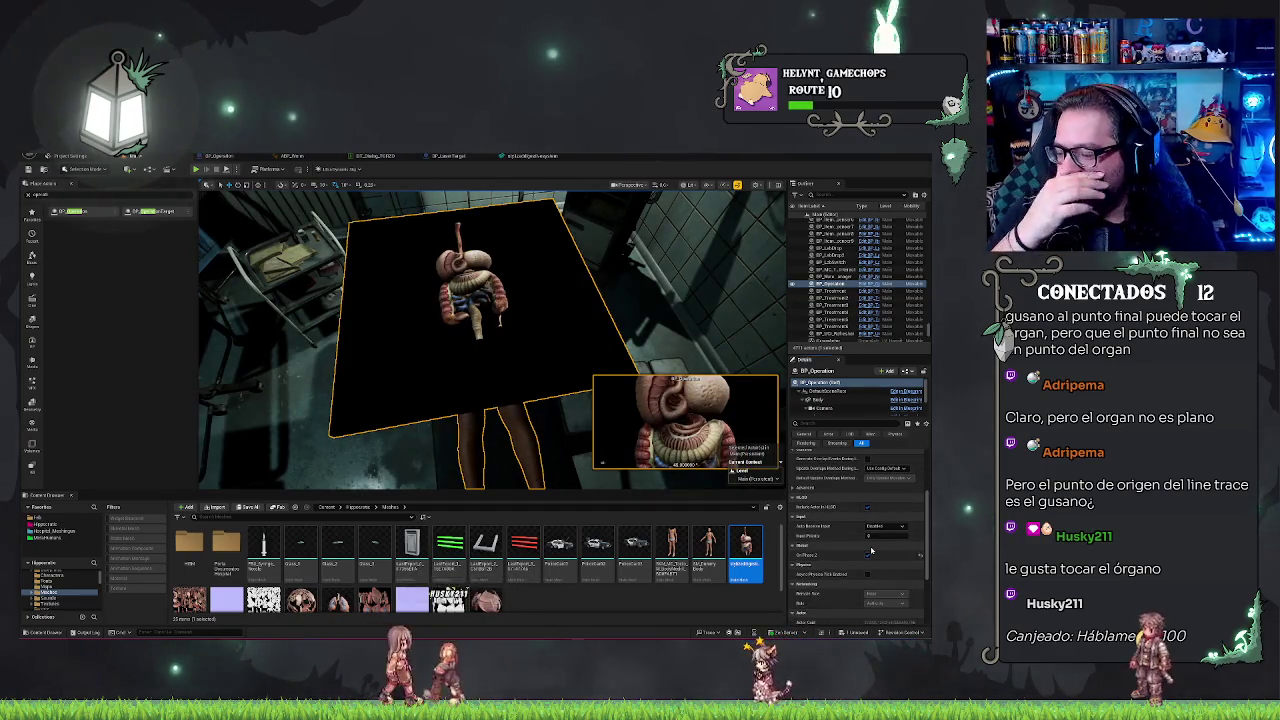
pyautogui.moveTo(480, 340)
pyautogui.mouseDown()
pyautogui.moveTo(450, 290)
pyautogui.moveTo(512, 348)
pyautogui.moveTo(500, 325)
pyautogui.moveTo(485, 335)
pyautogui.mouseUp()
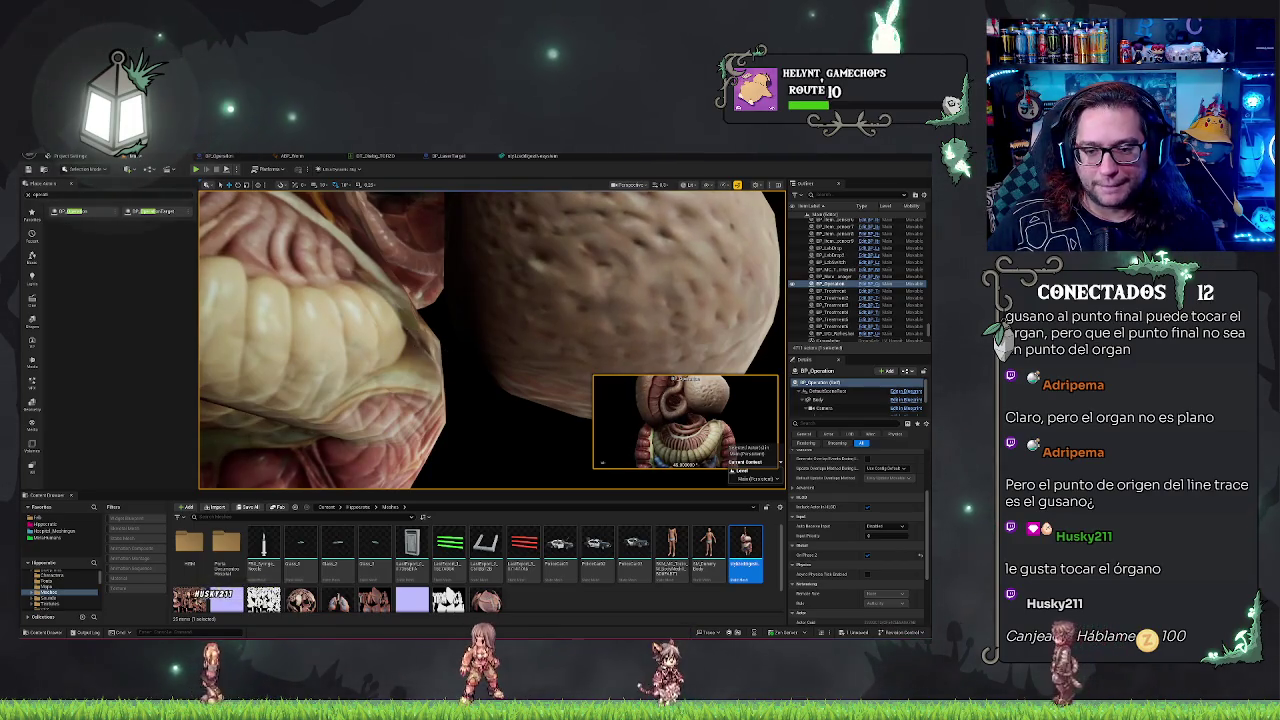
pyautogui.moveTo(485, 335); pyautogui.dragTo(366, 402)
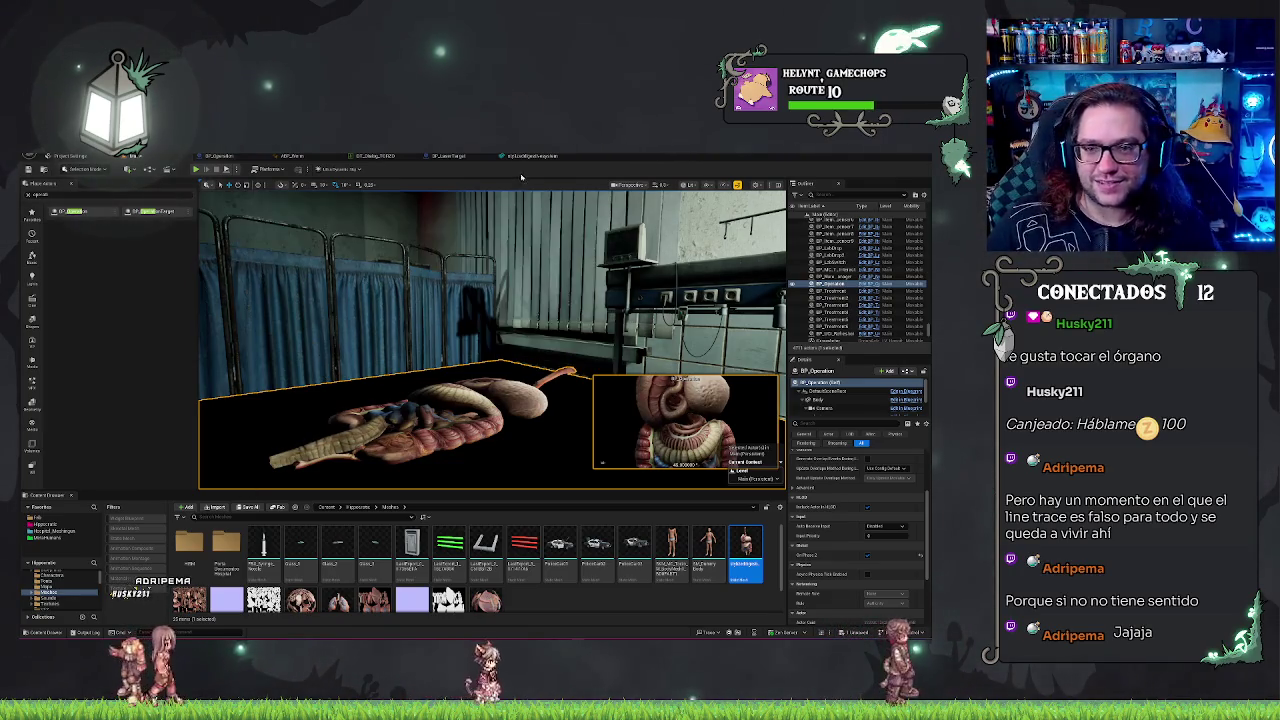
# Step: Cycle through the open editors back to the level and delete the organs model
pyautogui.click(440, 157)
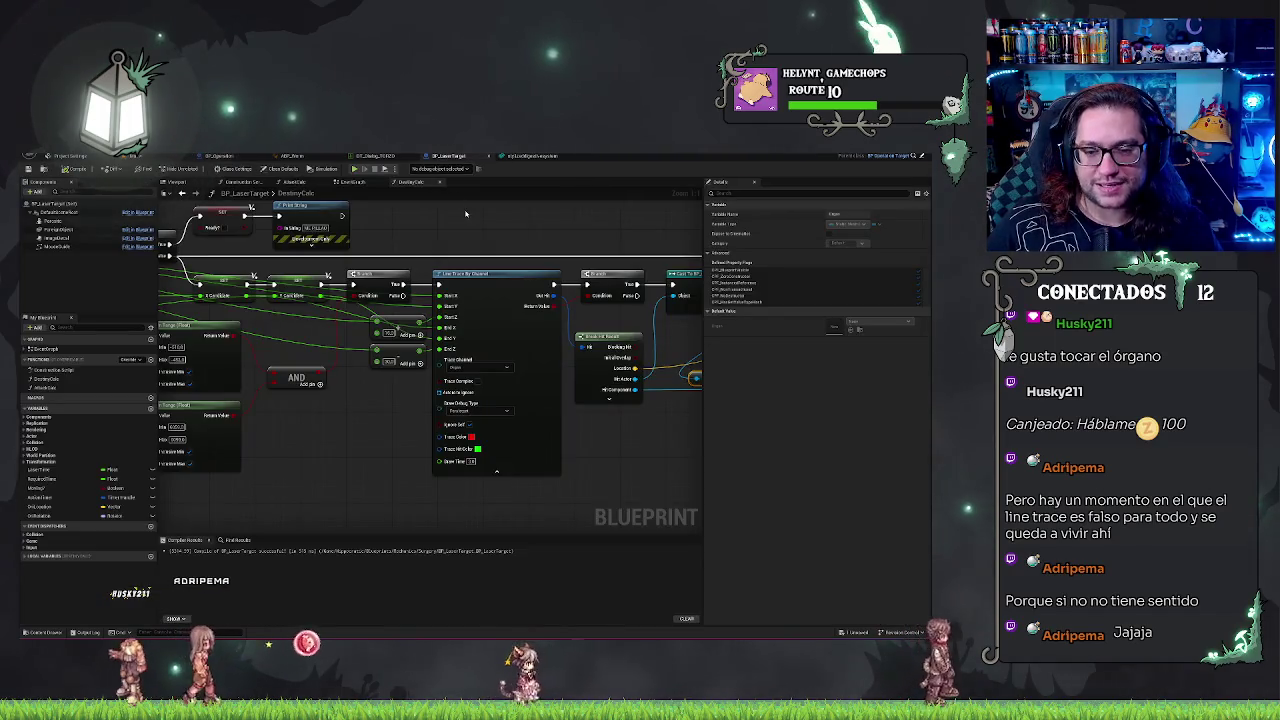
pyautogui.click(290, 156)
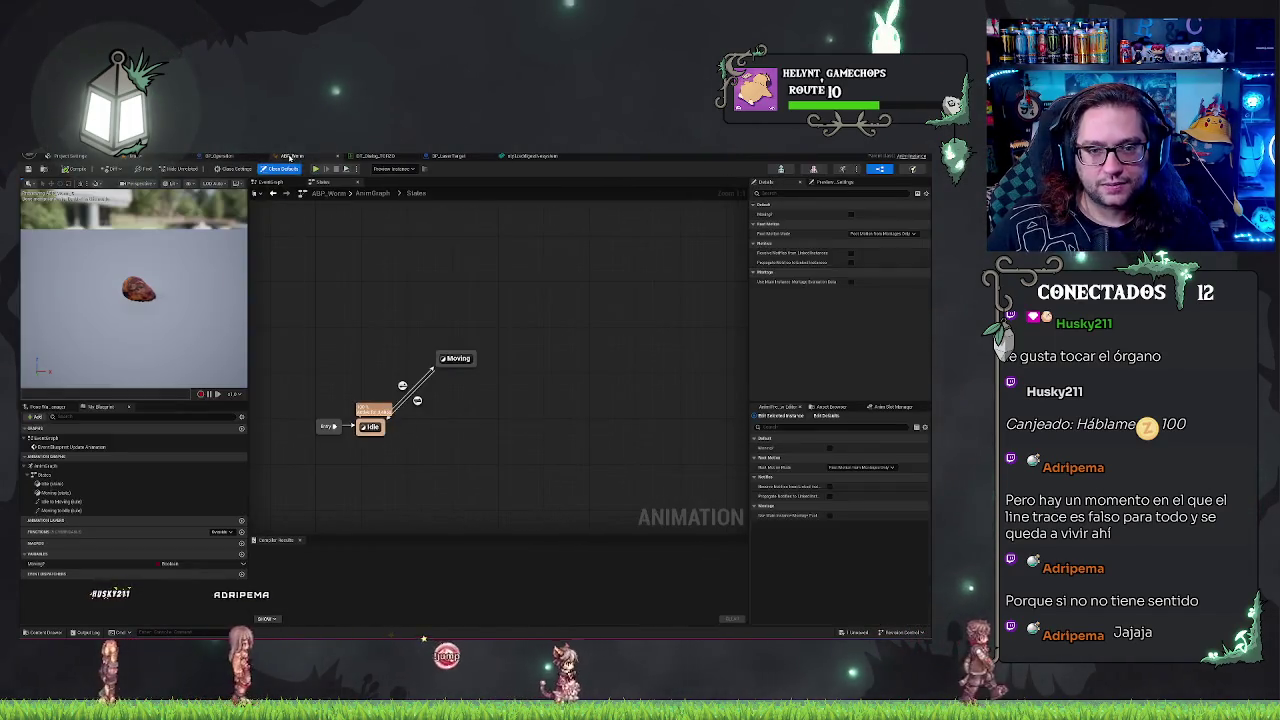
pyautogui.click(210, 156)
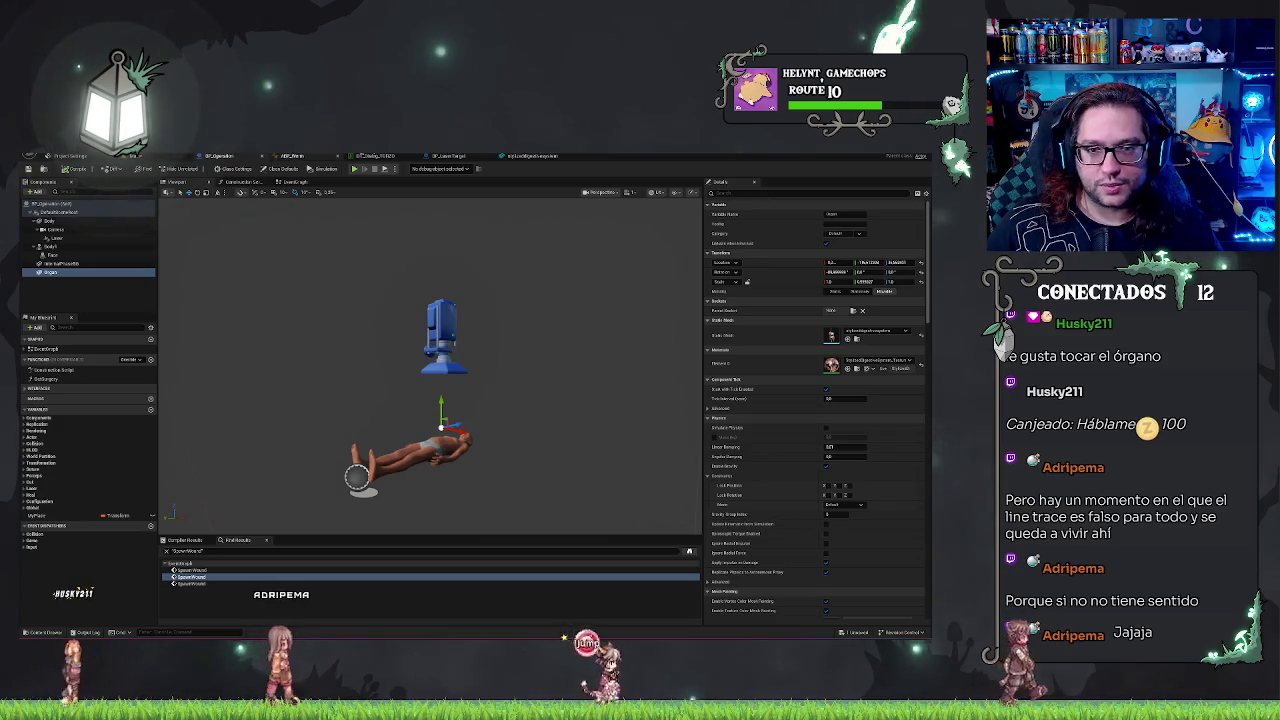
pyautogui.click(70, 156)
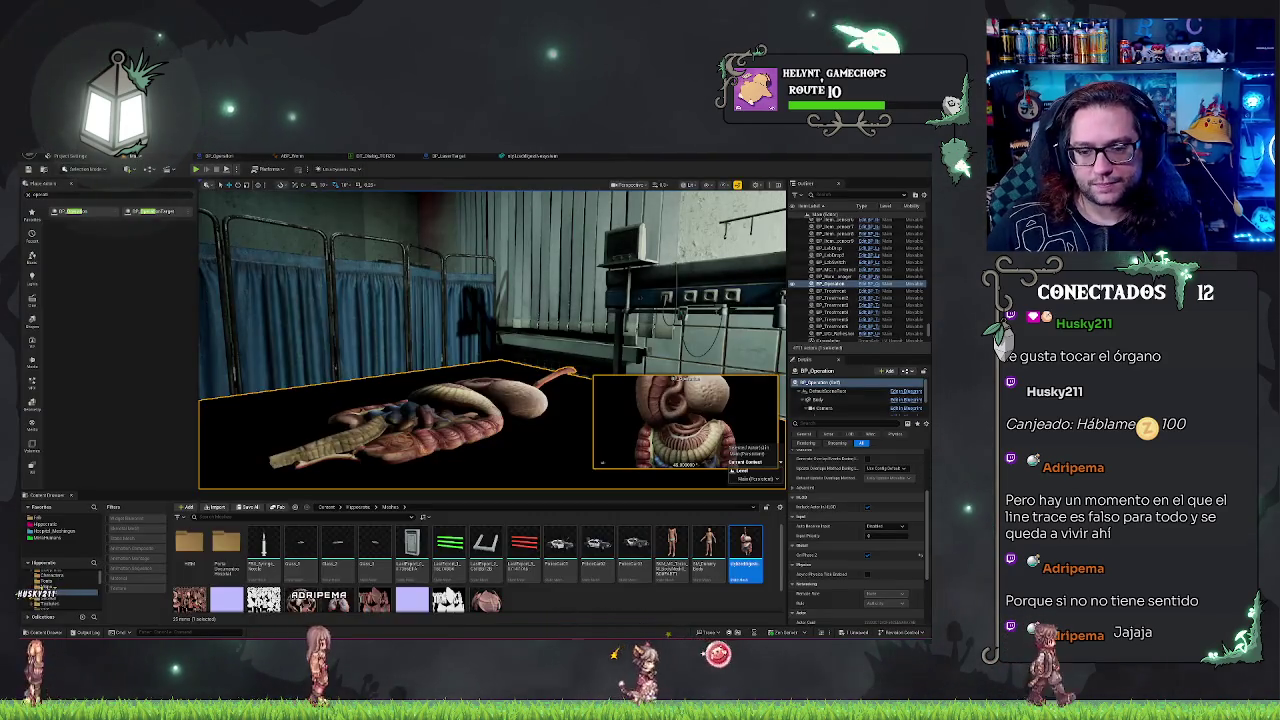
pyautogui.press('Delete')
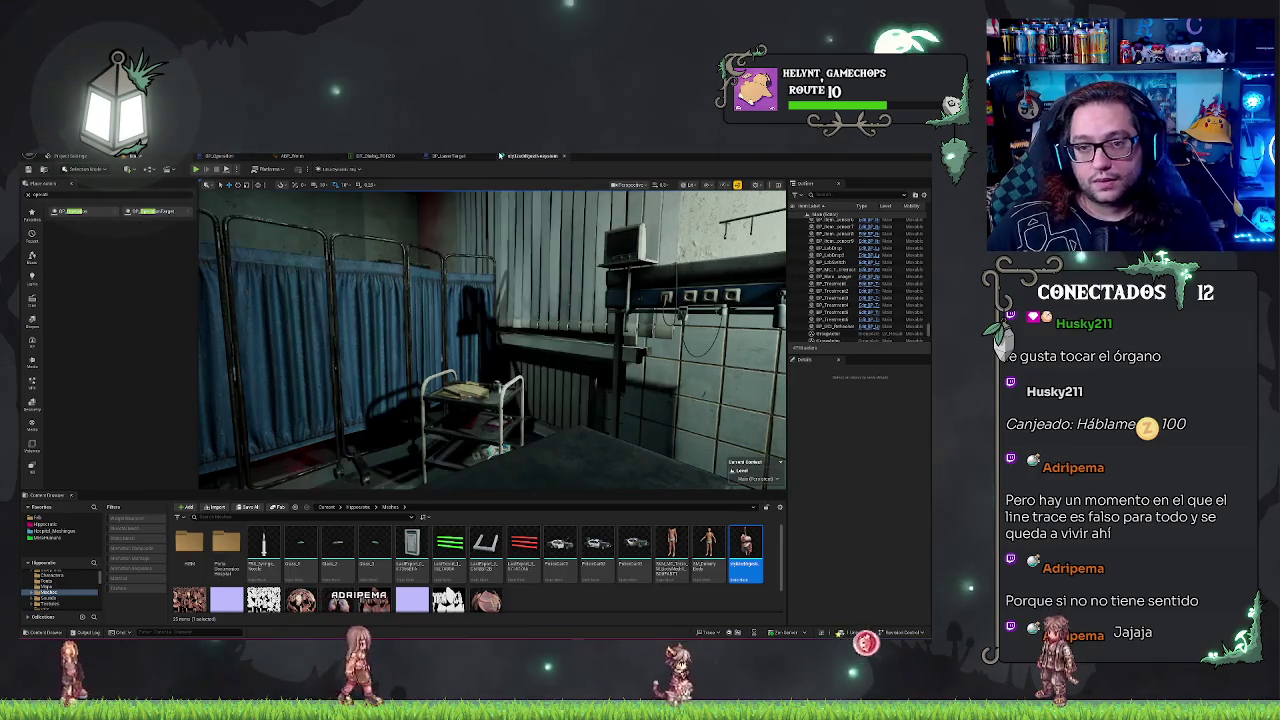
# Step: Connect the Branch output to the lower node in BP_LaserTarget's EventGraph and start a play test
pyautogui.click(448, 156)
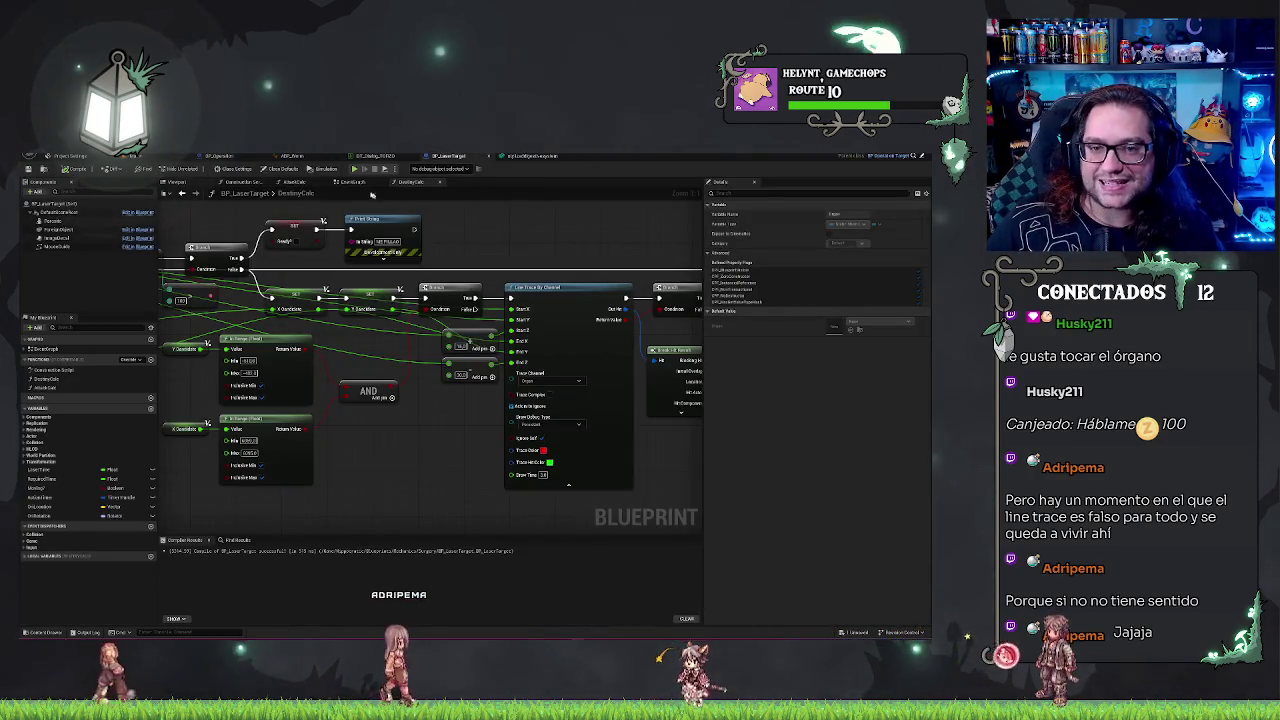
pyautogui.moveTo(476, 174)
pyautogui.mouseDown()
pyautogui.moveTo(409, 249)
pyautogui.moveTo(278, 247)
pyautogui.moveTo(586, 363)
pyautogui.moveTo(571, 309)
pyautogui.moveTo(481, 265)
pyautogui.mouseUp()
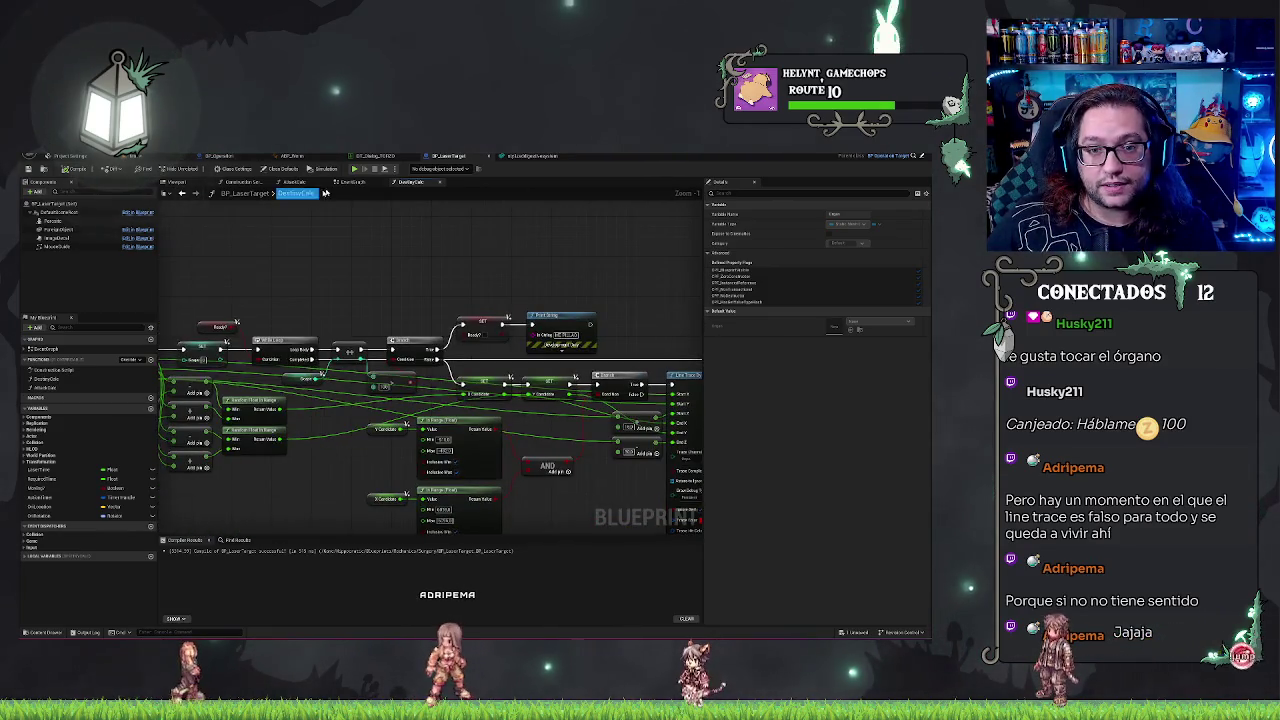
pyautogui.click(352, 182)
pyautogui.moveTo(601, 270); pyautogui.dragTo(436, 362)
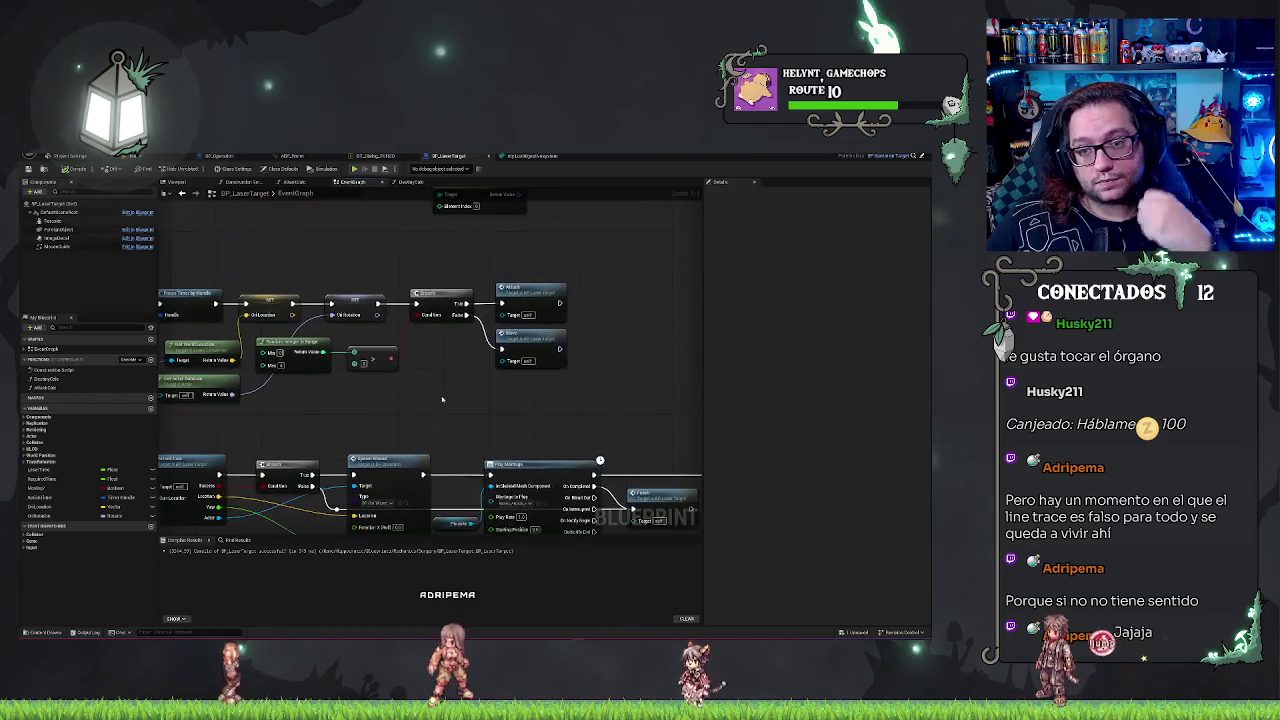
pyautogui.moveTo(505, 352); pyautogui.dragTo(503, 349)
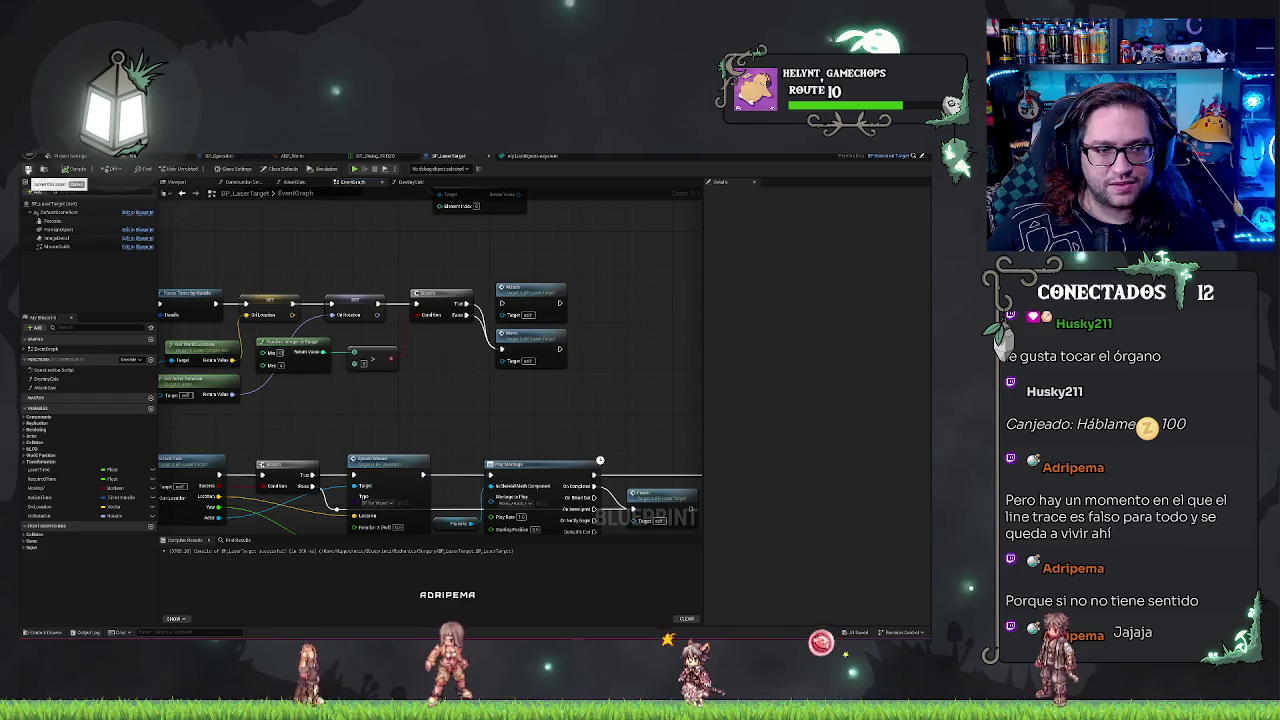
pyautogui.click(62, 156)
pyautogui.click(197, 170)
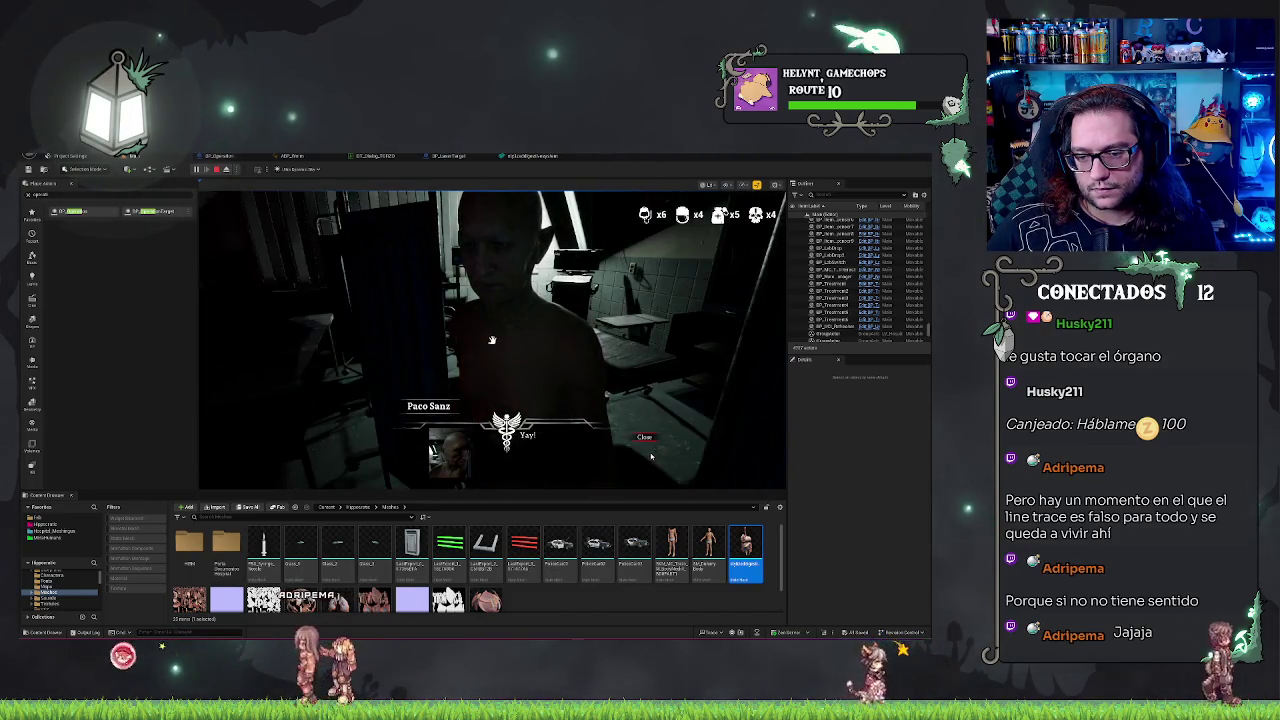
# Step: Accept the patient's dialogue, equip the surgical tool, fire the laser at the intestines, then eject and stop
pyautogui.click(645, 451)
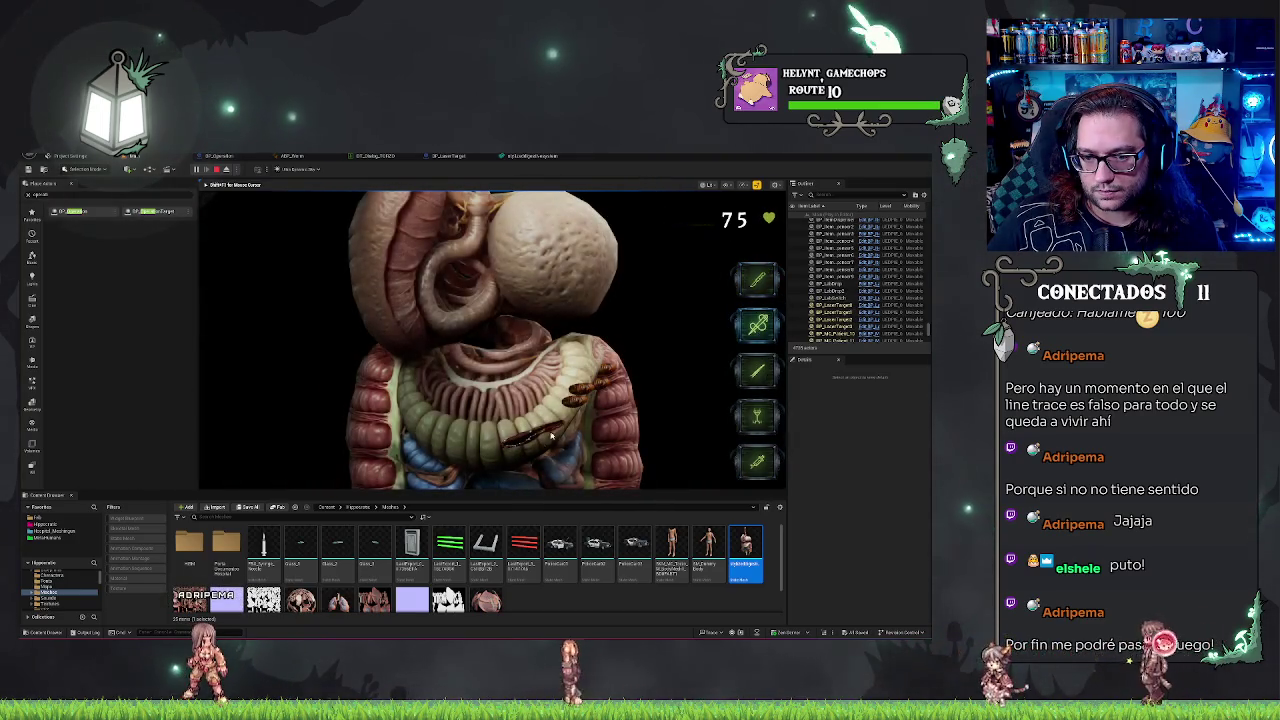
pyautogui.click(759, 420)
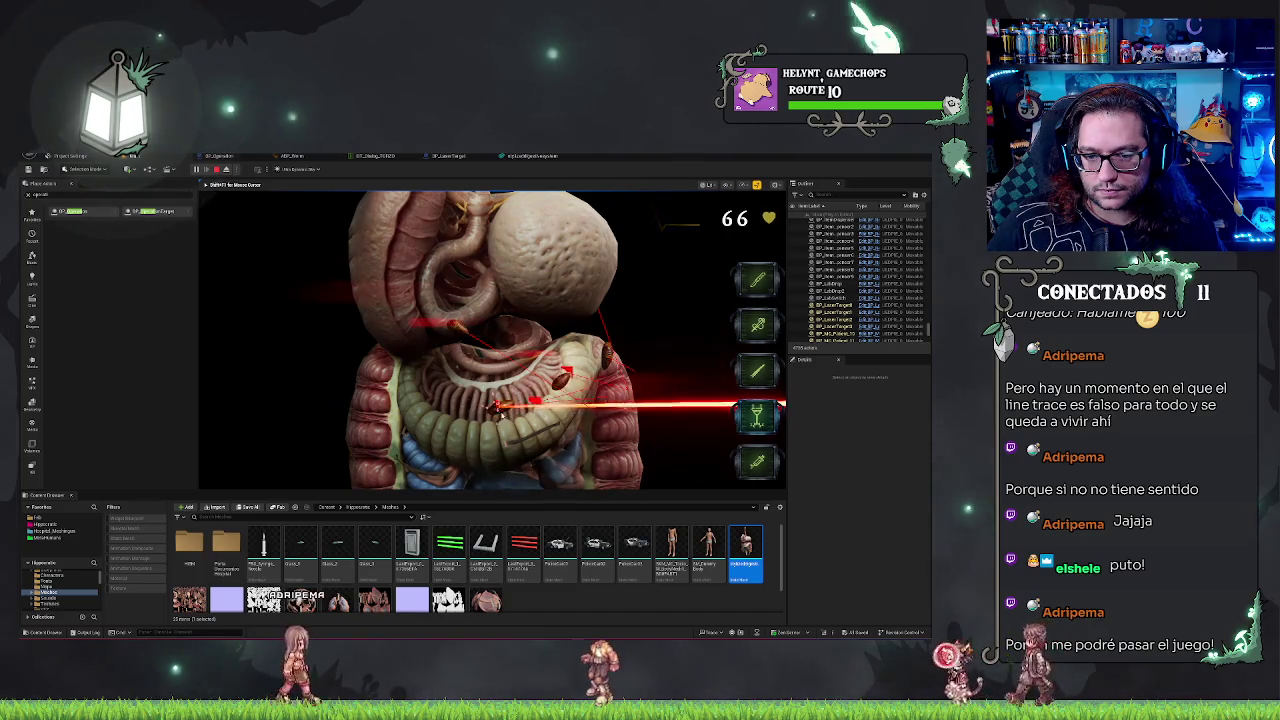
pyautogui.click(495, 405)
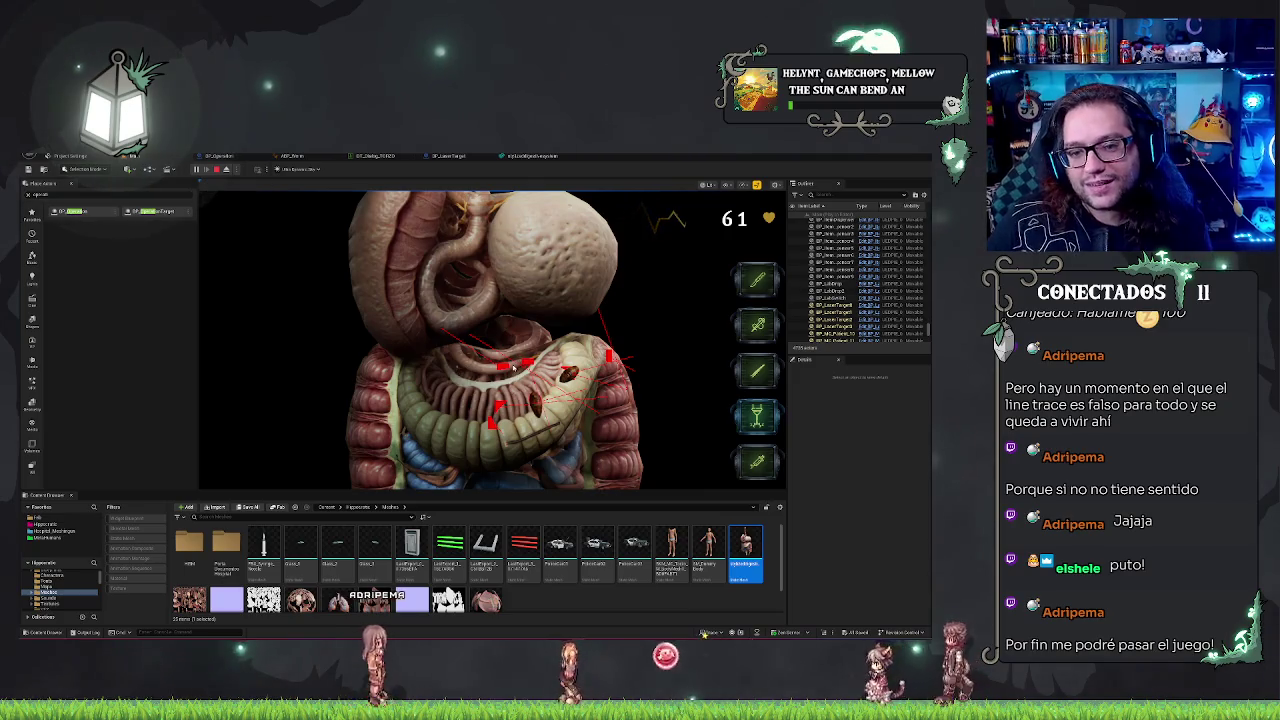
pyautogui.press('F8')
pyautogui.scroll(10, 510, 372)
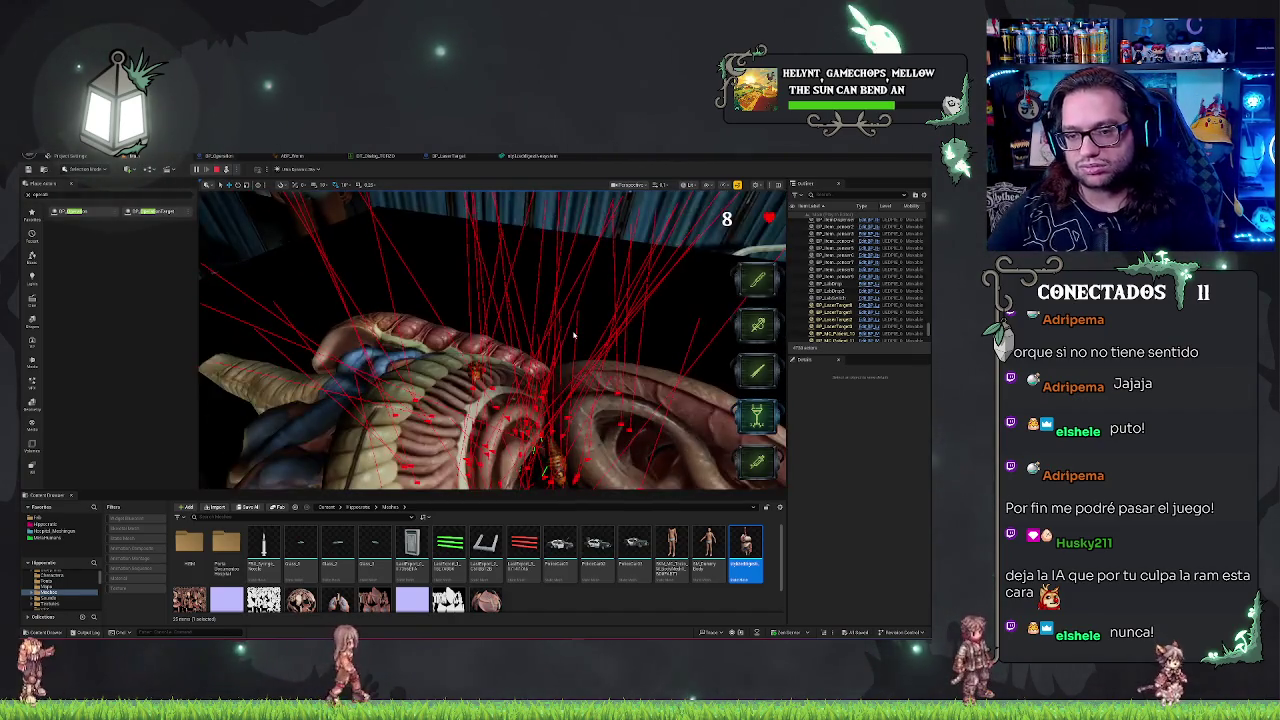
pyautogui.press('Escape')
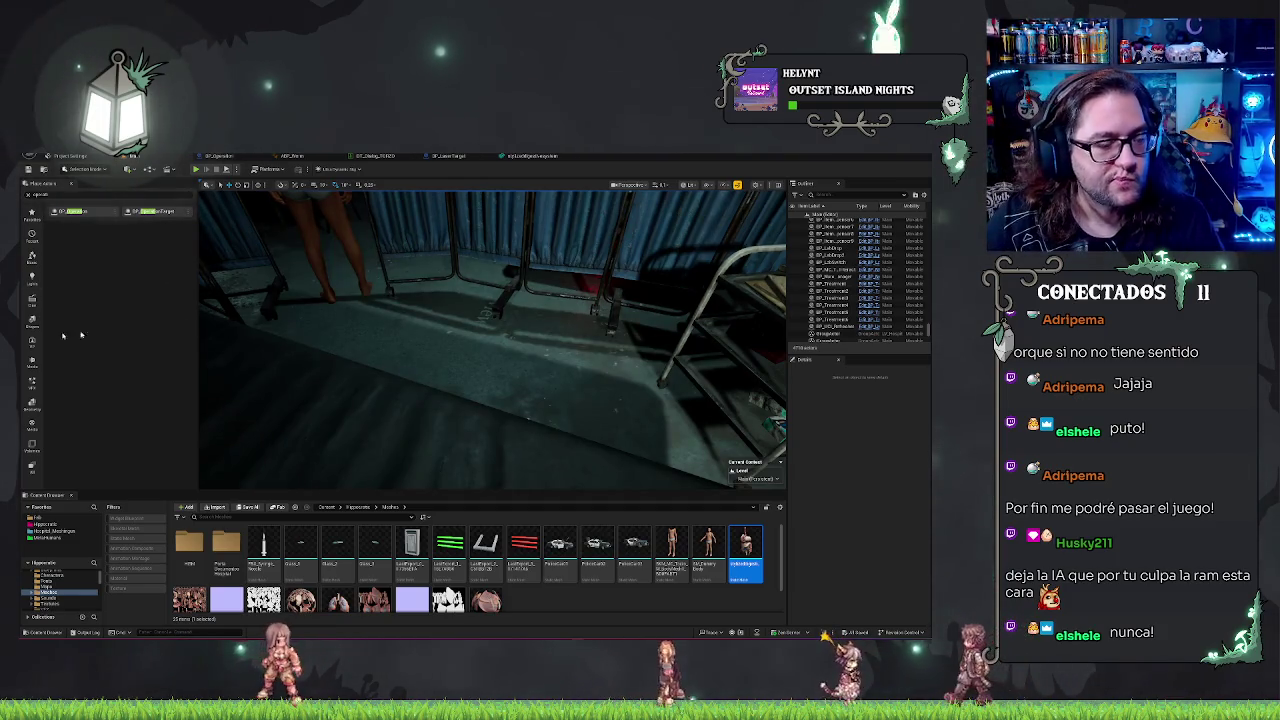
# Step: Inspect the FuregoObject component in BP_LaserTarget's event graph
pyautogui.click(449, 155)
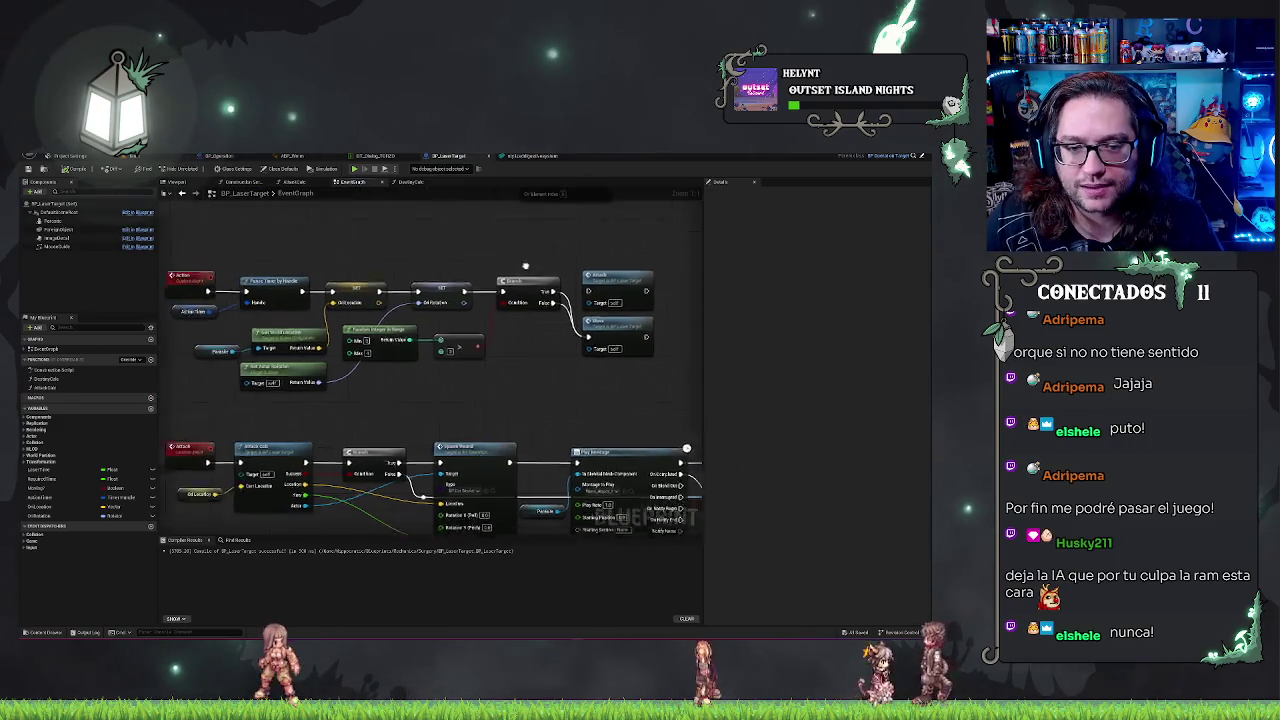
pyautogui.moveTo(575, 341)
pyautogui.mouseDown()
pyautogui.moveTo(500, 268)
pyautogui.moveTo(475, 276)
pyautogui.mouseUp()
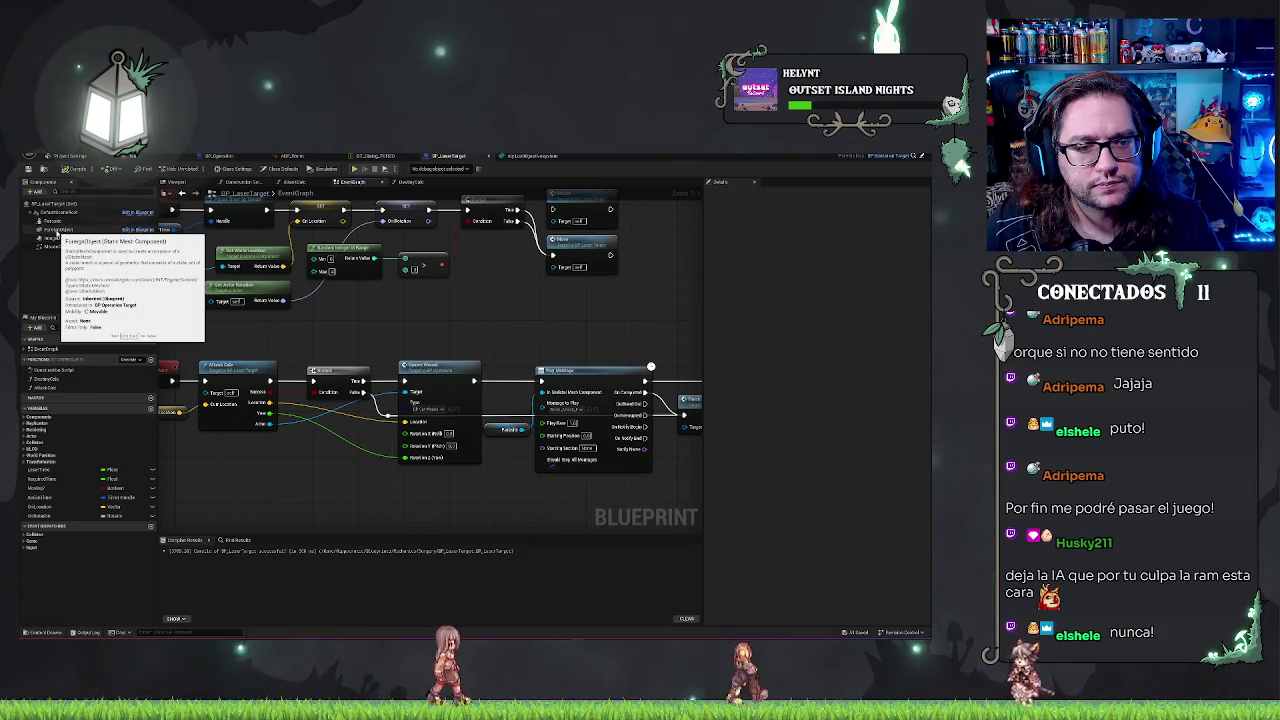
pyautogui.click(58, 230)
# Step: Check a BP_Operation mesh component's collision settings, then open the intestines static mesh
pyautogui.click(205, 157)
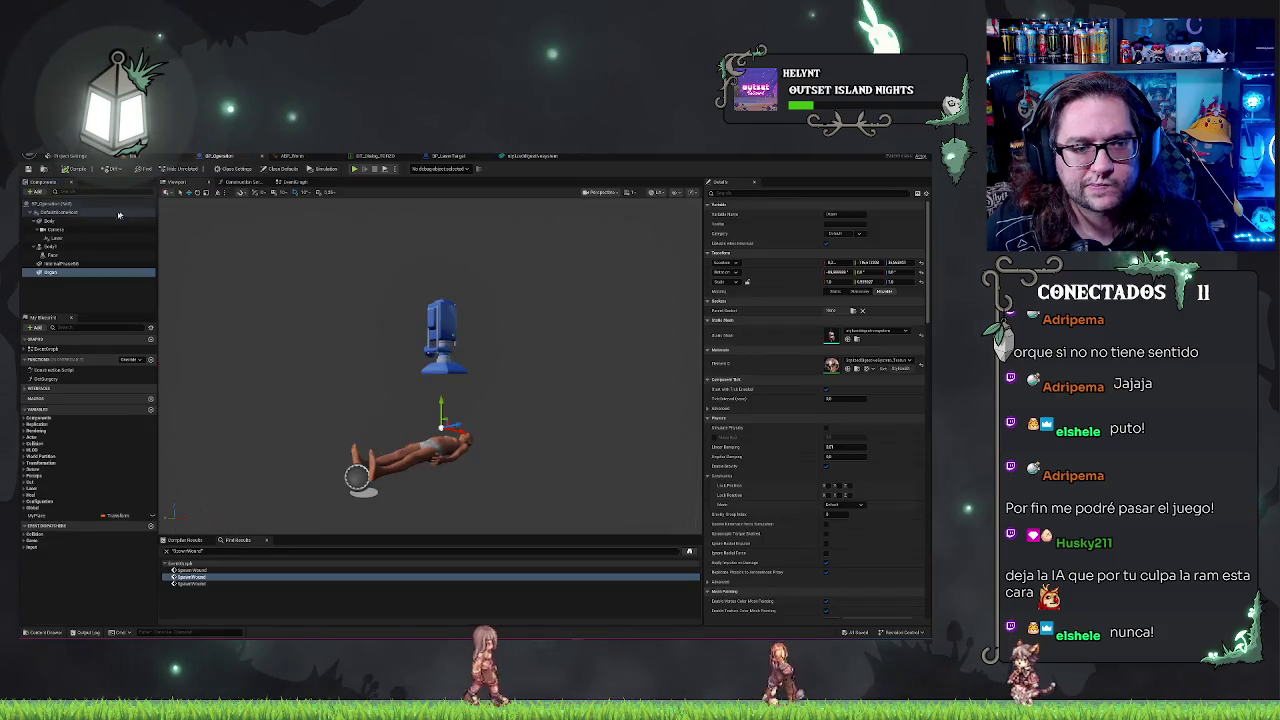
pyautogui.click(60, 264)
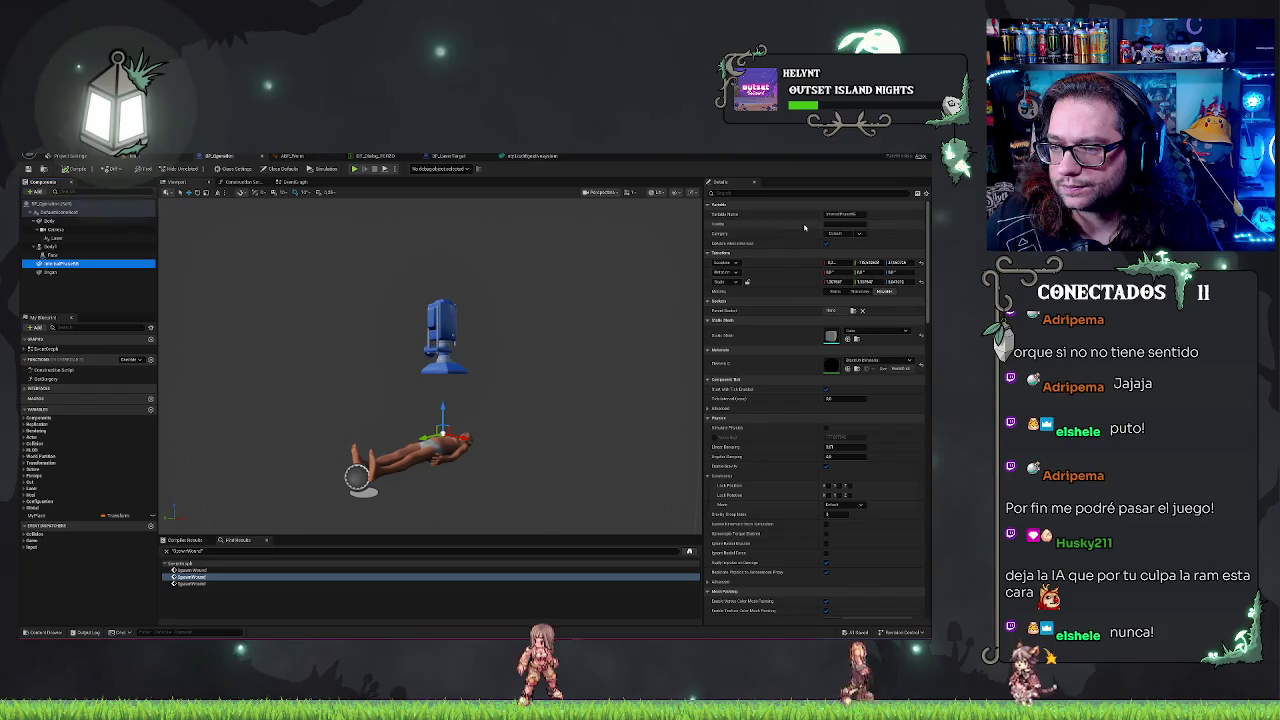
pyautogui.scroll(-5, 815, 400)
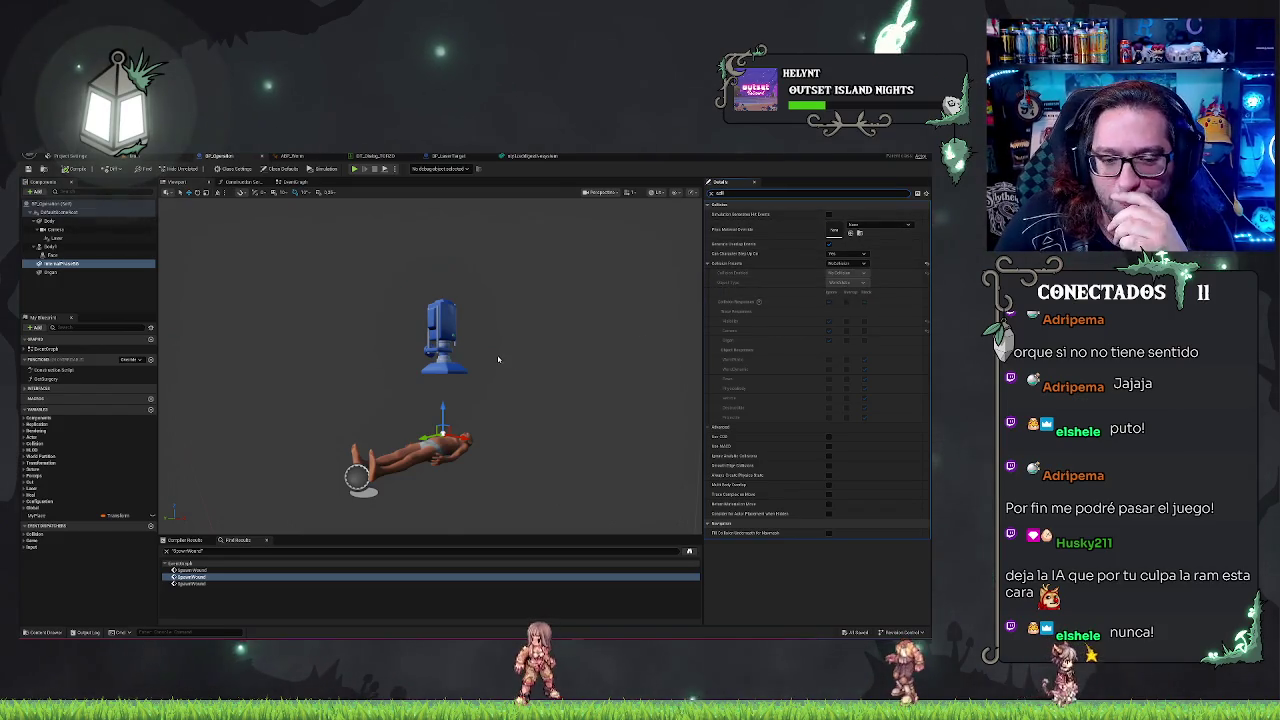
pyautogui.click(524, 157)
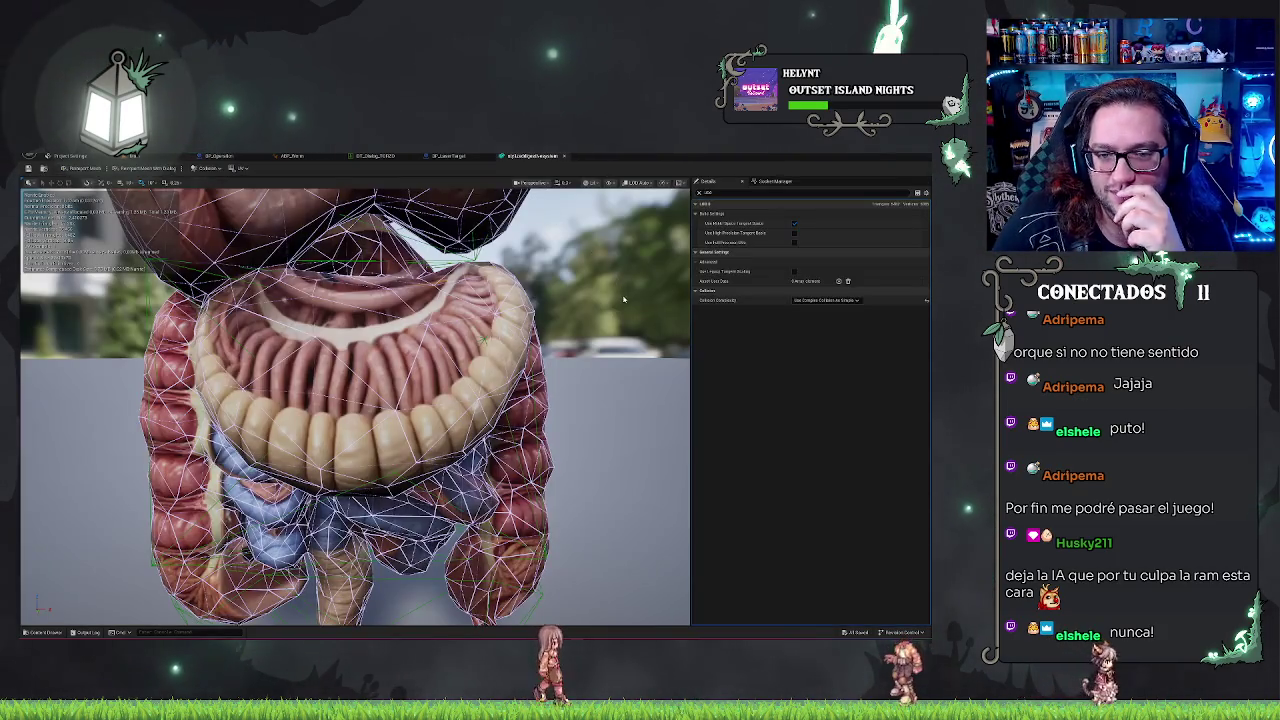
# Step: Orbit the intestines mesh and review its view modes and simple collision display
pyautogui.moveTo(629, 299)
pyautogui.mouseDown()
pyautogui.moveTo(30, 362)
pyautogui.moveTo(626, 283)
pyautogui.mouseUp()
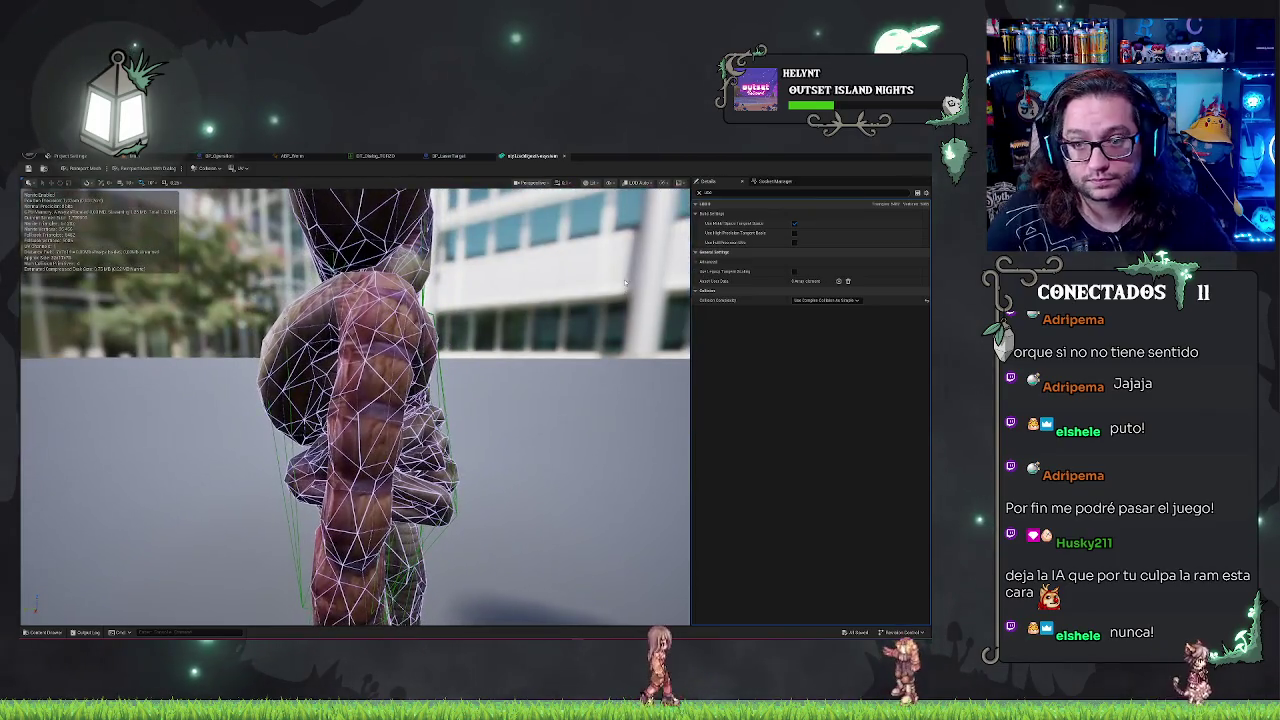
pyautogui.click(609, 183)
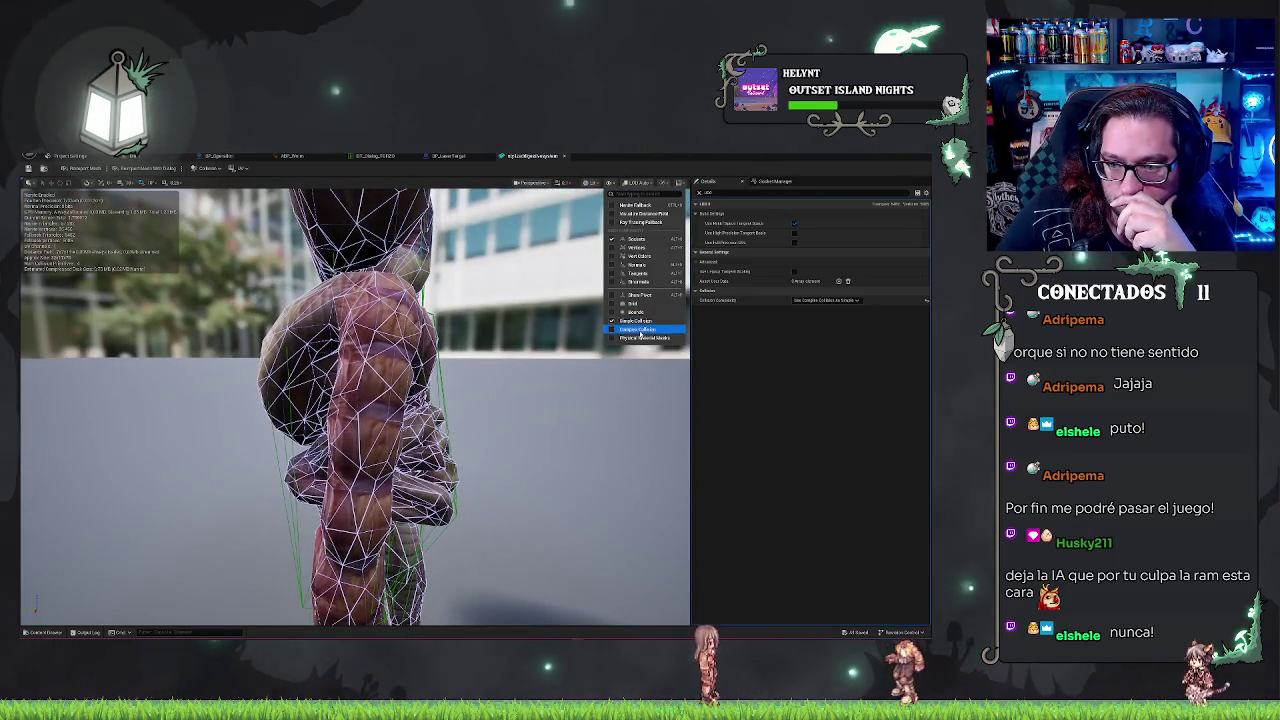
pyautogui.click(640, 330)
pyautogui.click(593, 183)
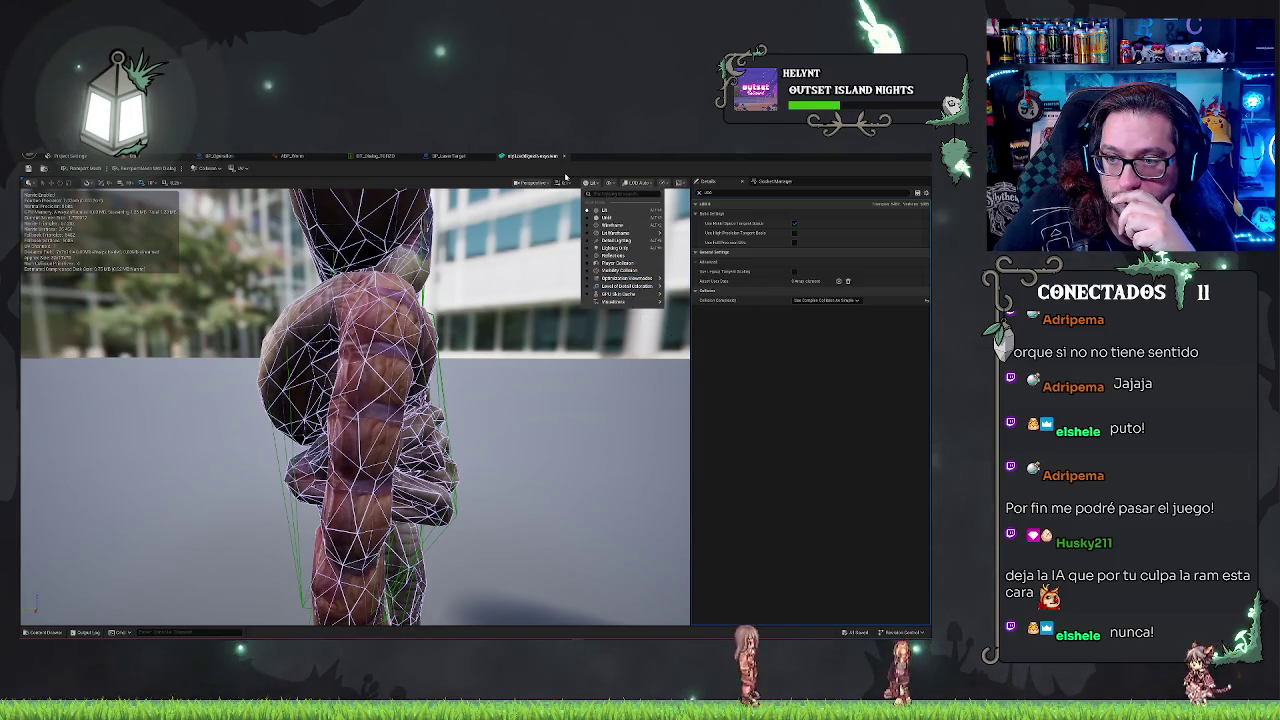
pyautogui.click(609, 183)
pyautogui.click(609, 183)
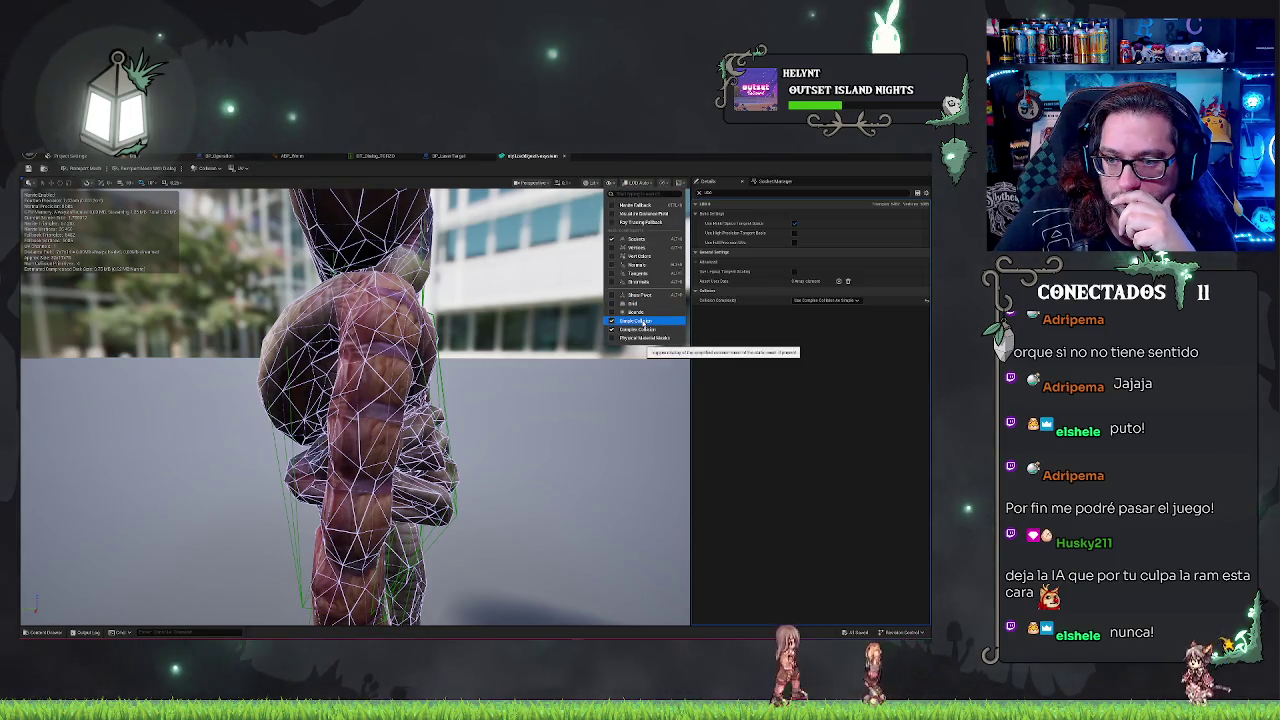
pyautogui.click(598, 352)
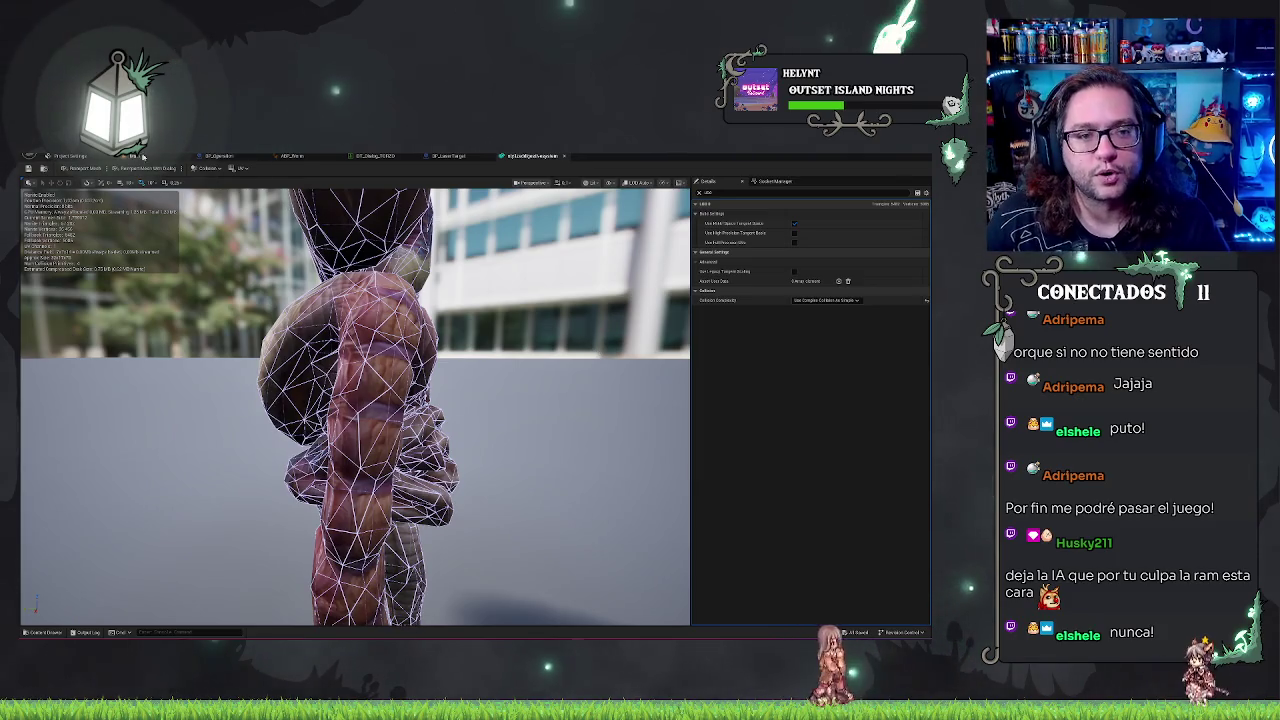
# Step: Switch between the level and mesh editors, then inspect BP_LaserTarget's MouseGuide component
pyautogui.click(139, 157)
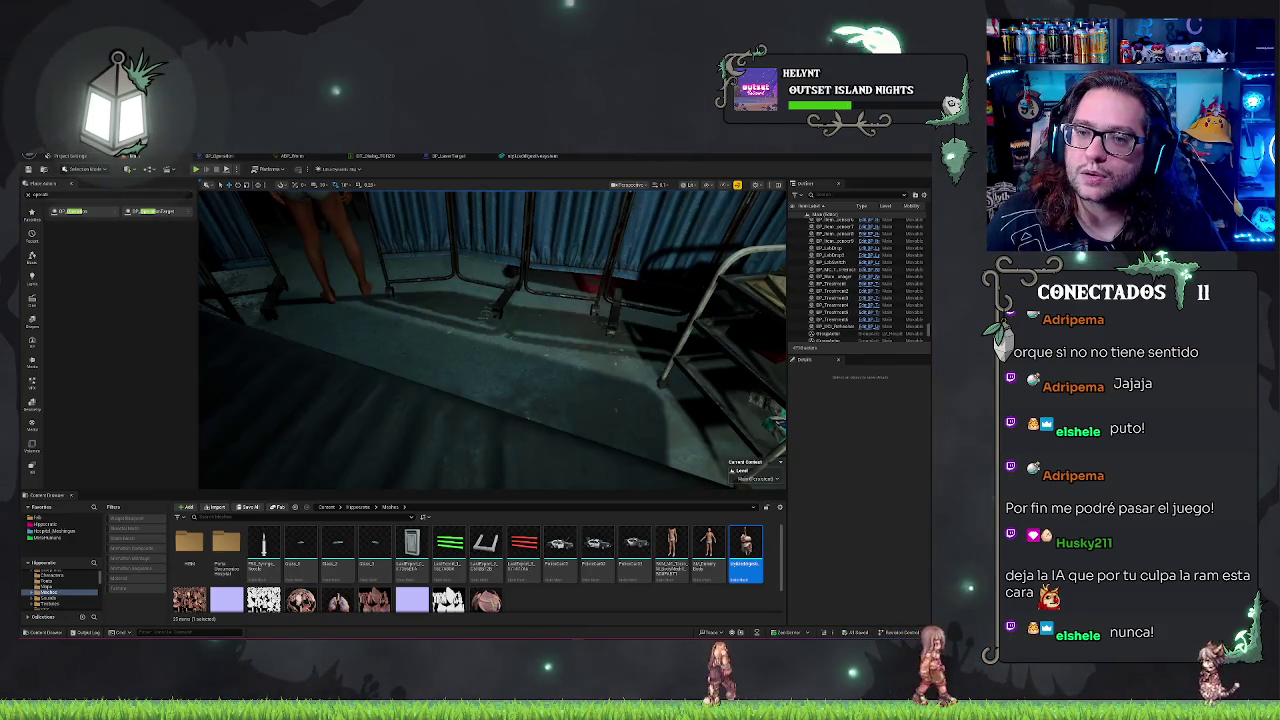
pyautogui.click(530, 156)
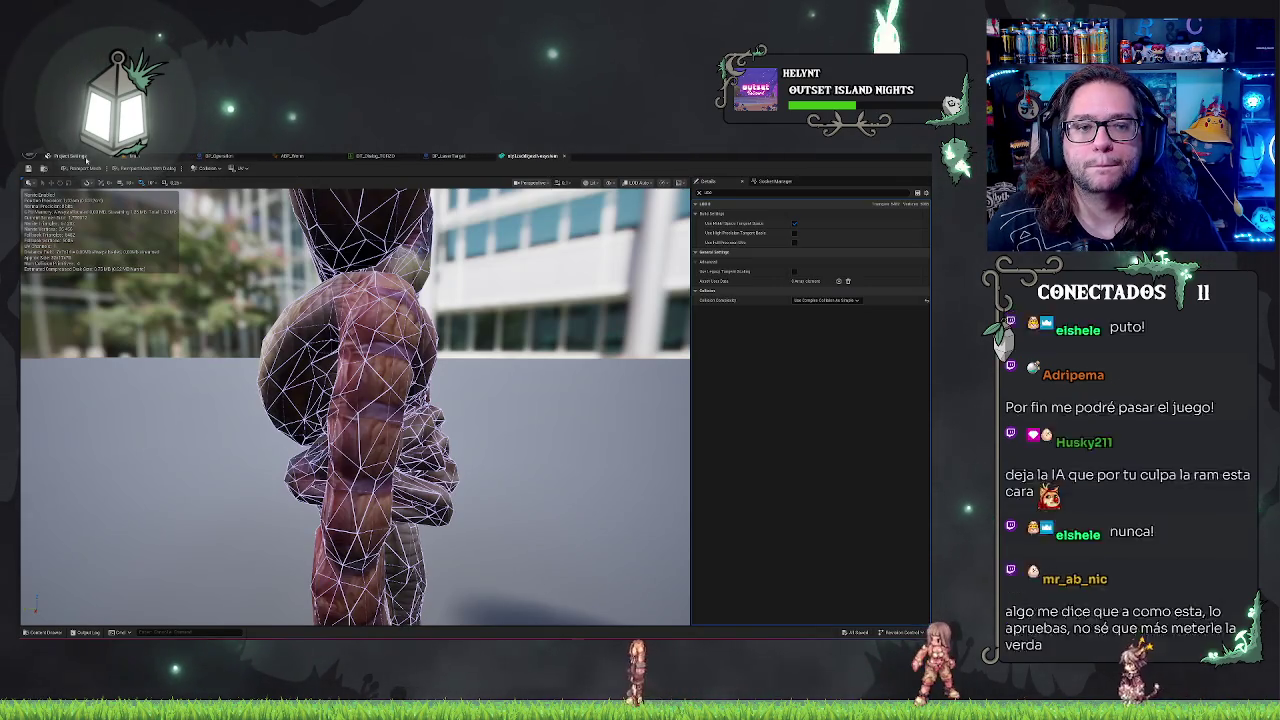
pyautogui.click(136, 158)
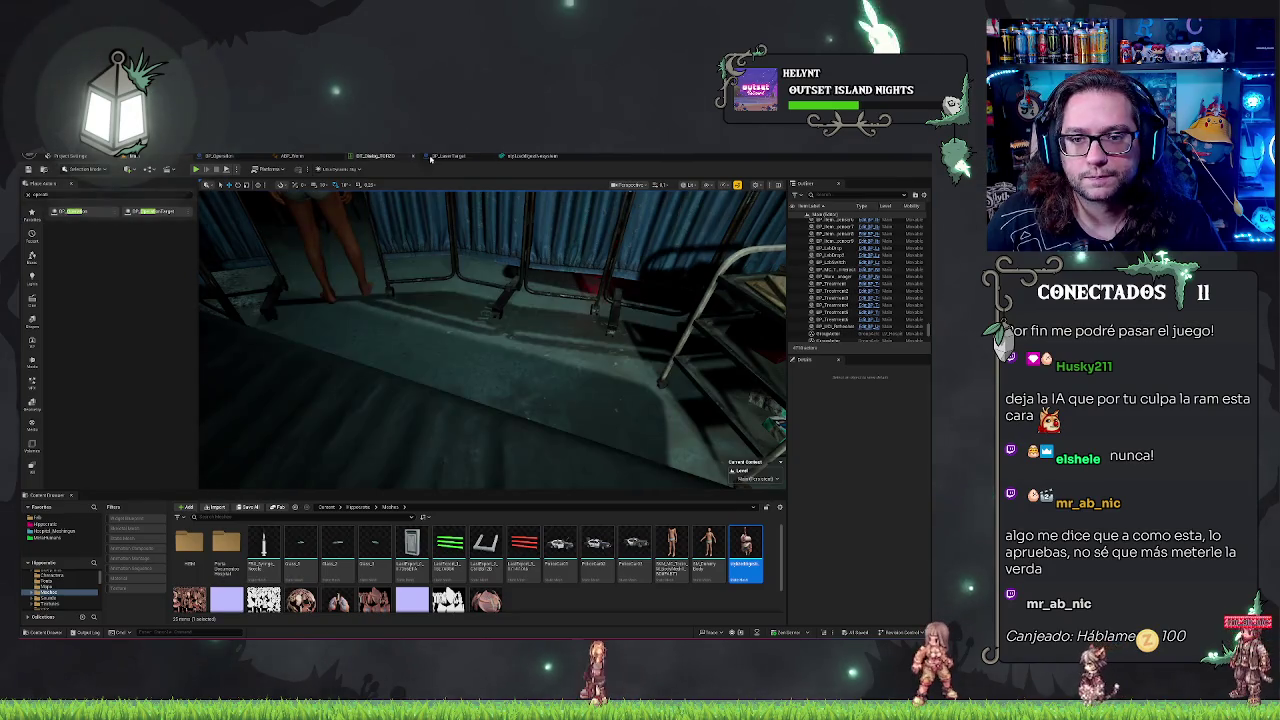
pyautogui.click(447, 156)
pyautogui.click(58, 246)
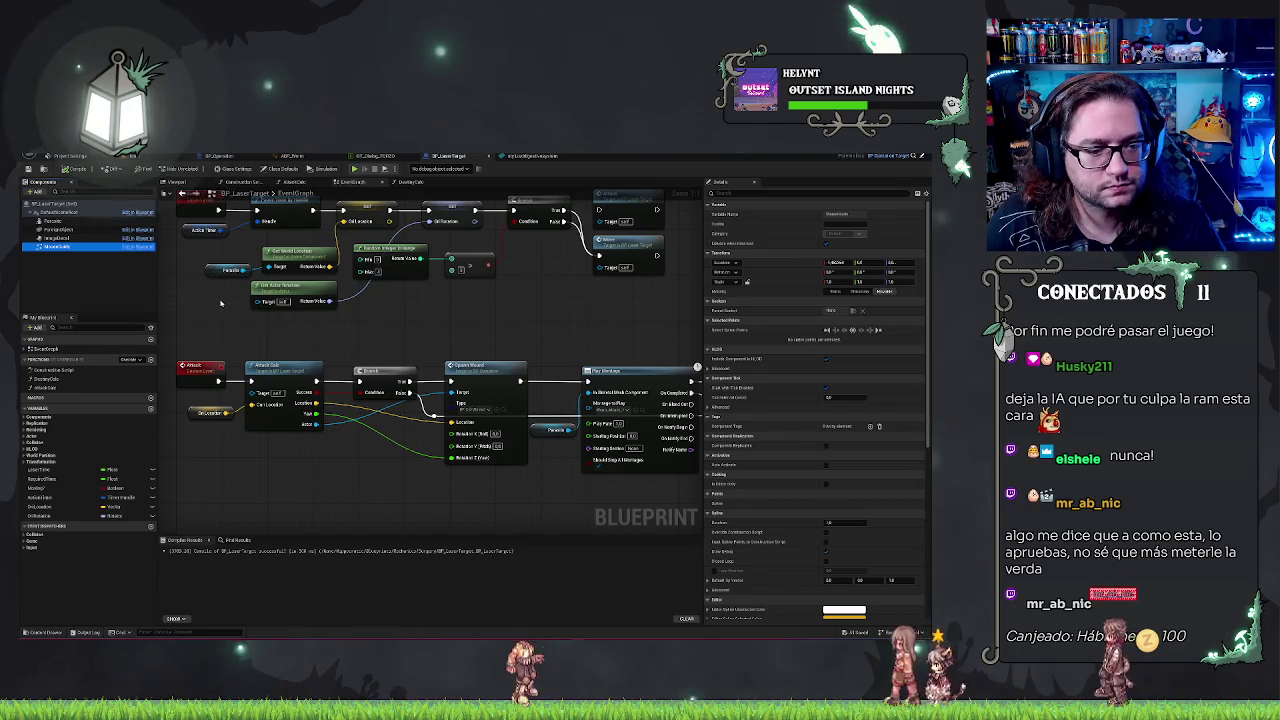
# Step: Navigate to the EventGraph's timeline rotation nodes, open DestroyCalc, then switch to BP_Operation
pyautogui.scroll(1, 400, 310)
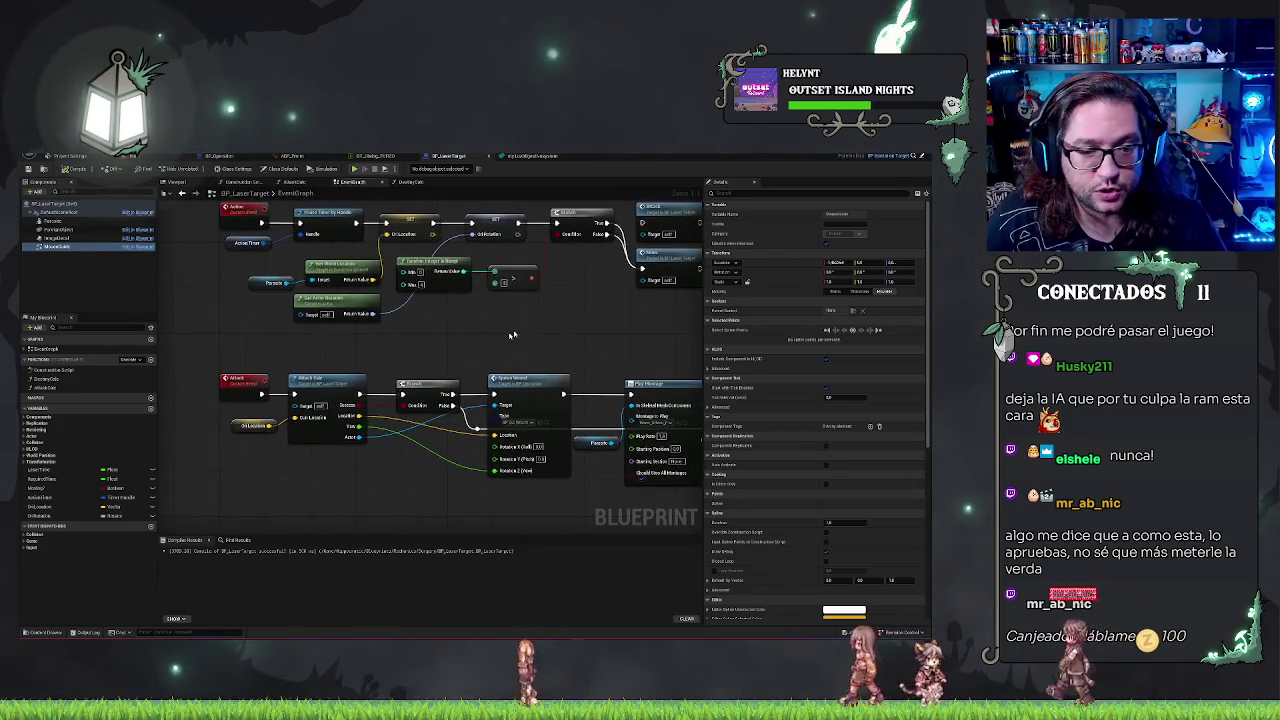
pyautogui.scroll(-1, 484, 300)
pyautogui.scroll(-3, 484, 300)
pyautogui.scroll(3, 440, 285)
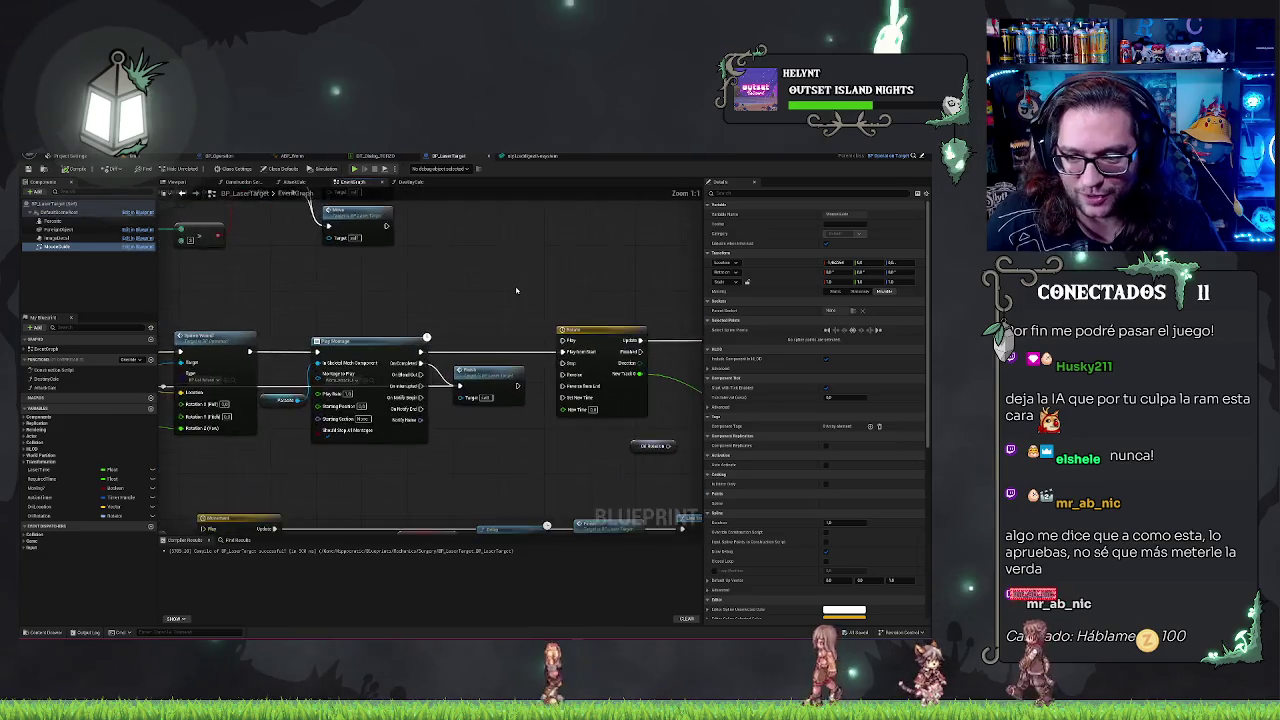
pyautogui.moveTo(422, 276)
pyautogui.mouseDown()
pyautogui.moveTo(397, 272)
pyautogui.moveTo(477, 307)
pyautogui.moveTo(552, 293)
pyautogui.mouseUp()
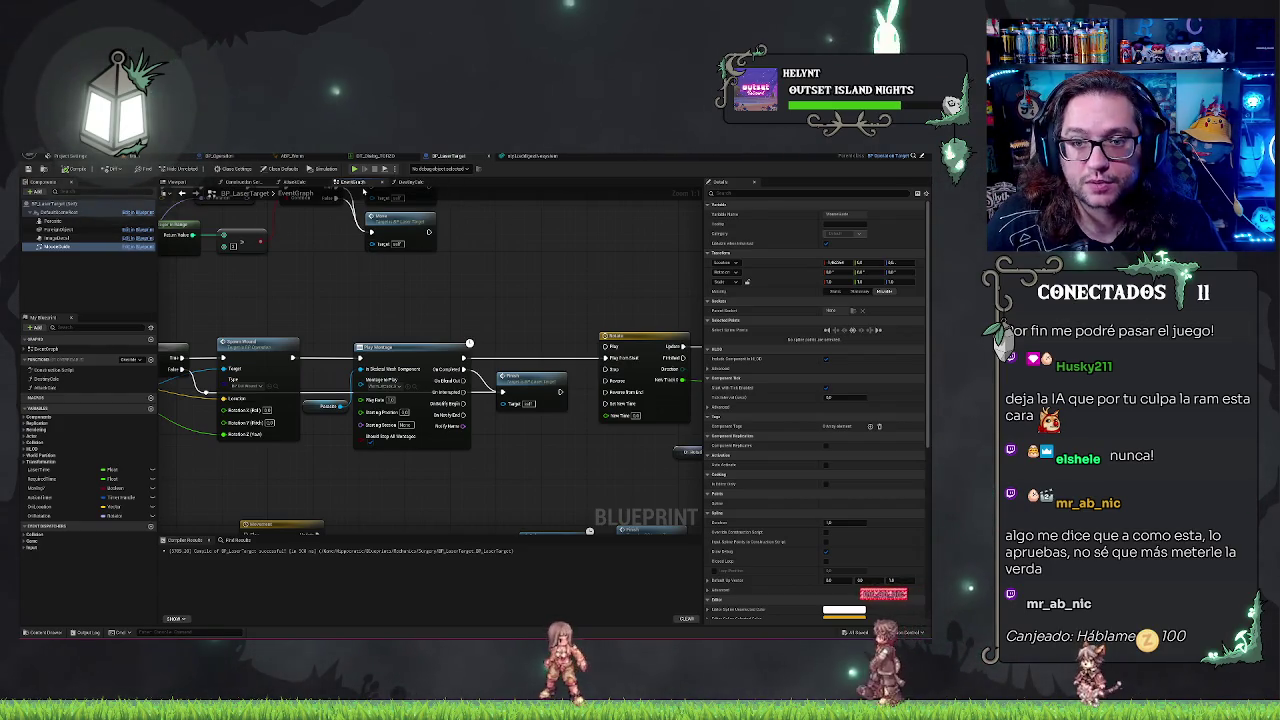
pyautogui.click(401, 182)
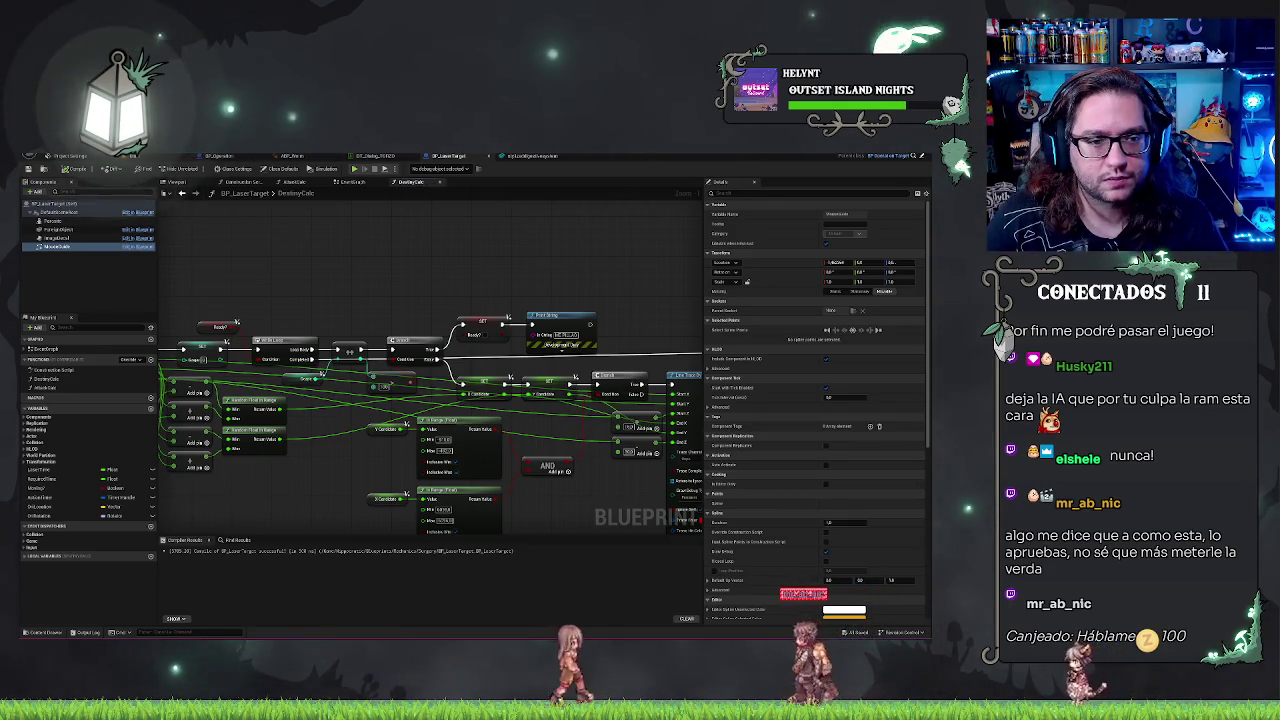
pyautogui.click(218, 155)
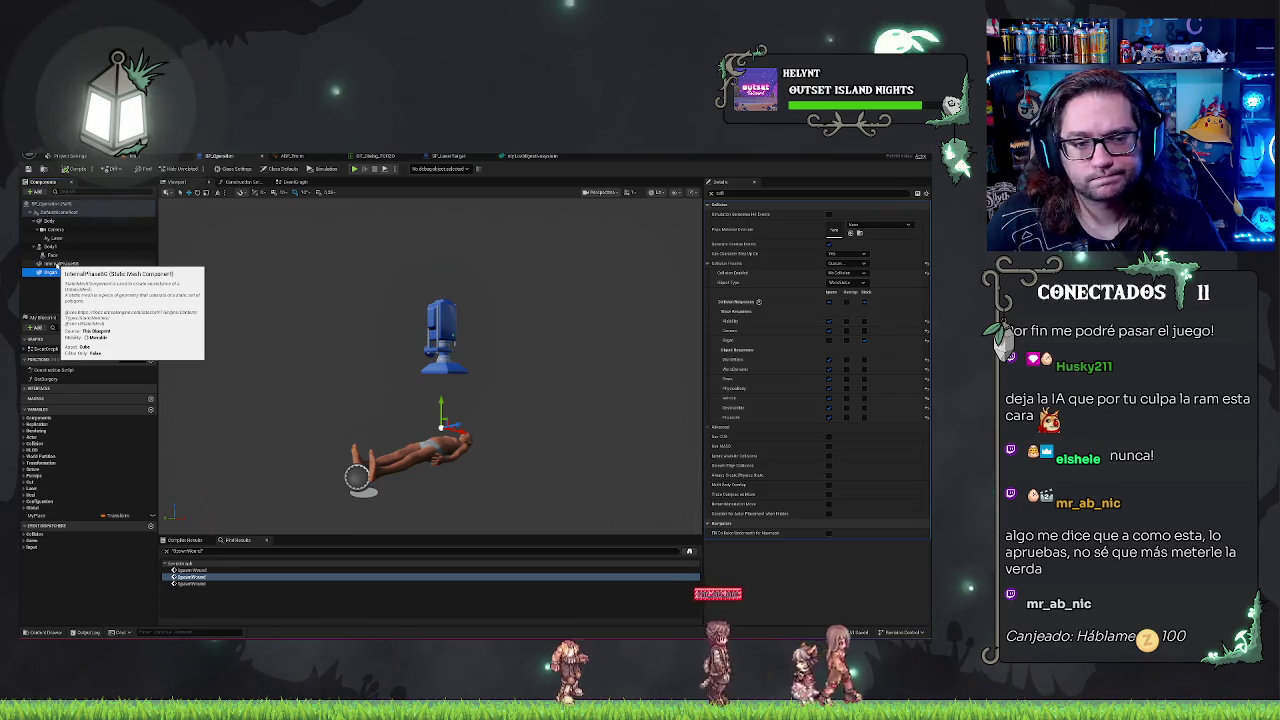
pyautogui.click(58, 264)
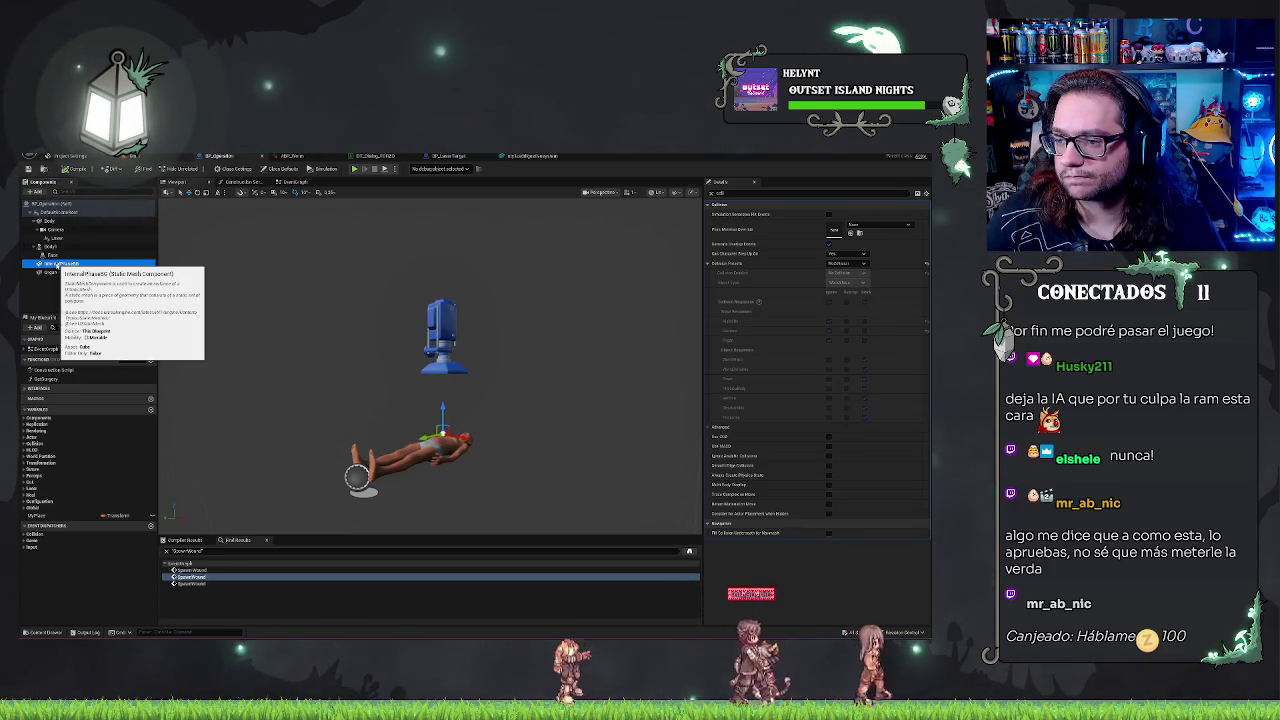
pyautogui.click(295, 185)
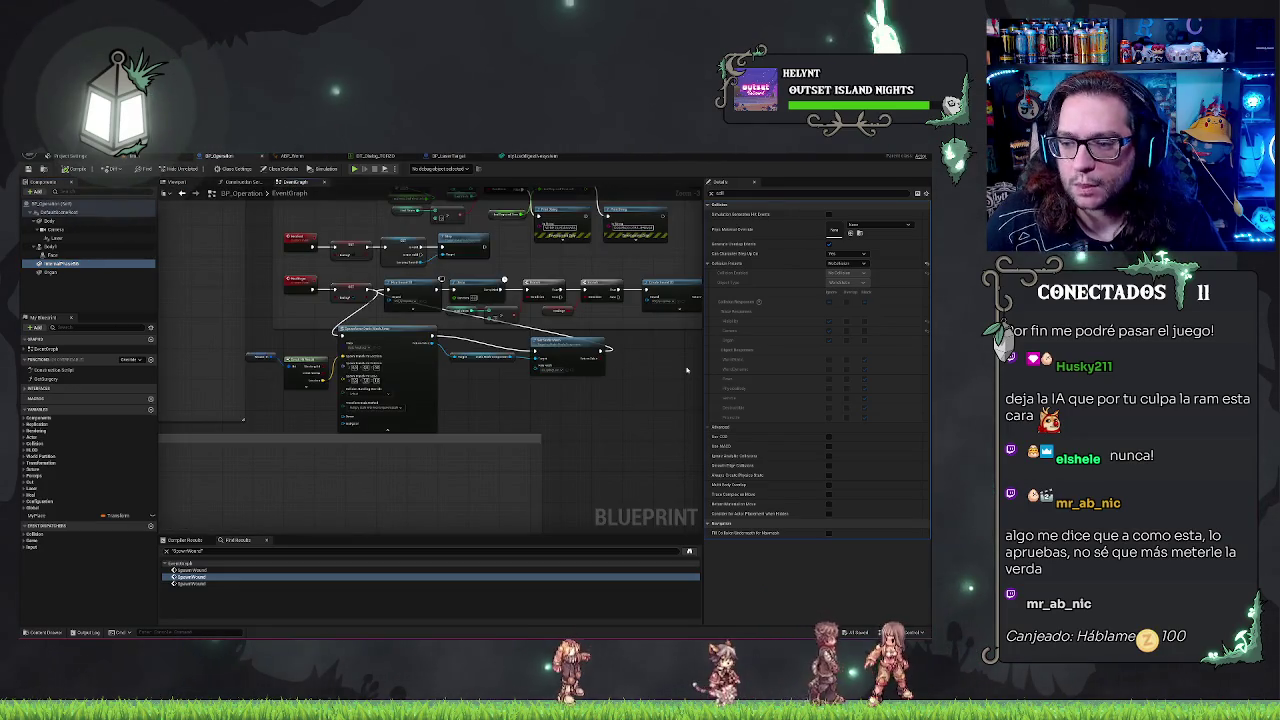
pyautogui.scroll(-5, 524, 389)
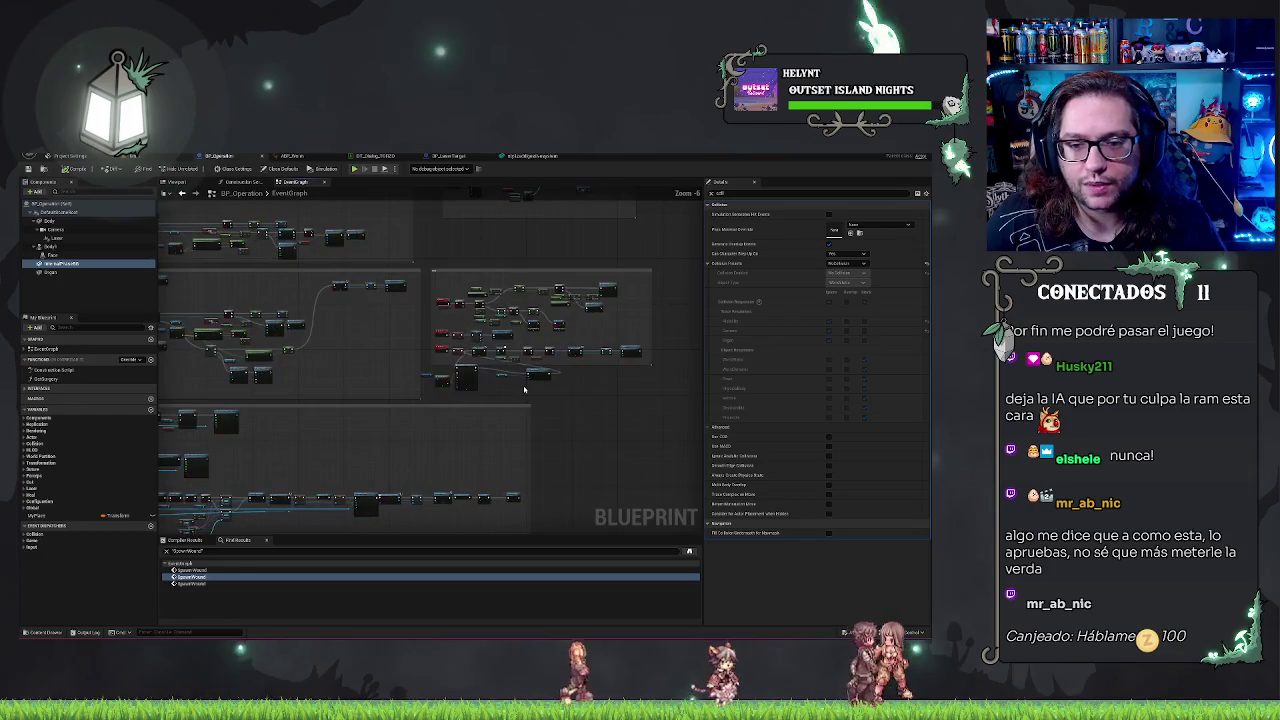
pyautogui.scroll(-2, 545, 337)
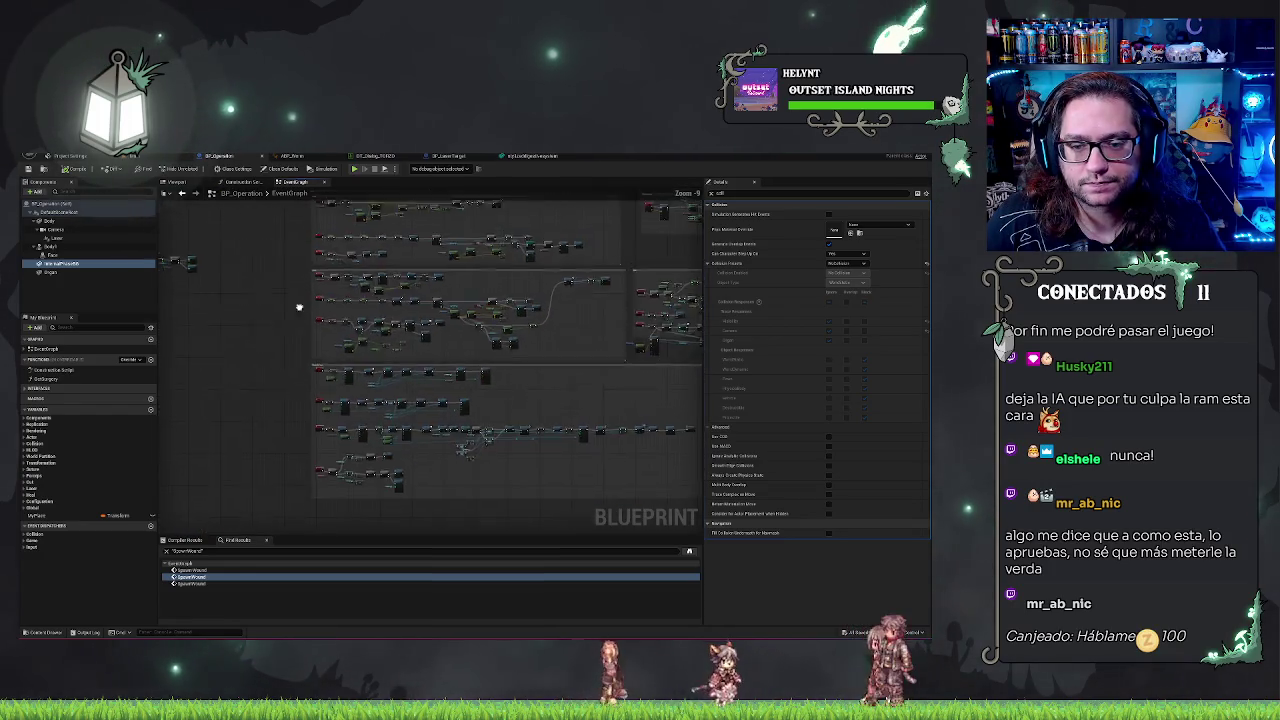
pyautogui.scroll(3, 530, 370)
pyautogui.scroll(3, 504, 380)
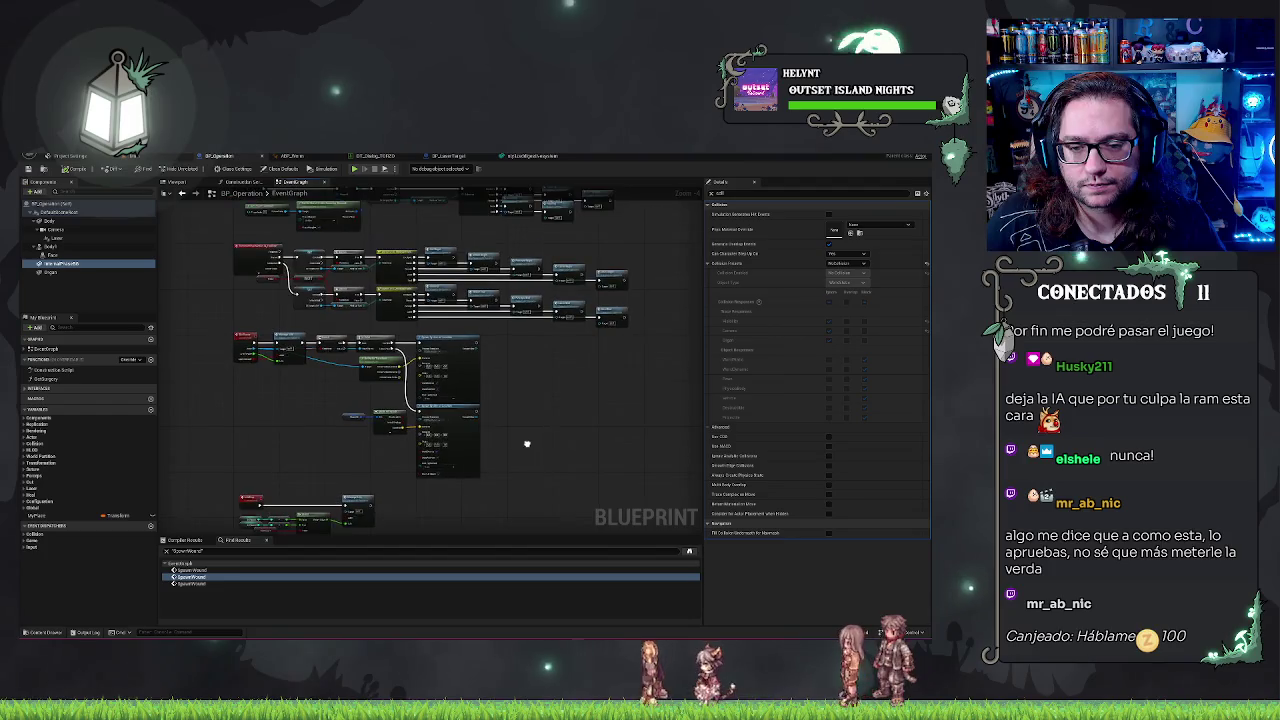
pyautogui.scroll(-3, 396, 360)
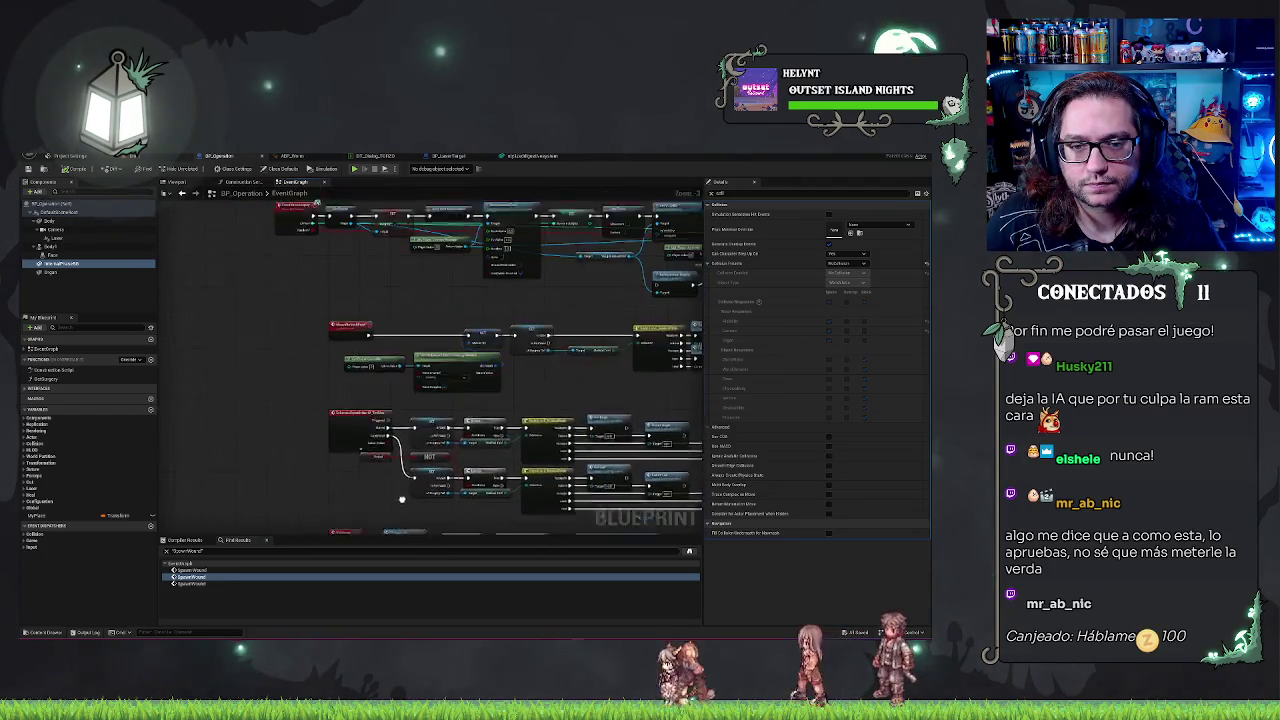
pyautogui.moveTo(663, 406); pyautogui.dragTo(525, 350)
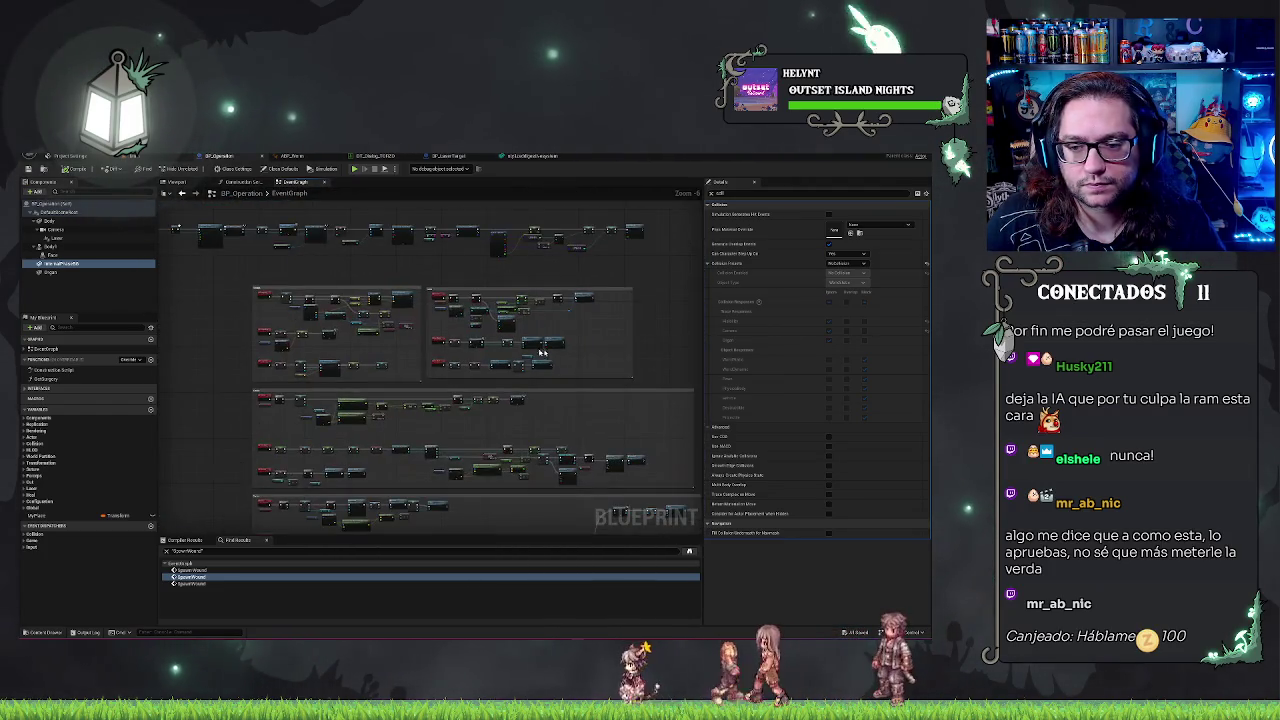
pyautogui.scroll(2, 541, 377)
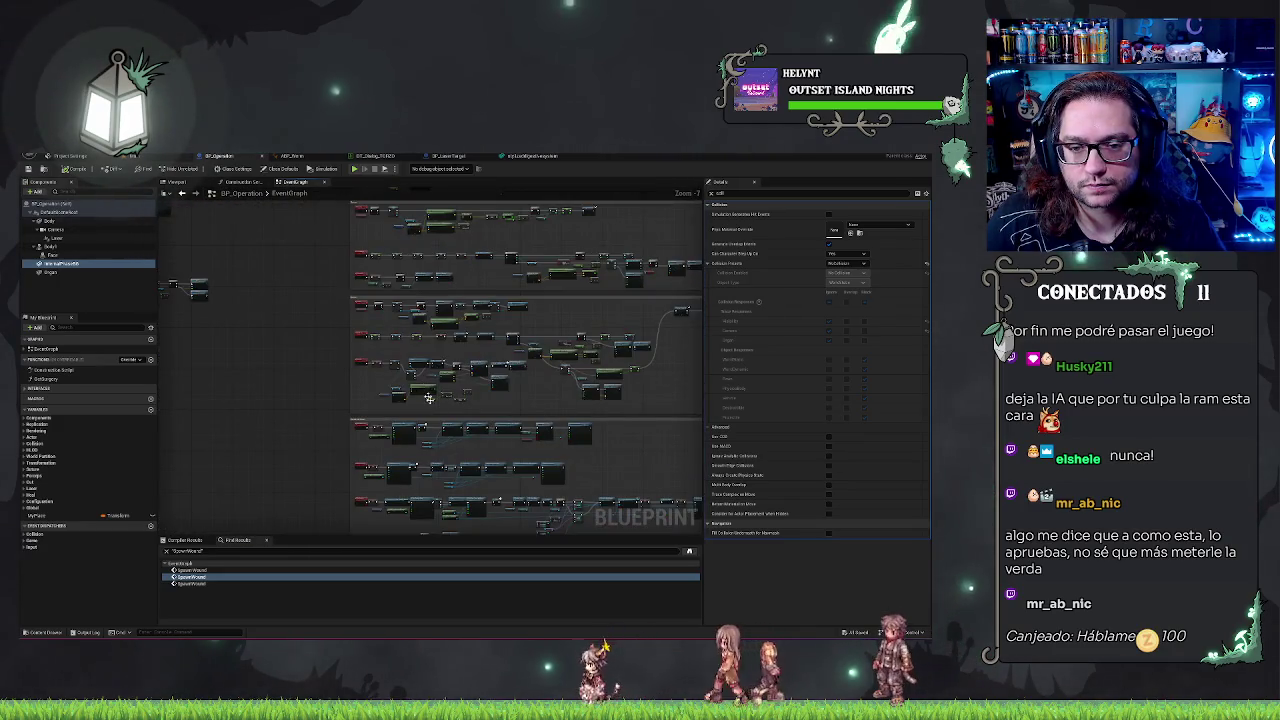
pyautogui.scroll(5, 287, 363)
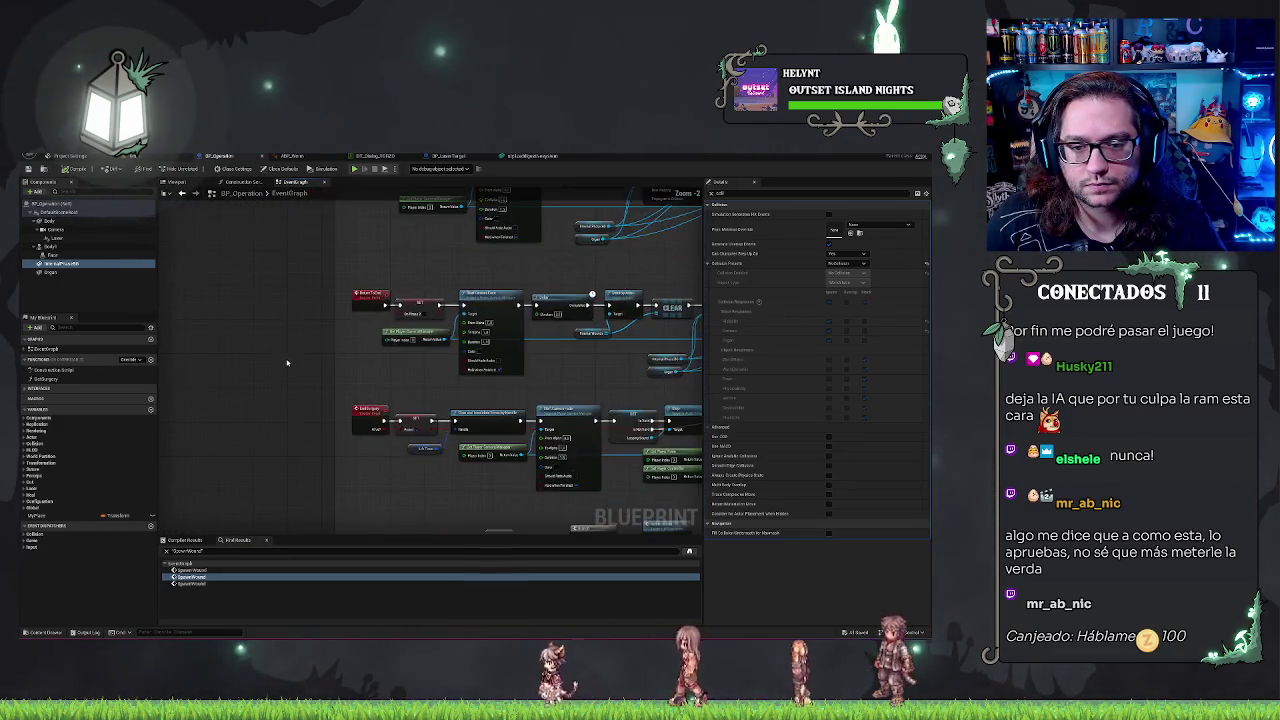
pyautogui.scroll(1, 287, 363)
pyautogui.moveTo(427, 352); pyautogui.dragTo(310, 361)
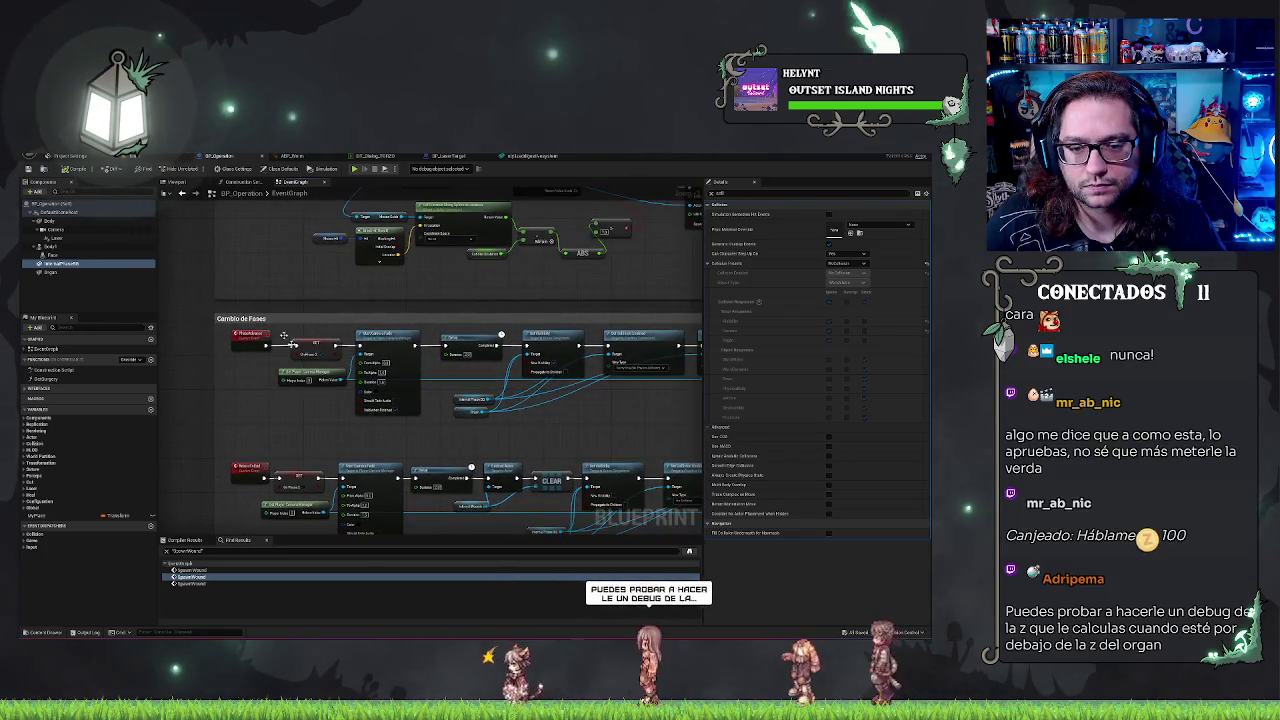
pyautogui.scroll(2, 429, 428)
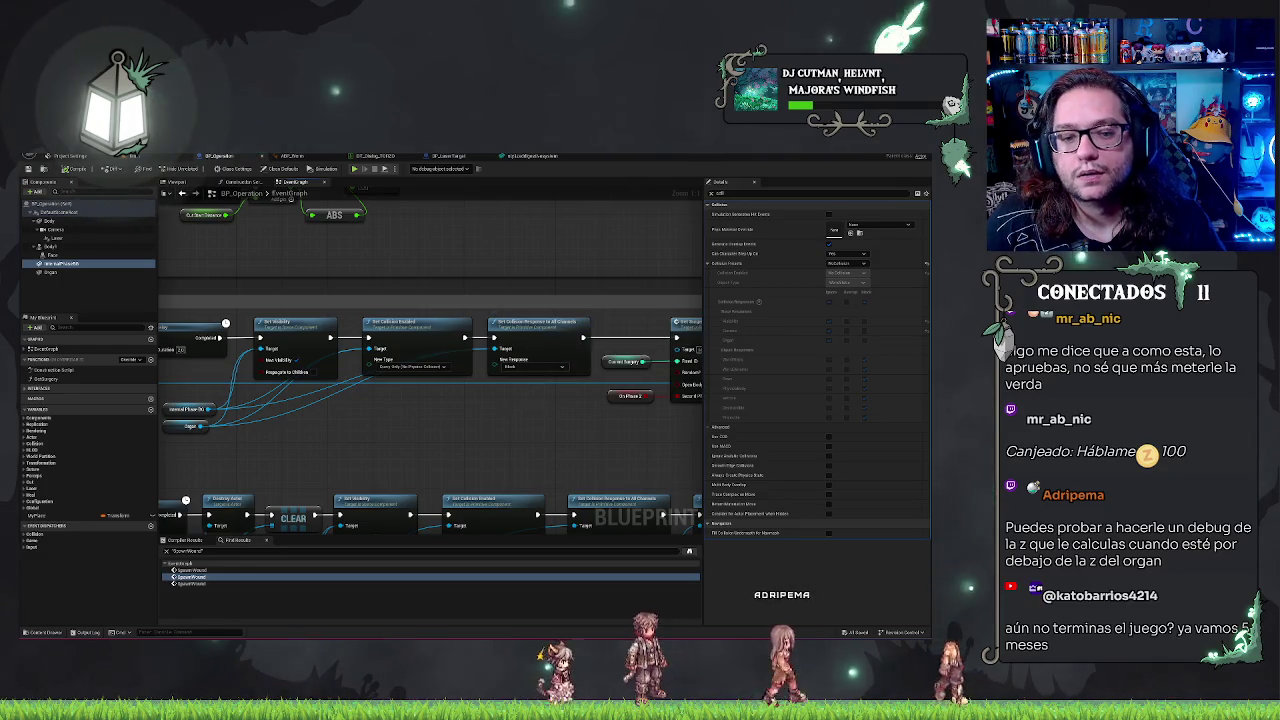
pyautogui.moveTo(511, 416); pyautogui.dragTo(592, 410)
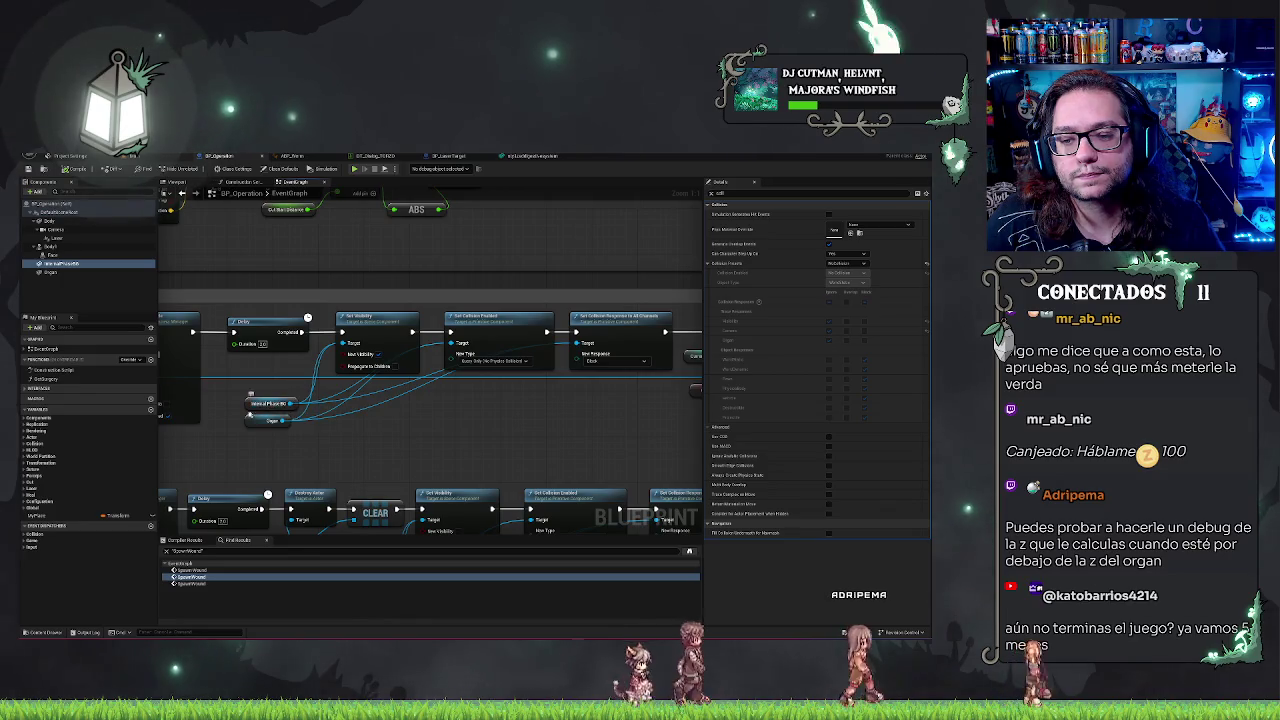
pyautogui.moveTo(249, 406)
pyautogui.mouseDown()
pyautogui.moveTo(337, 437)
pyautogui.moveTo(515, 448)
pyautogui.moveTo(429, 435)
pyautogui.mouseUp()
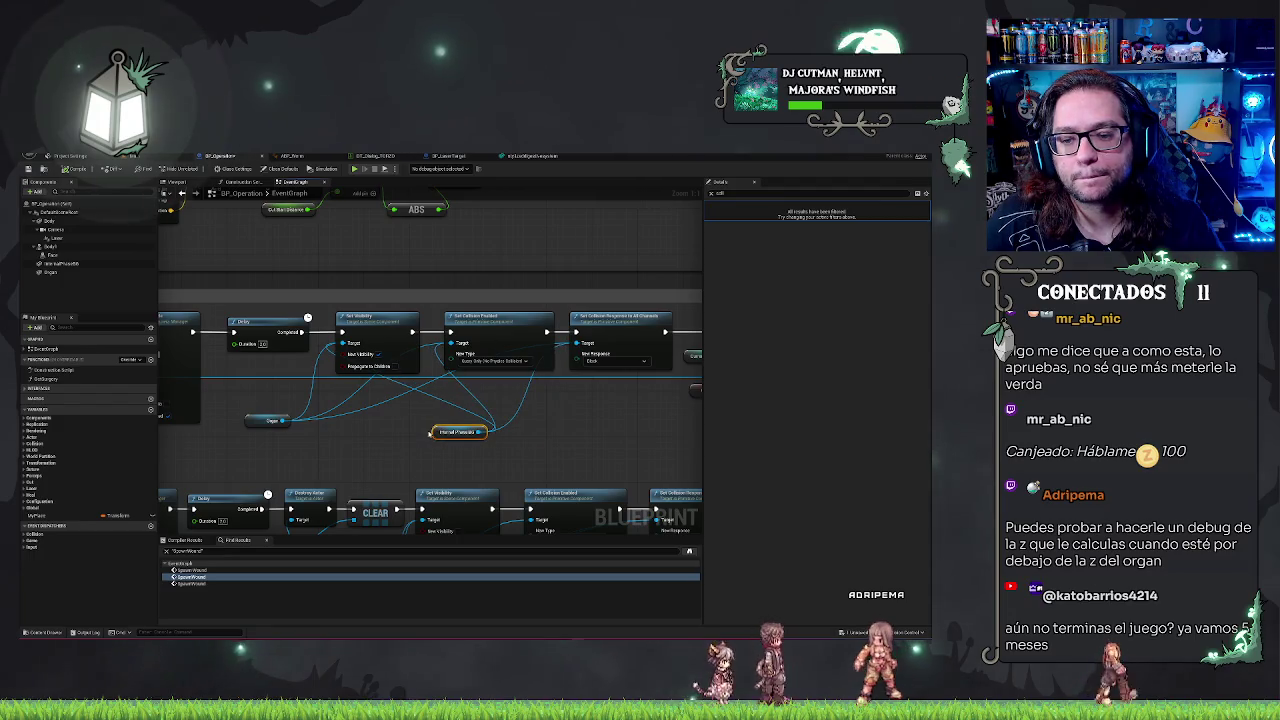
pyautogui.hotkey('ctrl', 'z')
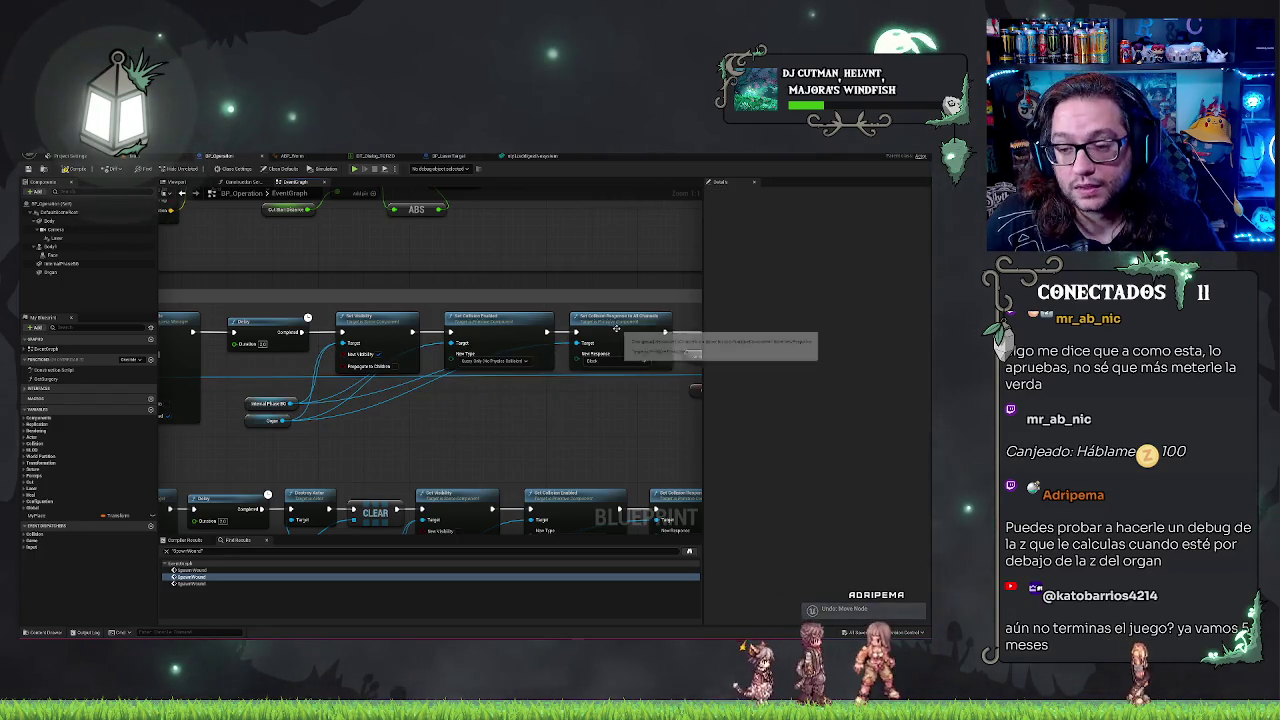
# Step: Add a Set Collision Response to Channel node from Internal Physics via 'set coll' and choose its channel
pyautogui.click(613, 322)
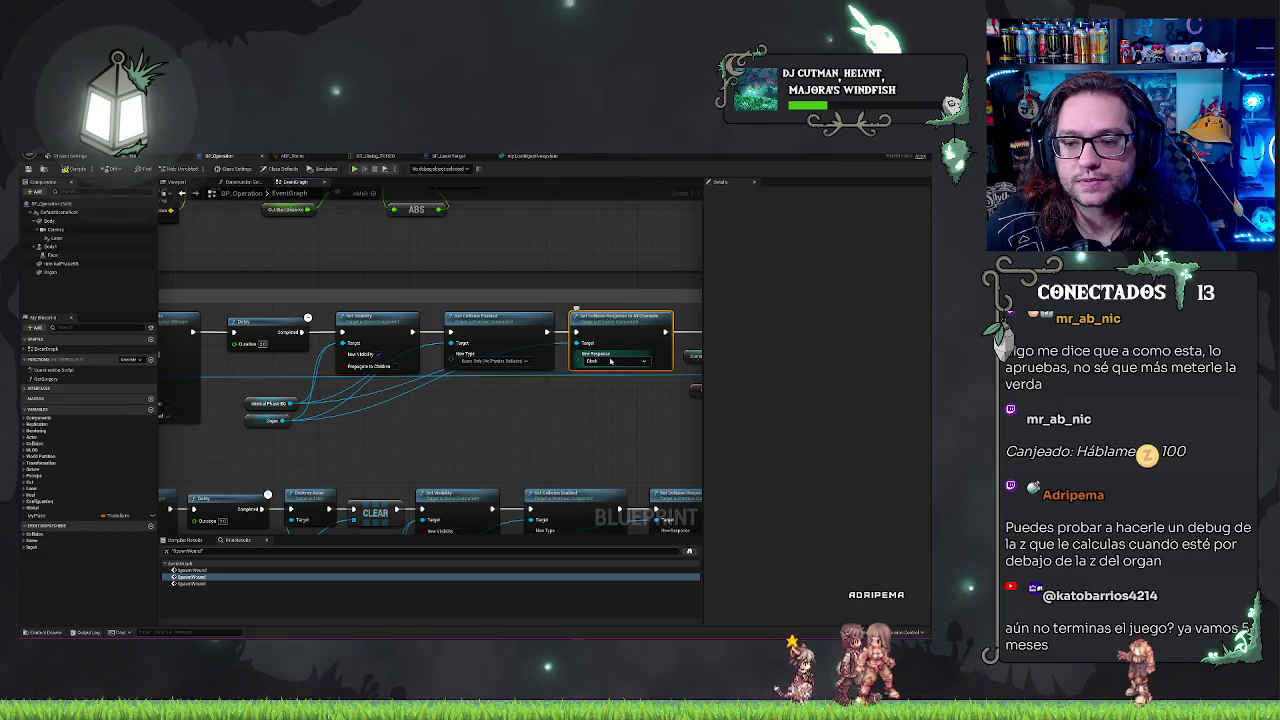
pyautogui.moveTo(291, 403); pyautogui.dragTo(408, 423)
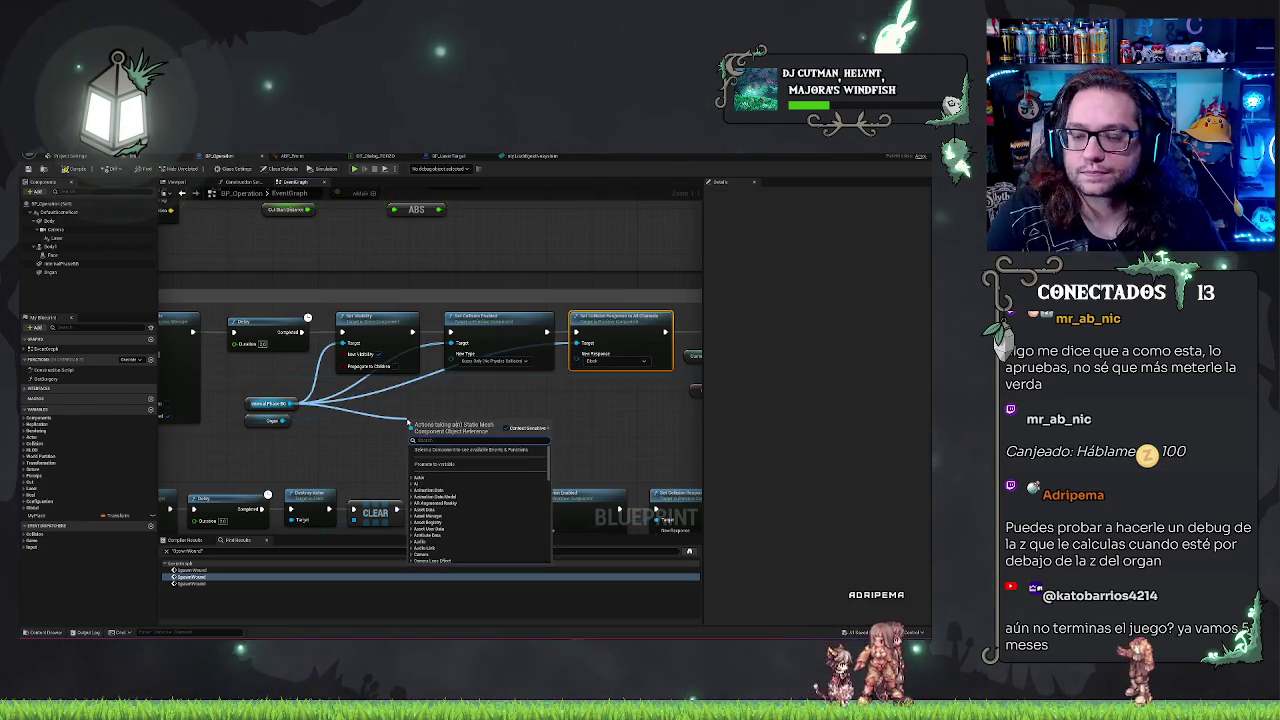
pyautogui.write('set coll')
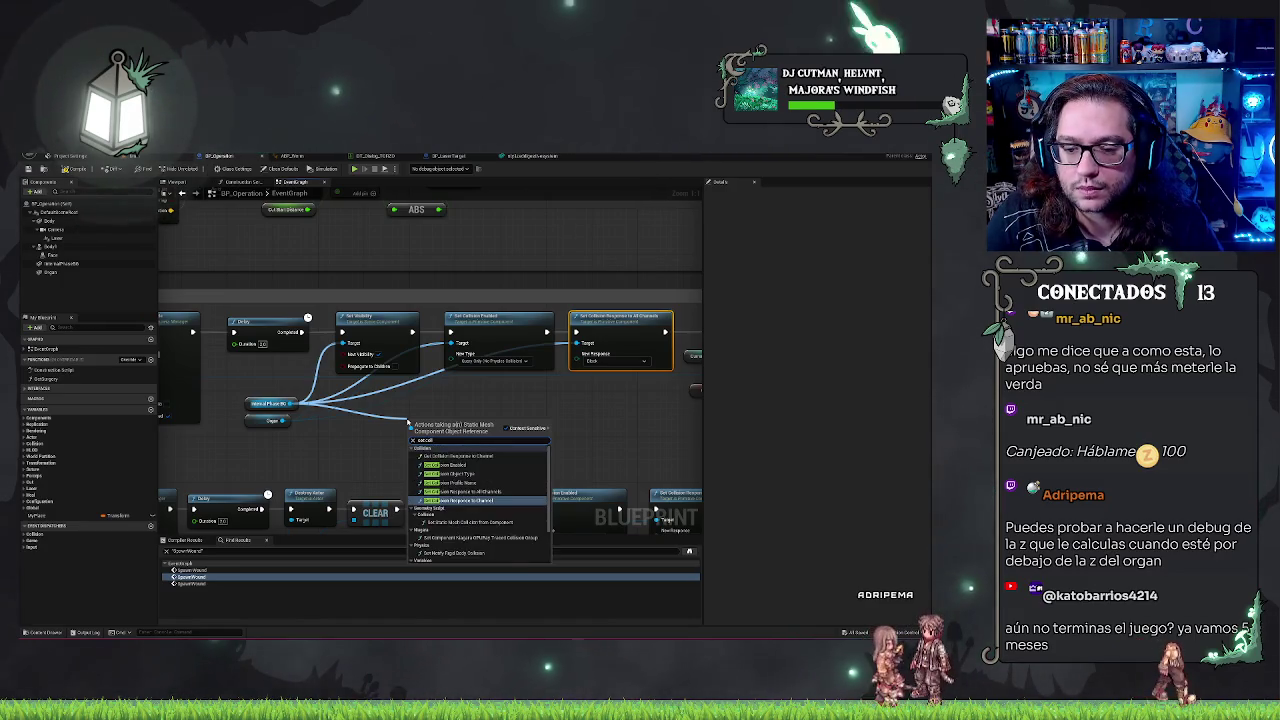
pyautogui.press('Return')
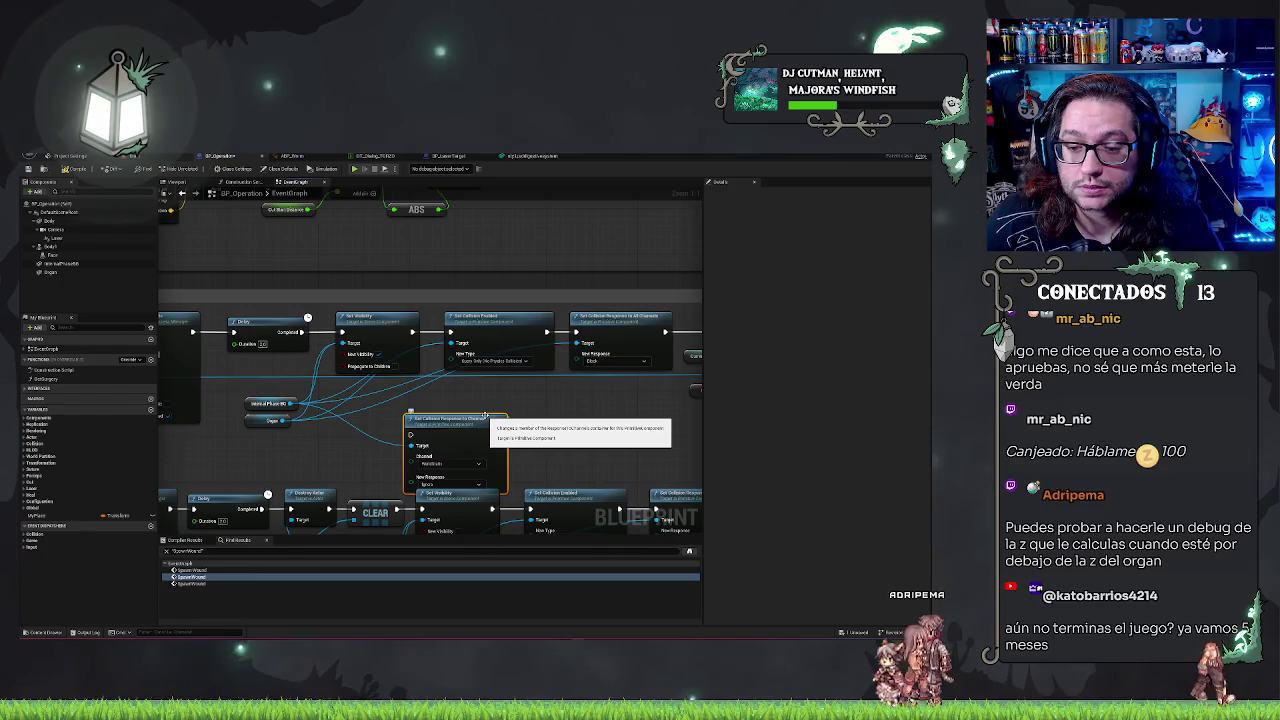
pyautogui.moveTo(496, 418); pyautogui.dragTo(604, 386)
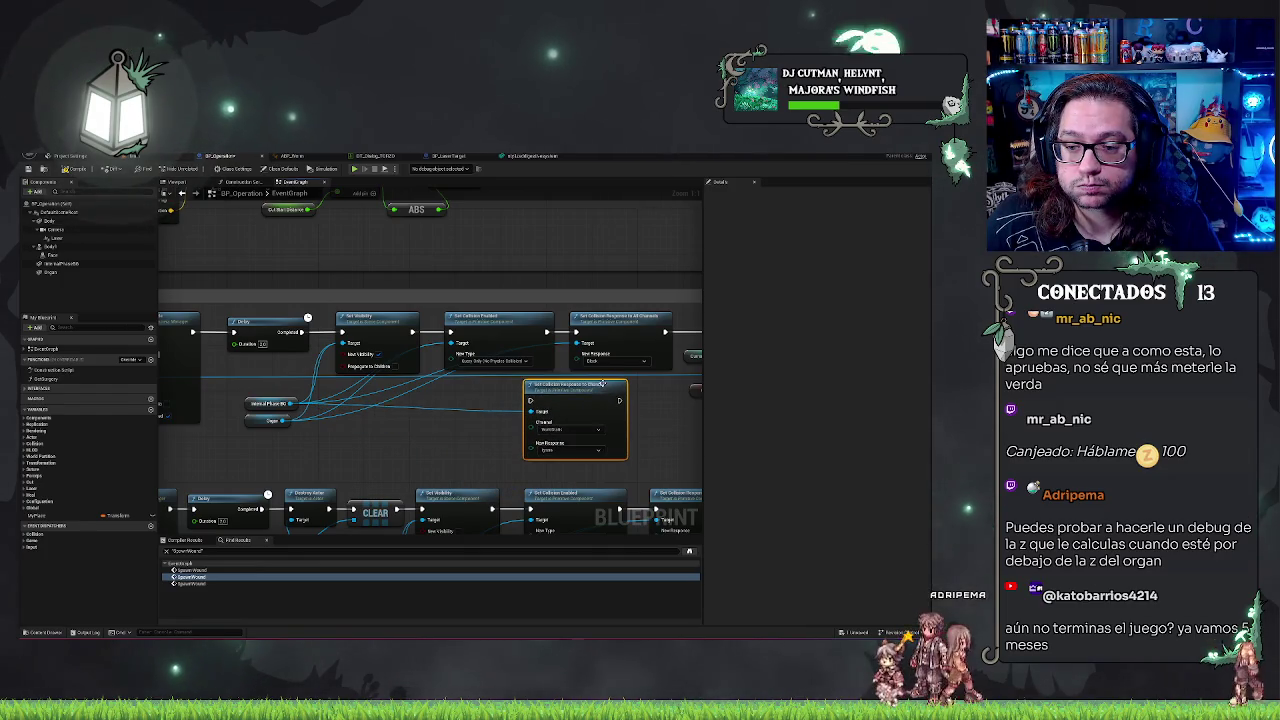
pyautogui.click(592, 429)
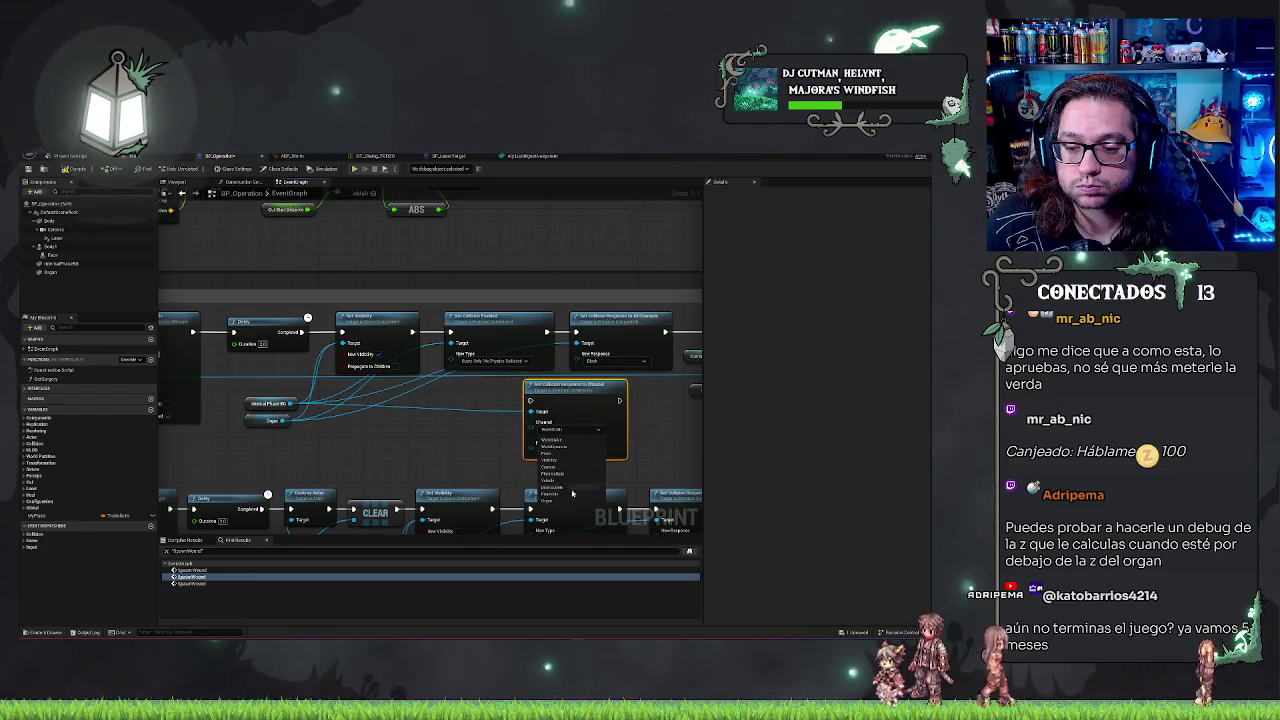
pyautogui.click(573, 490)
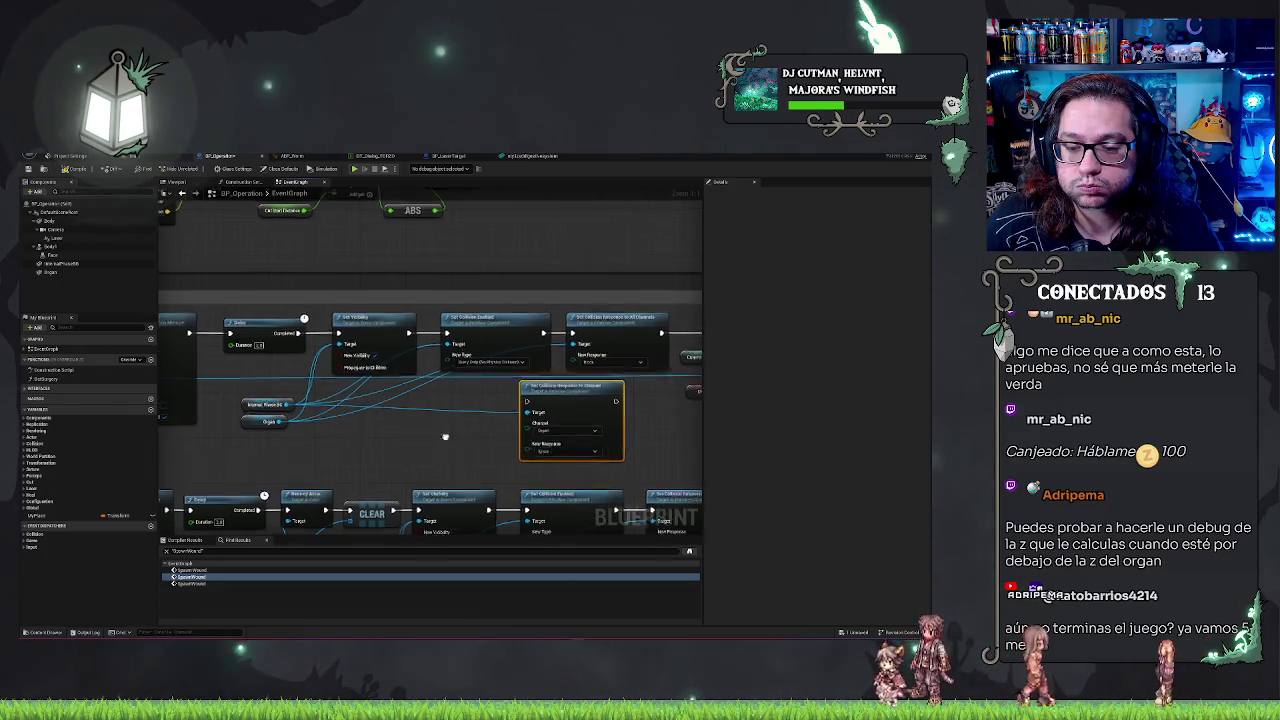
# Step: Shift the following nodes right, slot the new collision node into the execution row, and save
pyautogui.moveTo(391, 322); pyautogui.dragTo(509, 435)
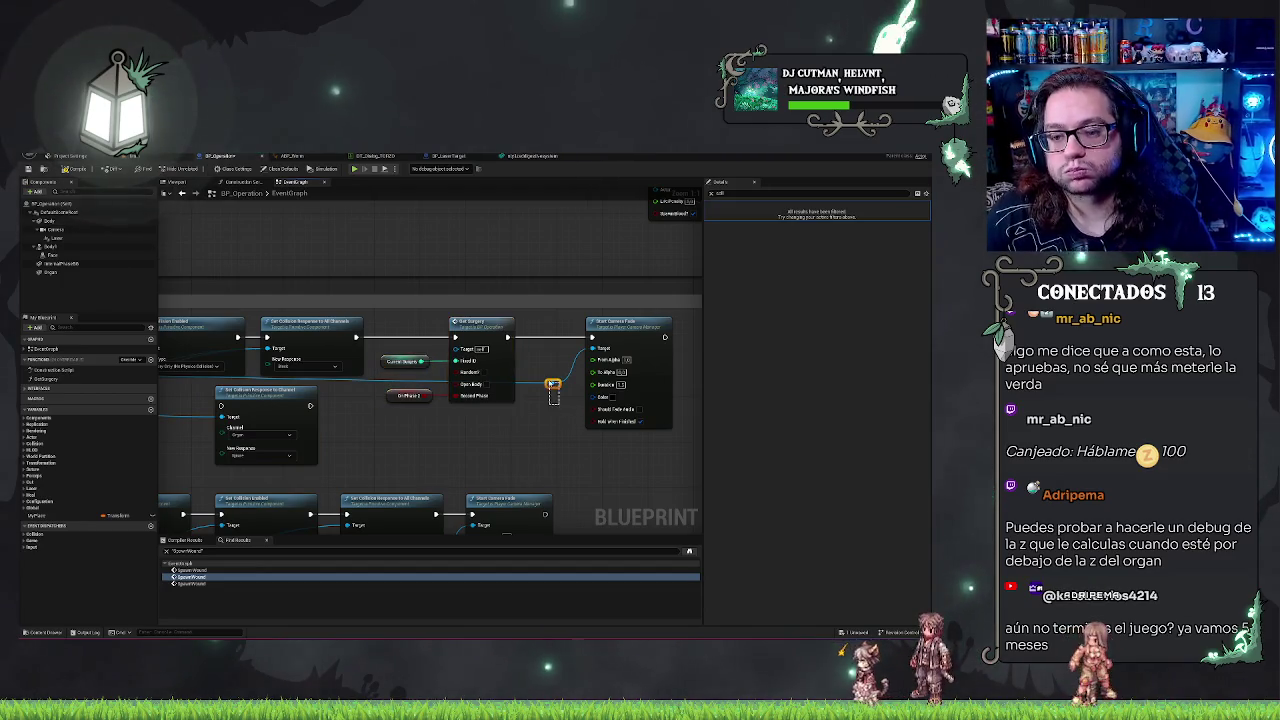
pyautogui.moveTo(511, 420); pyautogui.dragTo(340, 405)
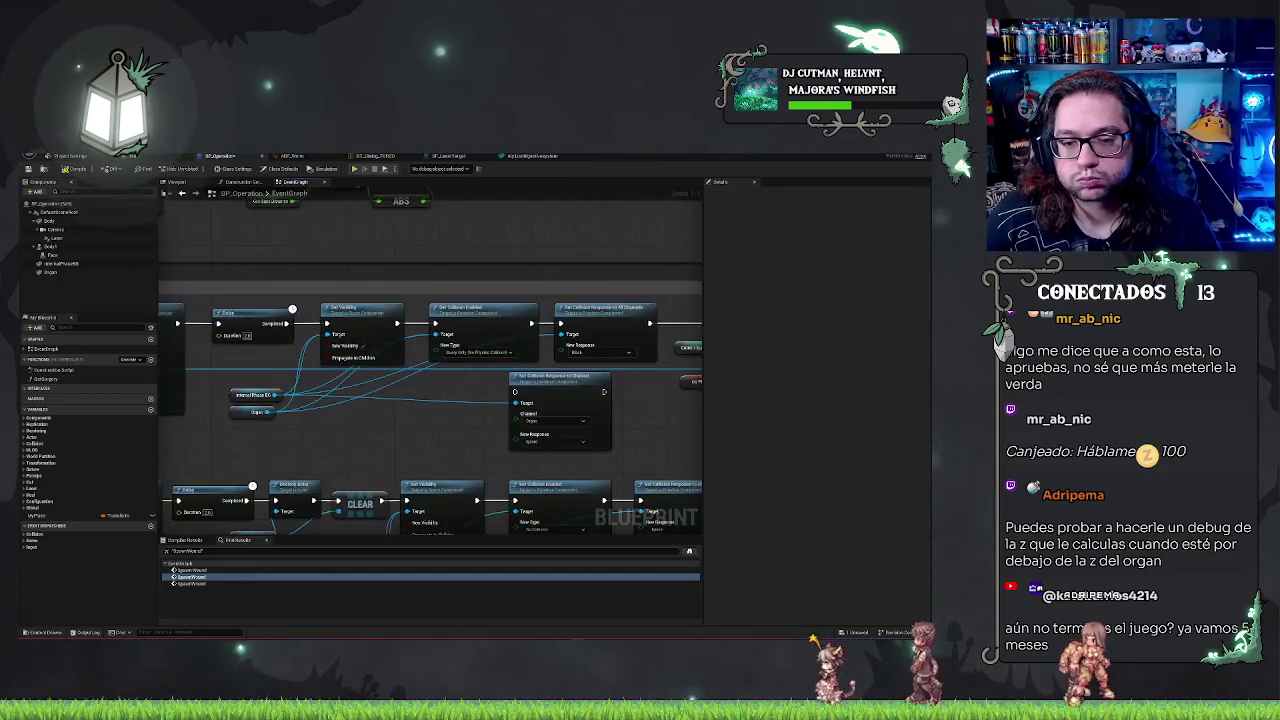
pyautogui.moveTo(790, 420); pyautogui.dragTo(618, 404)
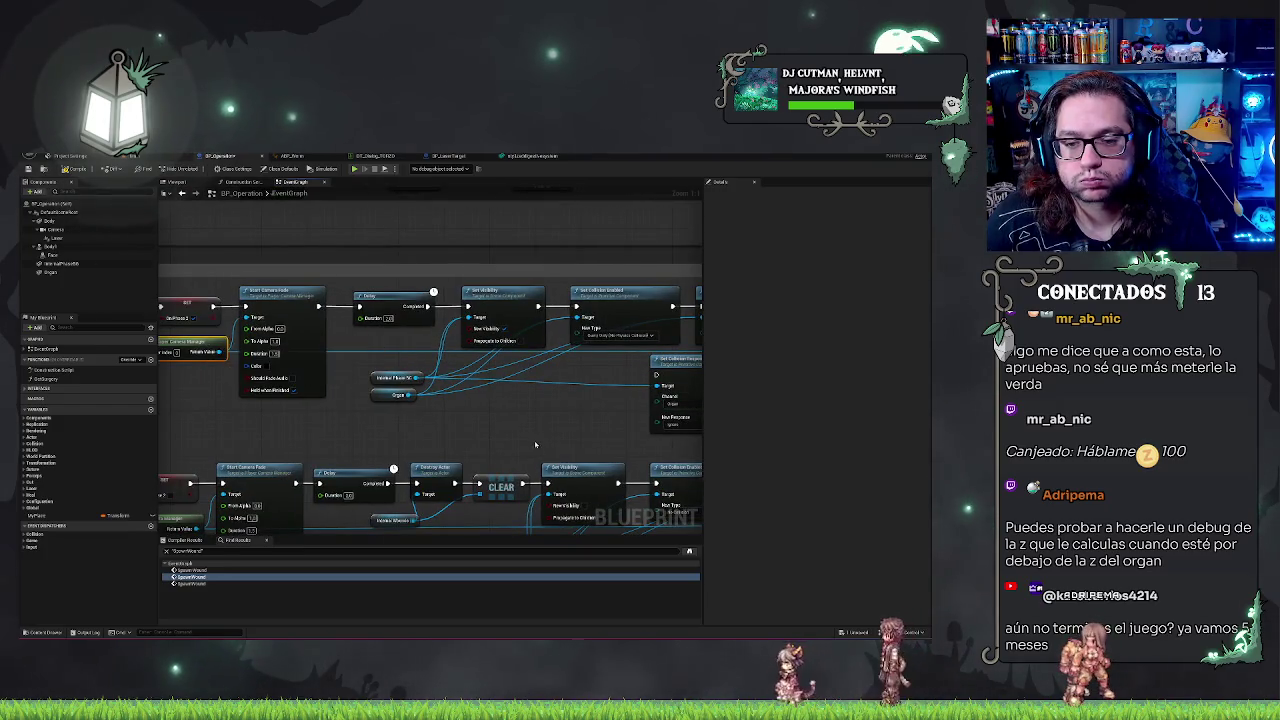
pyautogui.scroll(-3, 418, 436)
pyautogui.moveTo(635, 421); pyautogui.dragTo(501, 425)
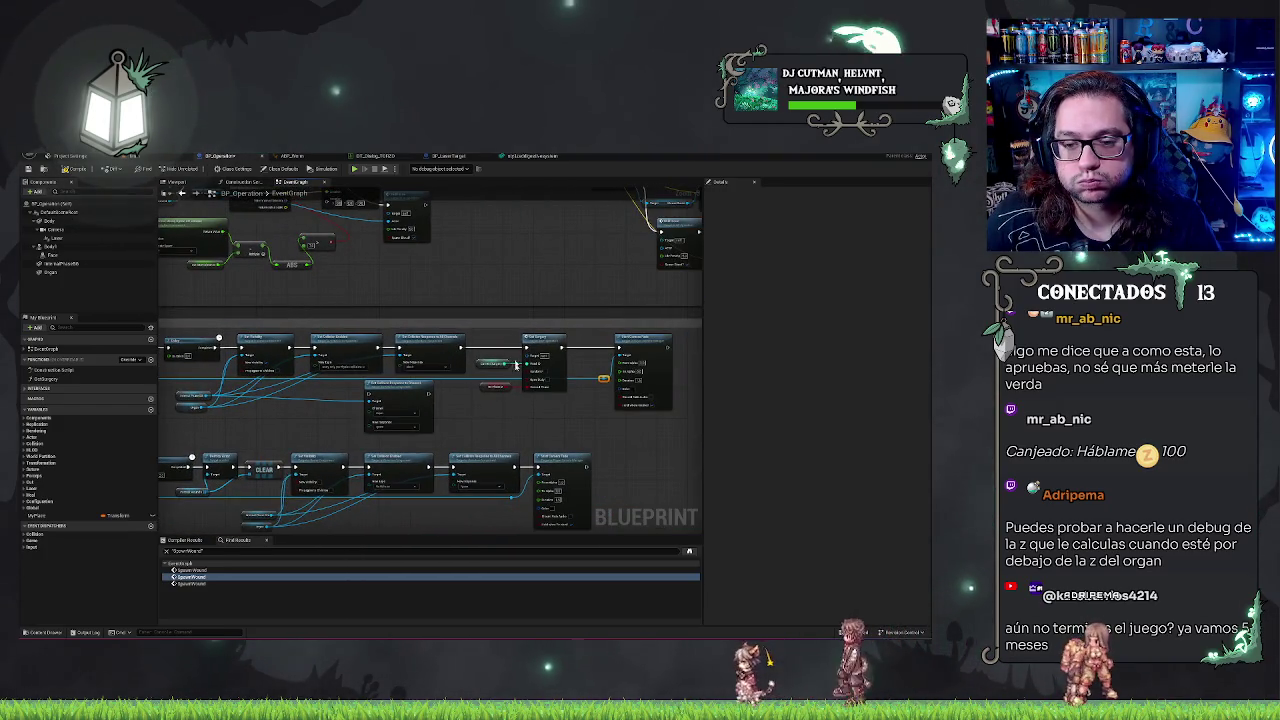
pyautogui.moveTo(489, 341); pyautogui.dragTo(568, 400)
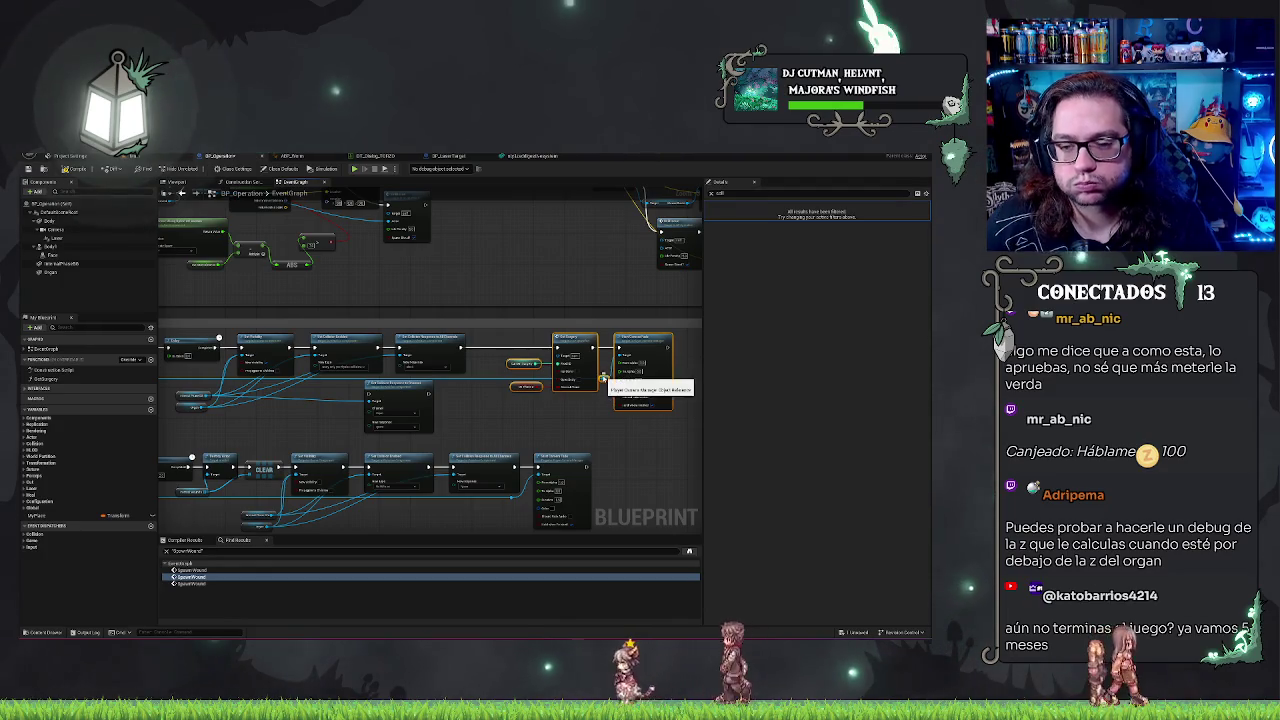
pyautogui.moveTo(565, 376); pyautogui.dragTo(603, 376)
pyautogui.moveTo(397, 390)
pyautogui.mouseDown()
pyautogui.moveTo(509, 340)
pyautogui.moveTo(560, 348)
pyautogui.moveTo(600, 300)
pyautogui.moveTo(585, 345)
pyautogui.moveTo(595, 350)
pyautogui.mouseUp()
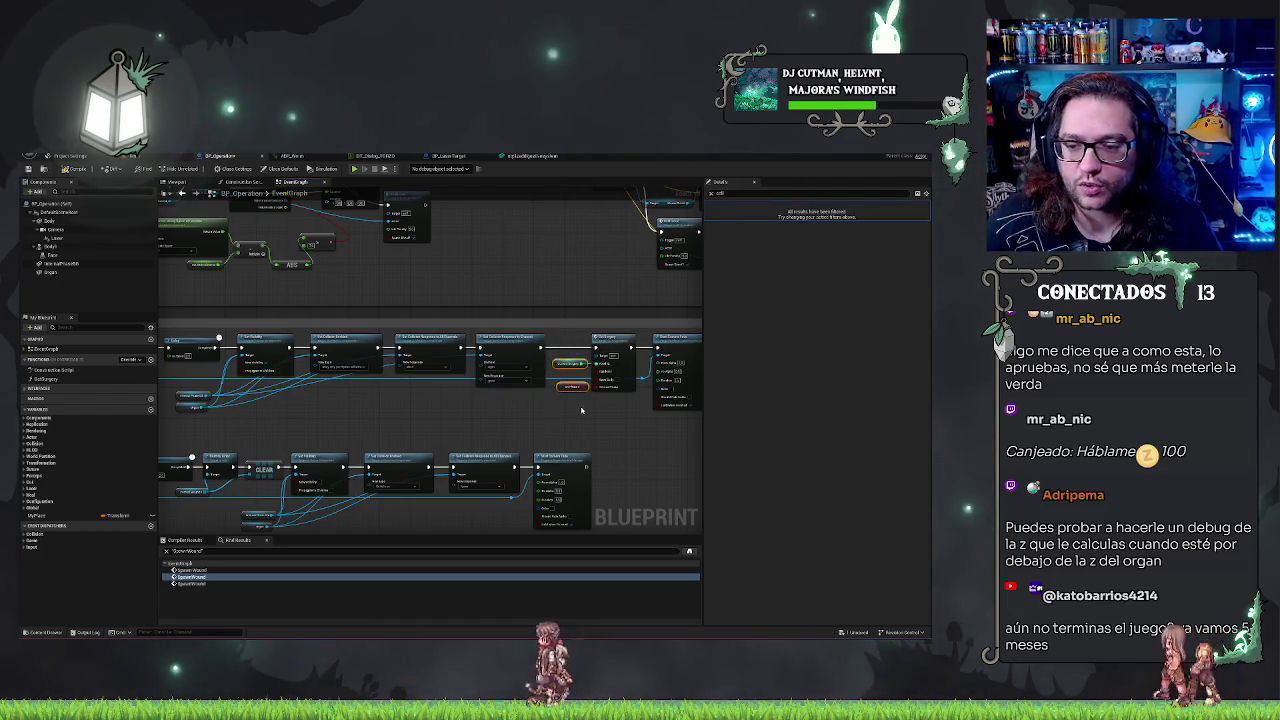
pyautogui.click(563, 341)
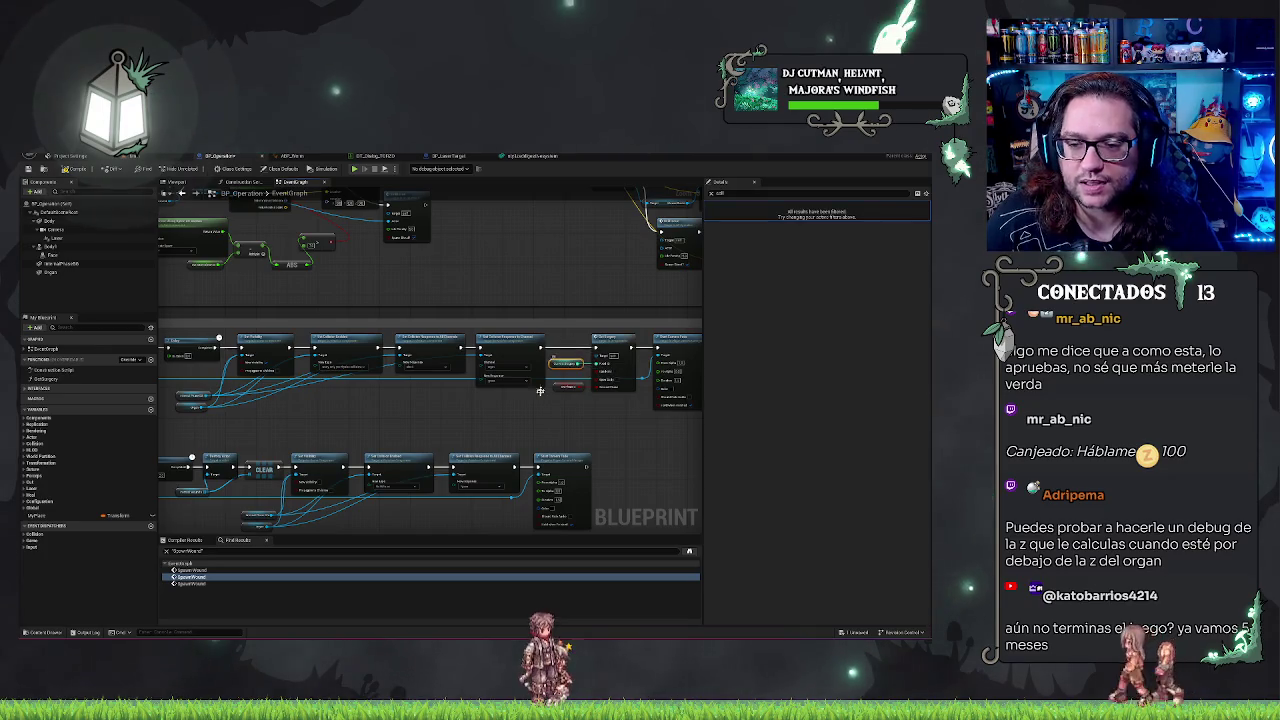
pyautogui.moveTo(485, 417); pyautogui.dragTo(535, 415)
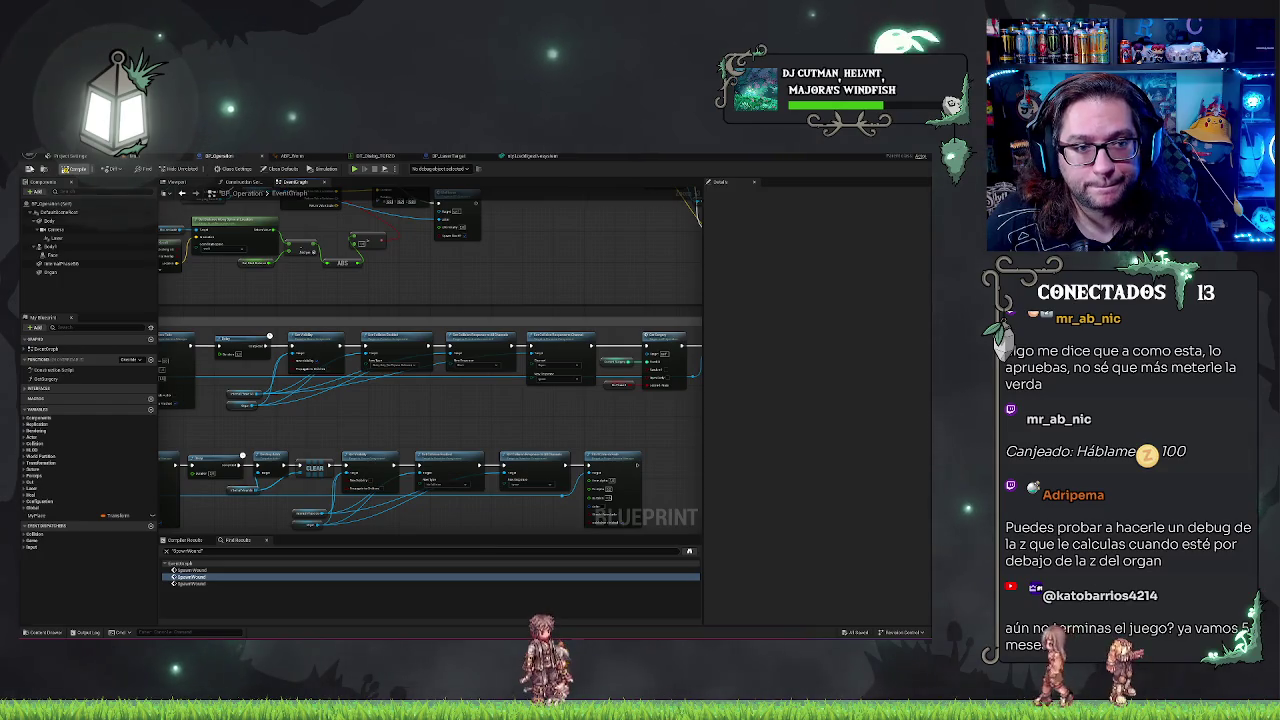
pyautogui.click(29, 169)
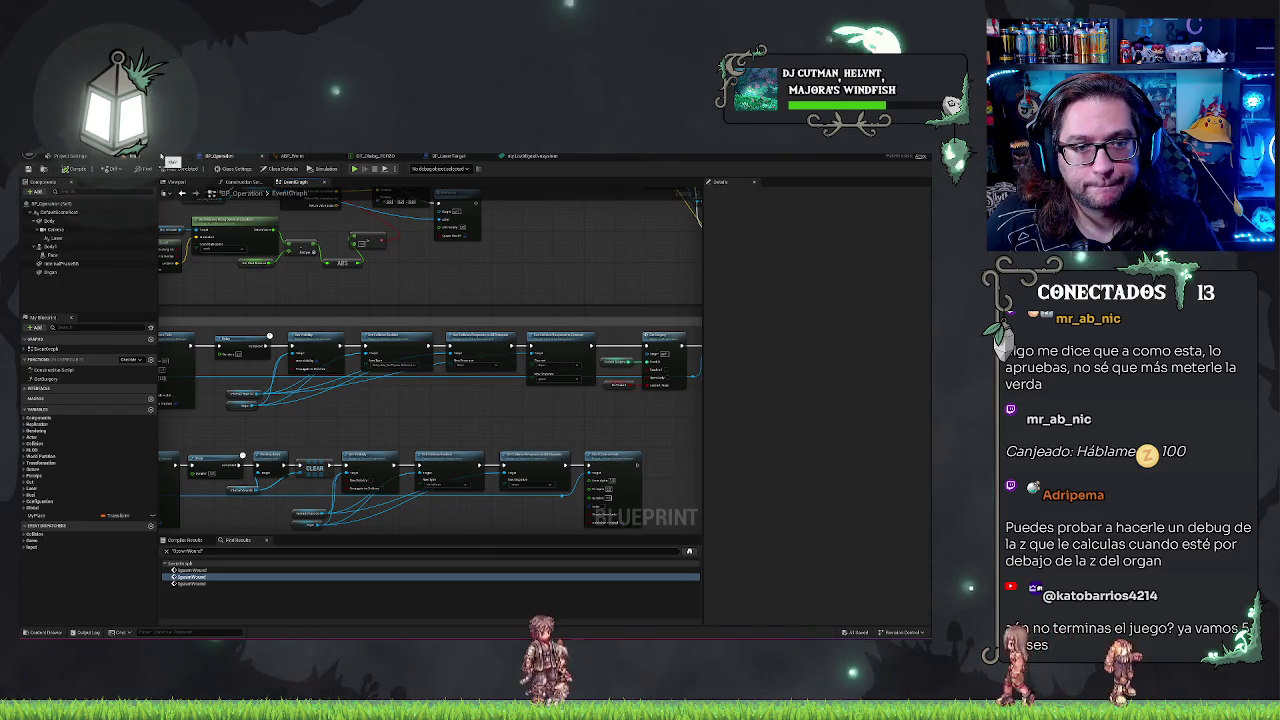
# Step: Switch to the level viewport, nudge the camera with W/S, and run a brief play test
pyautogui.click(161, 157)
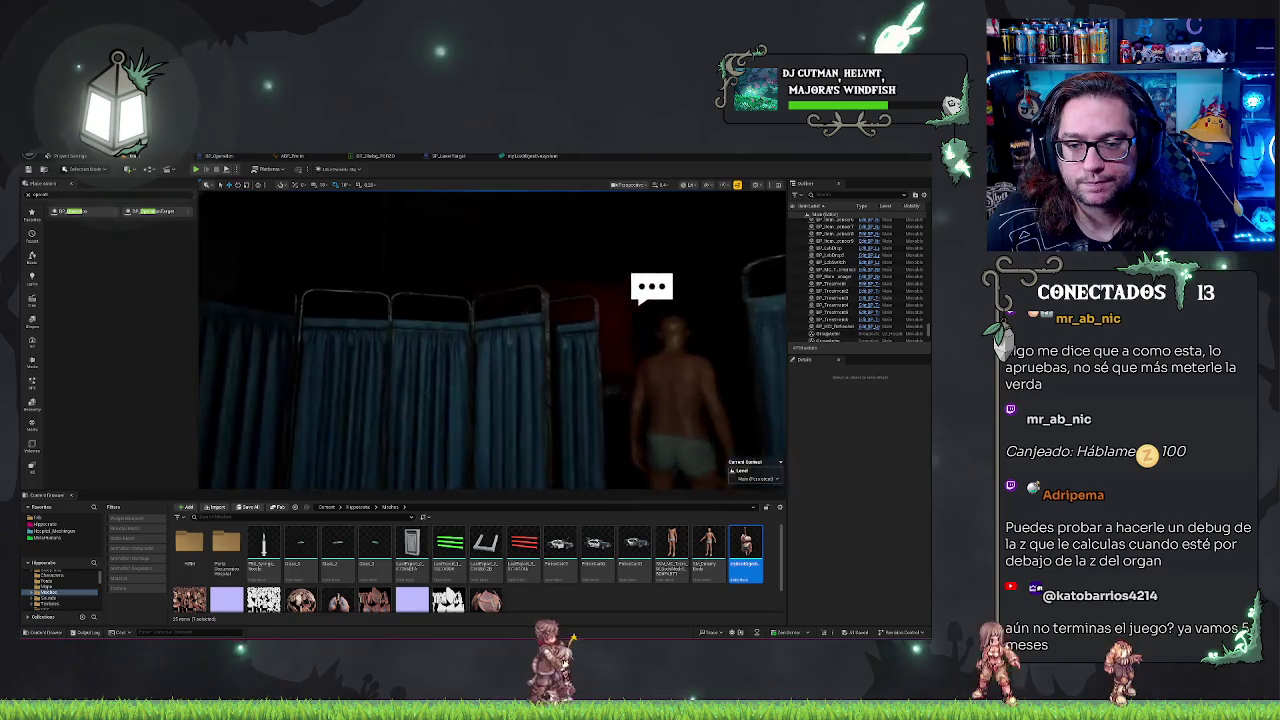
pyautogui.press('w')
pyautogui.press('s')
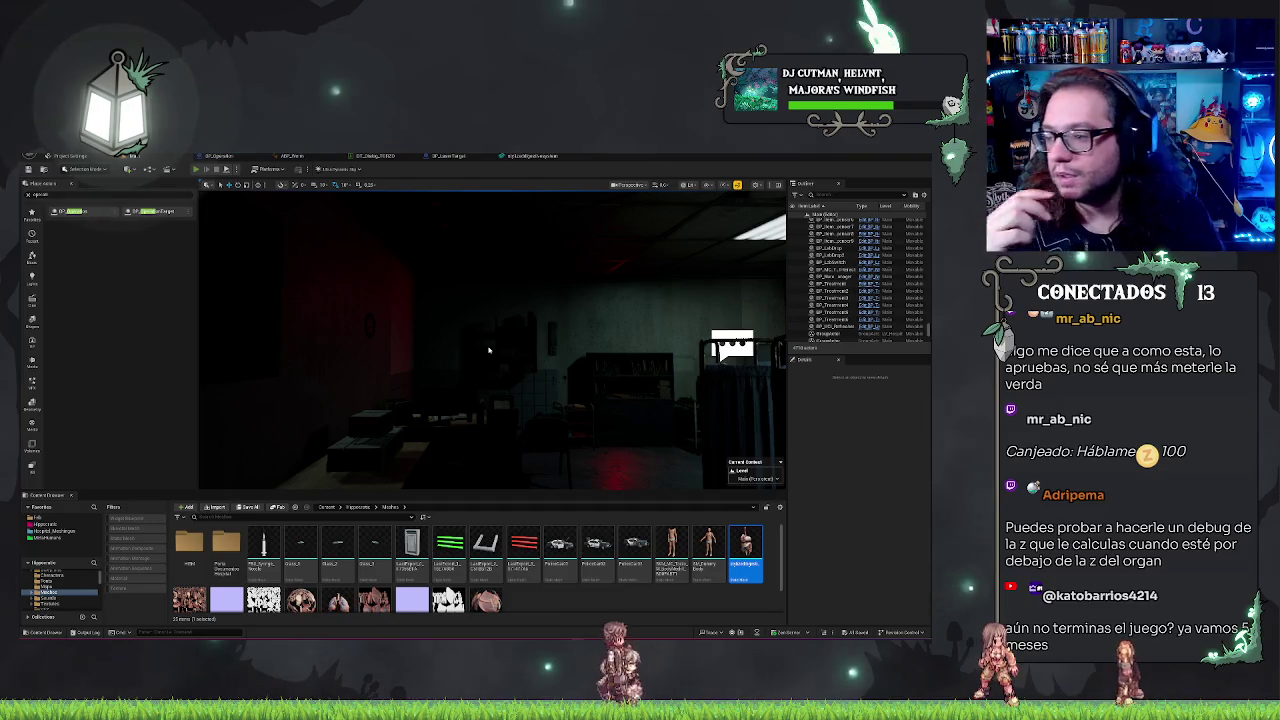
pyautogui.hotkey('alt', 'p')
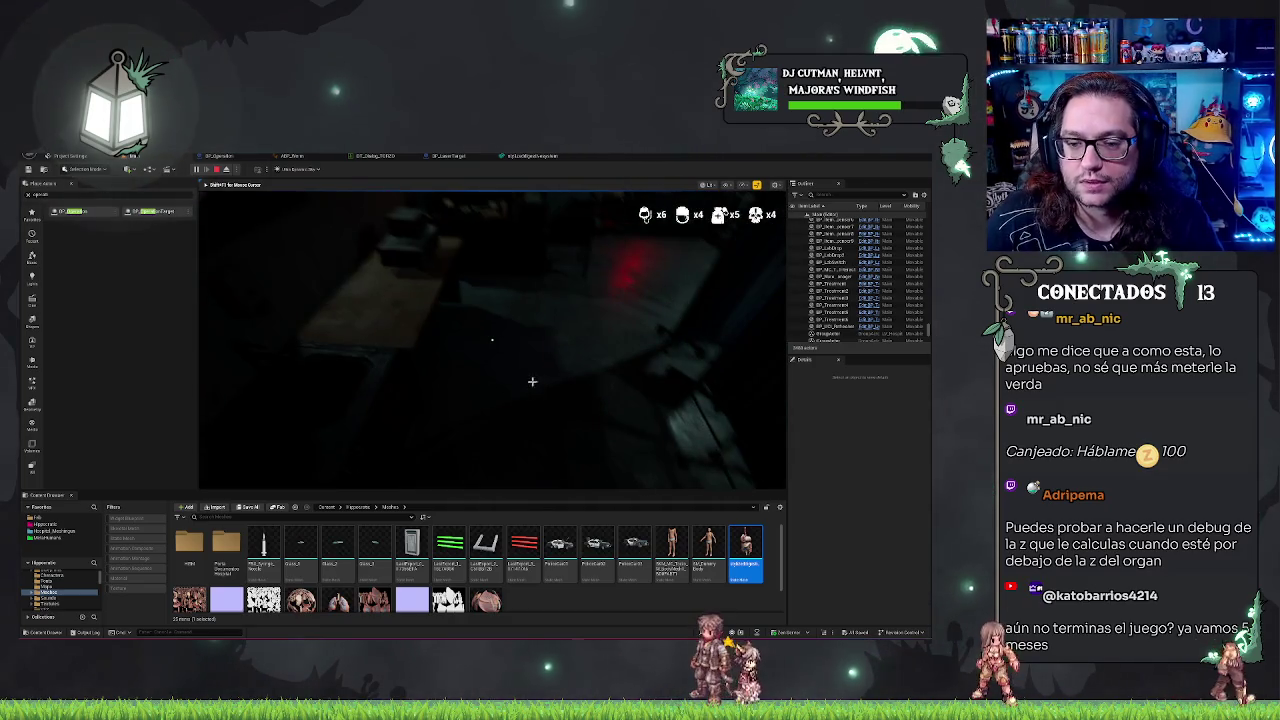
pyautogui.press('Escape')
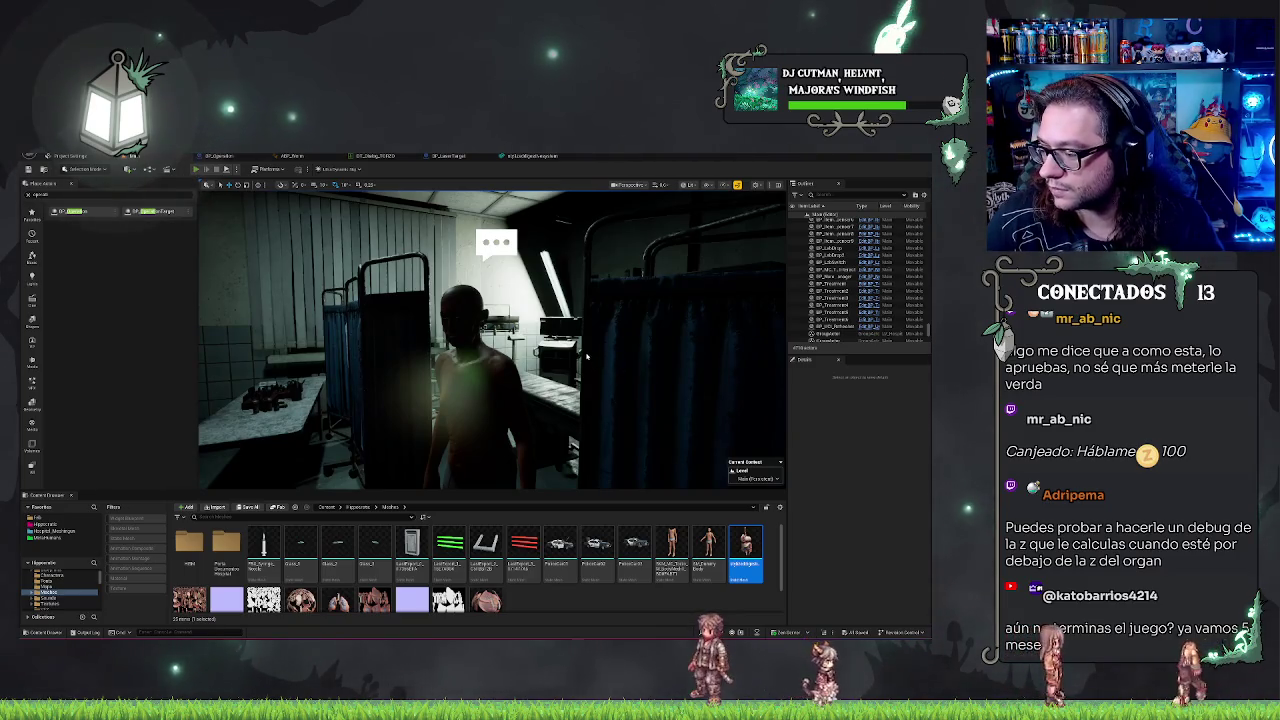
# Step: Restart the play test and talk through the patient's dialogue to begin surgery
pyautogui.hotkey('alt', 'p')
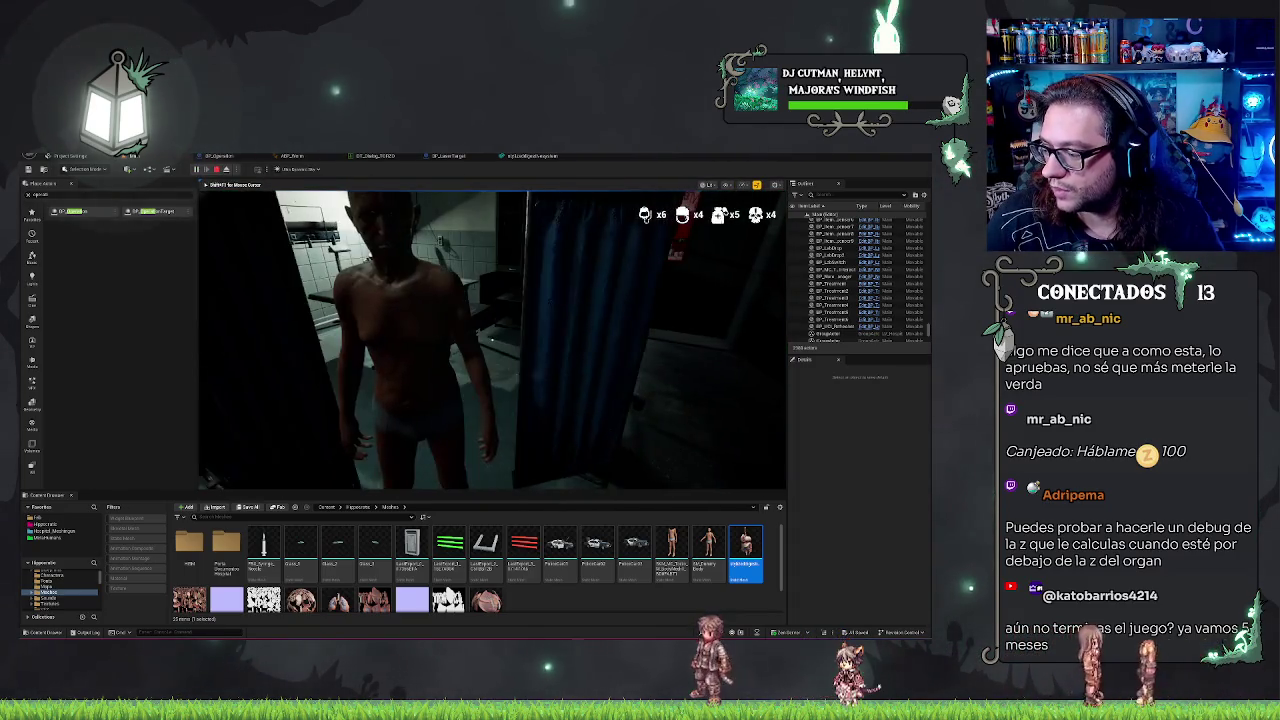
pyautogui.click(491, 340)
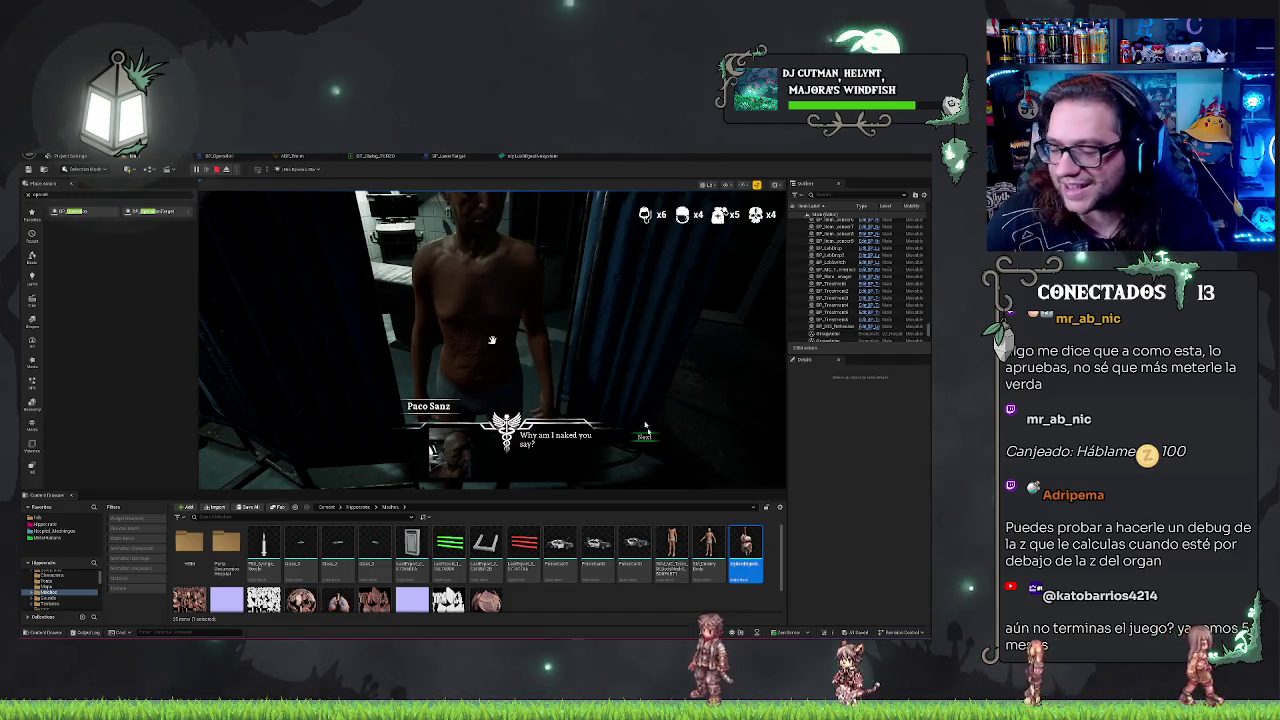
pyautogui.click(644, 438)
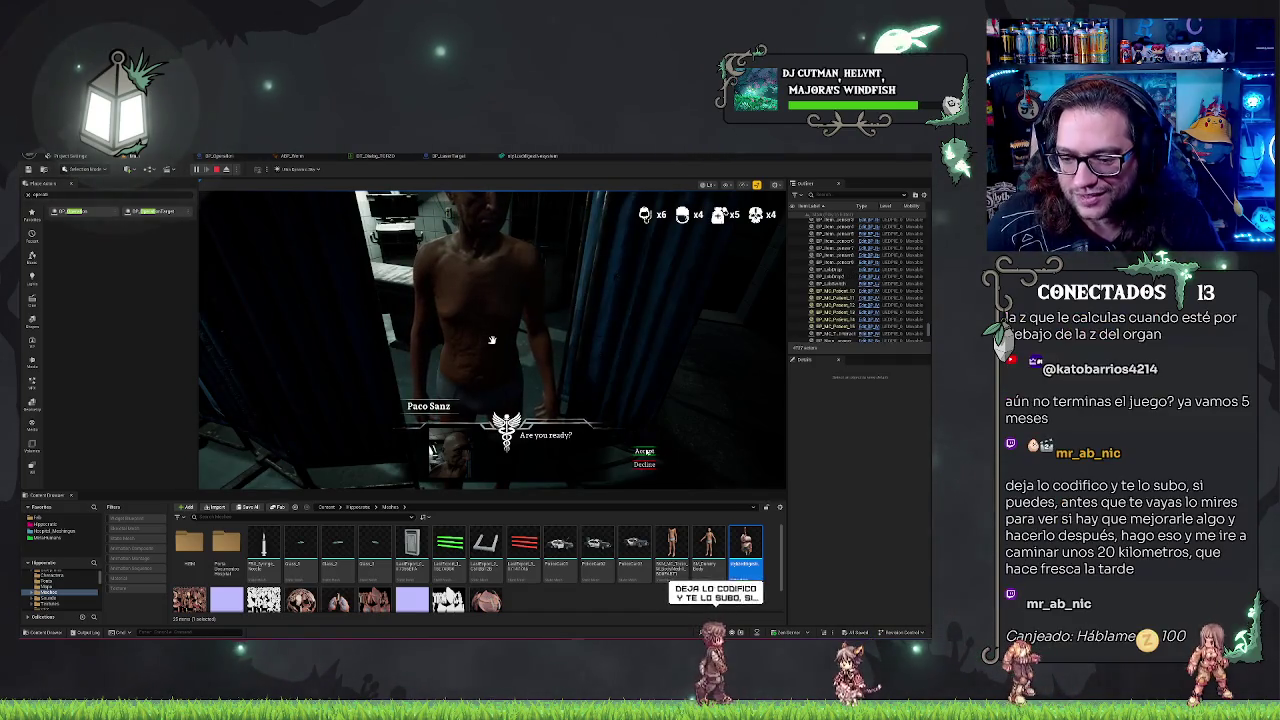
pyautogui.click(641, 437)
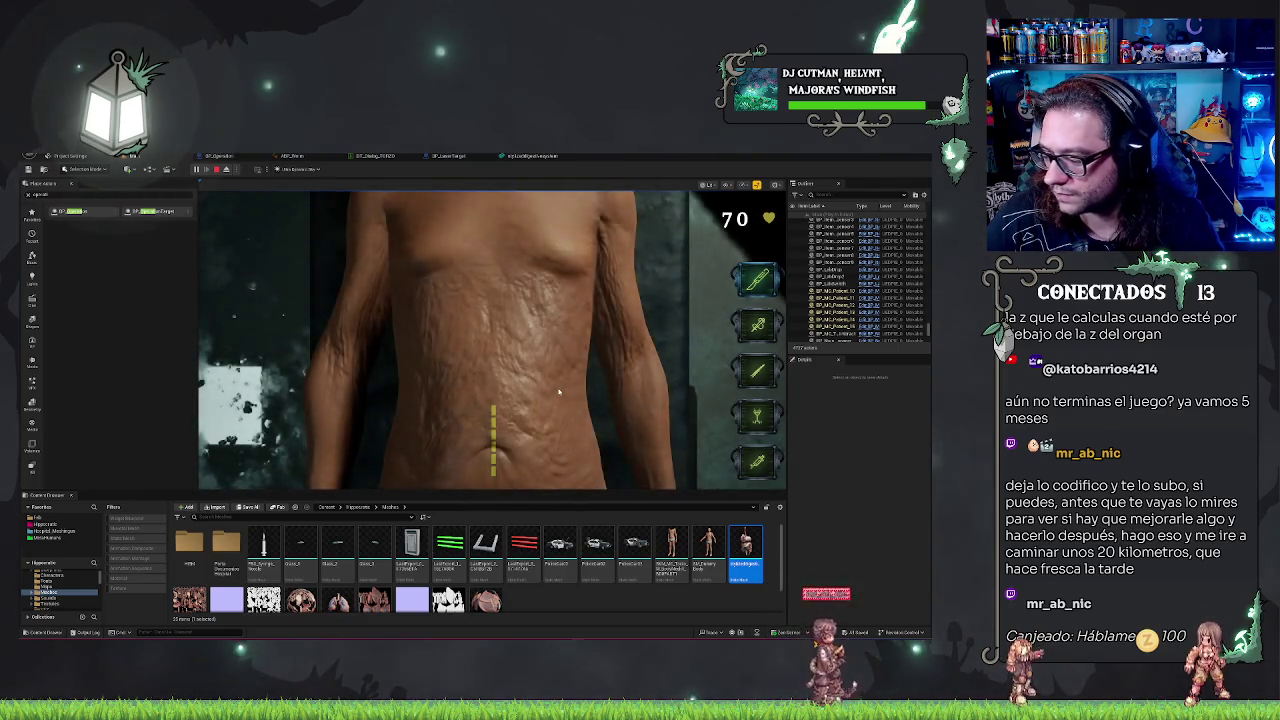
# Step: Fire the laser at the intestines, then eject from the player to the editor camera
pyautogui.click(716, 302)
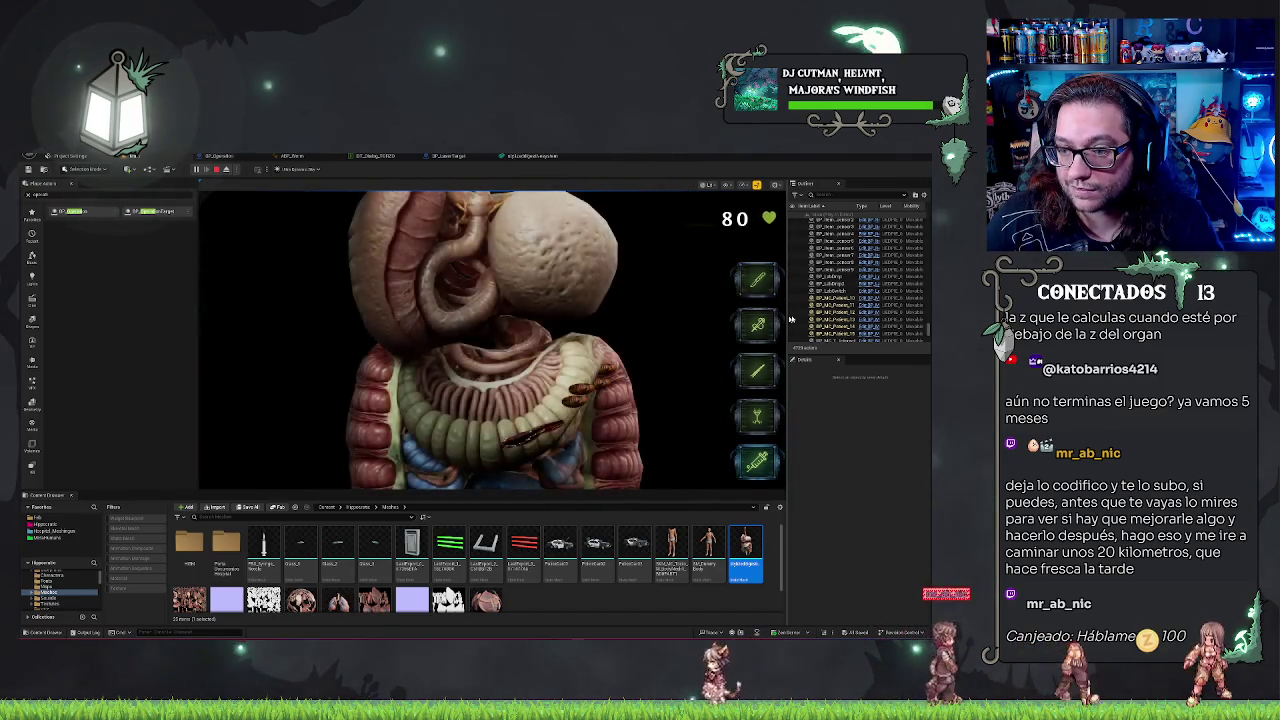
pyautogui.click(507, 445)
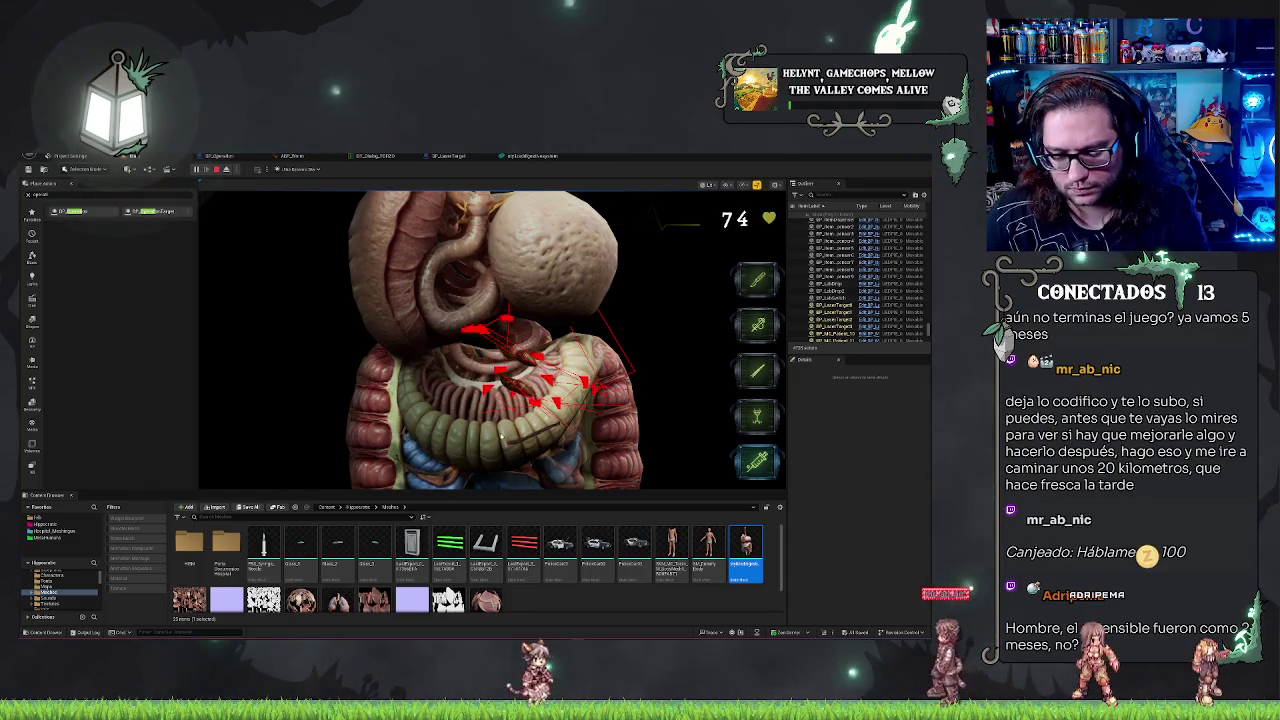
pyautogui.press('F8')
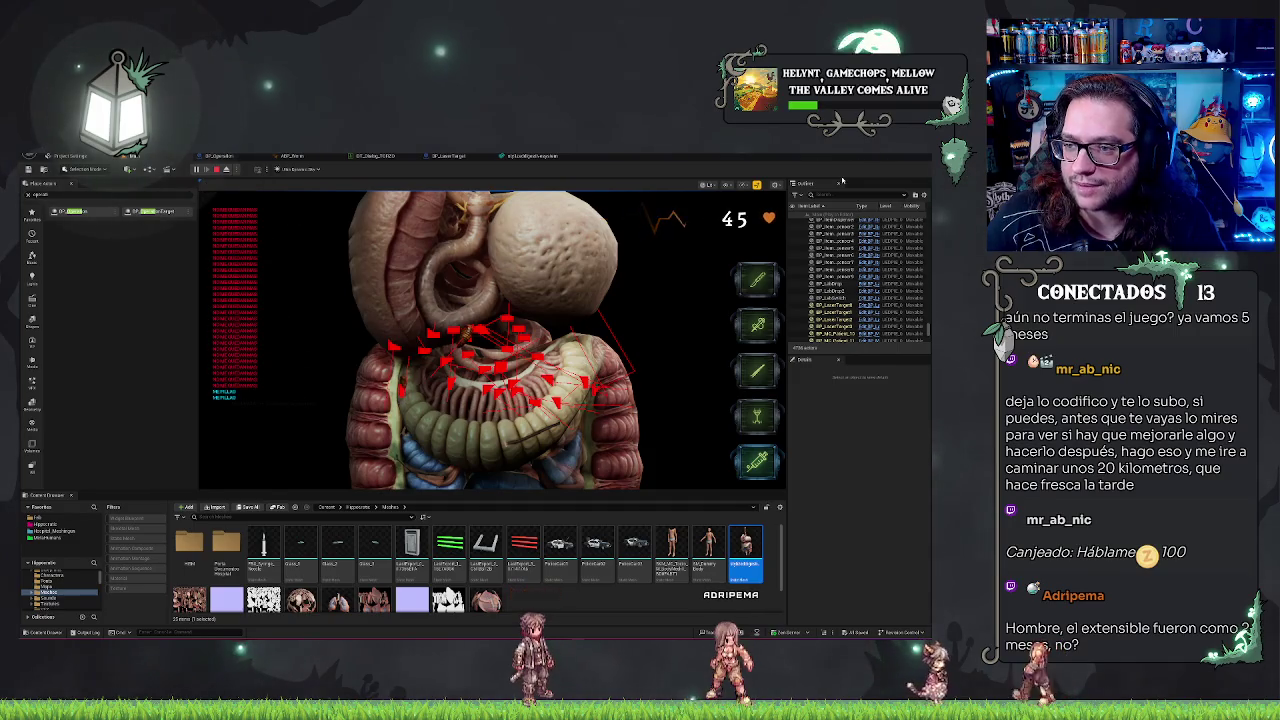
pyautogui.write('x_aw')
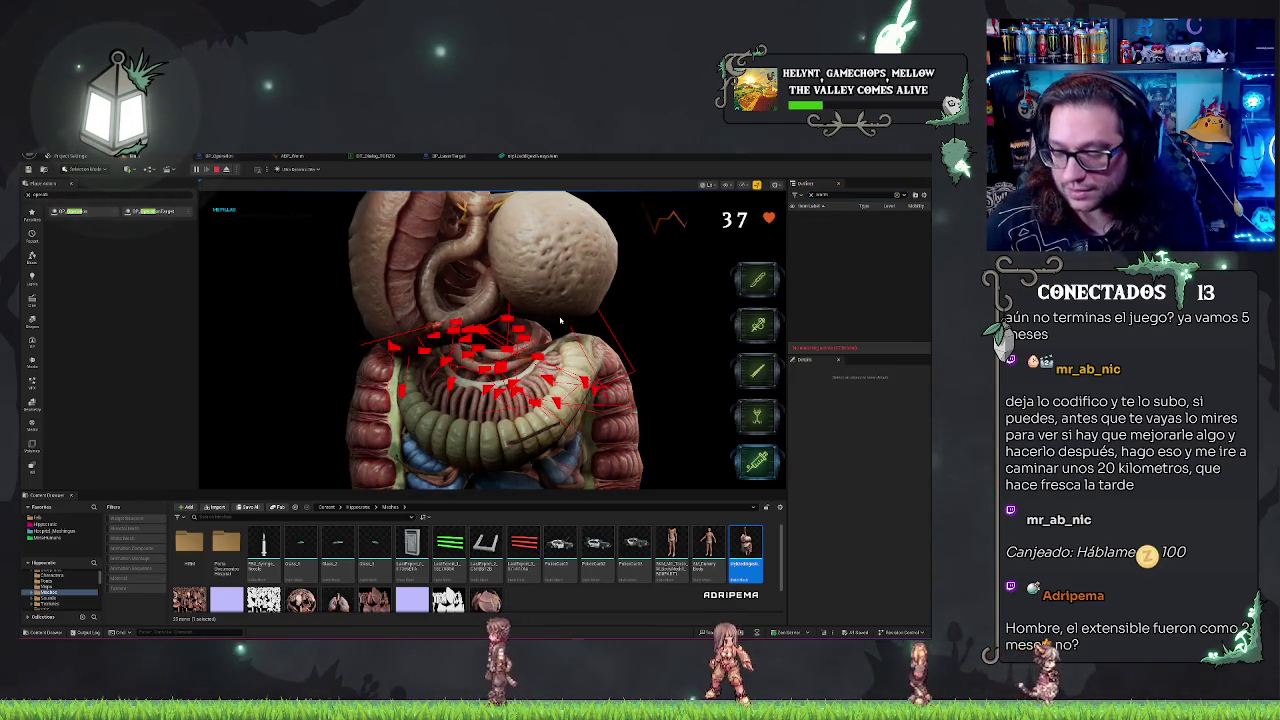
pyautogui.press('F8')
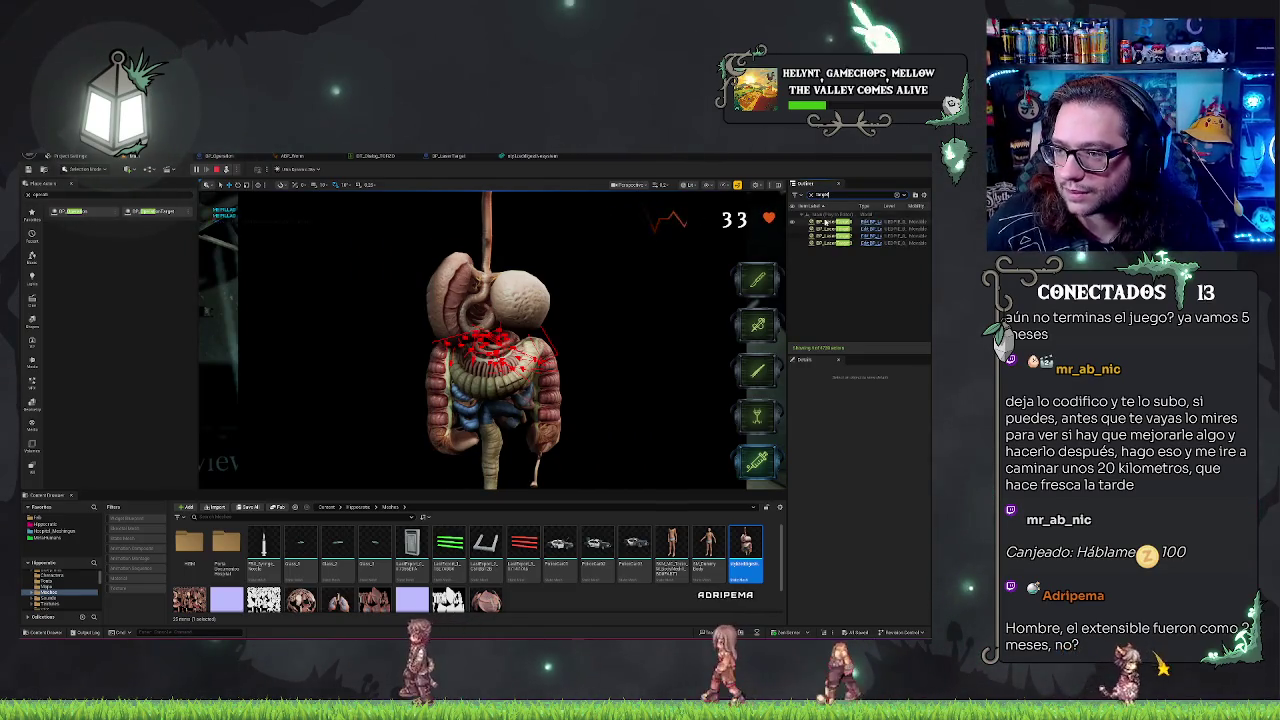
# Step: Select and focus on the BP_LaserTarget actors, then stop the play-in-editor session
pyautogui.click(663, 303)
pyautogui.press('f')
pyautogui.click(850, 229)
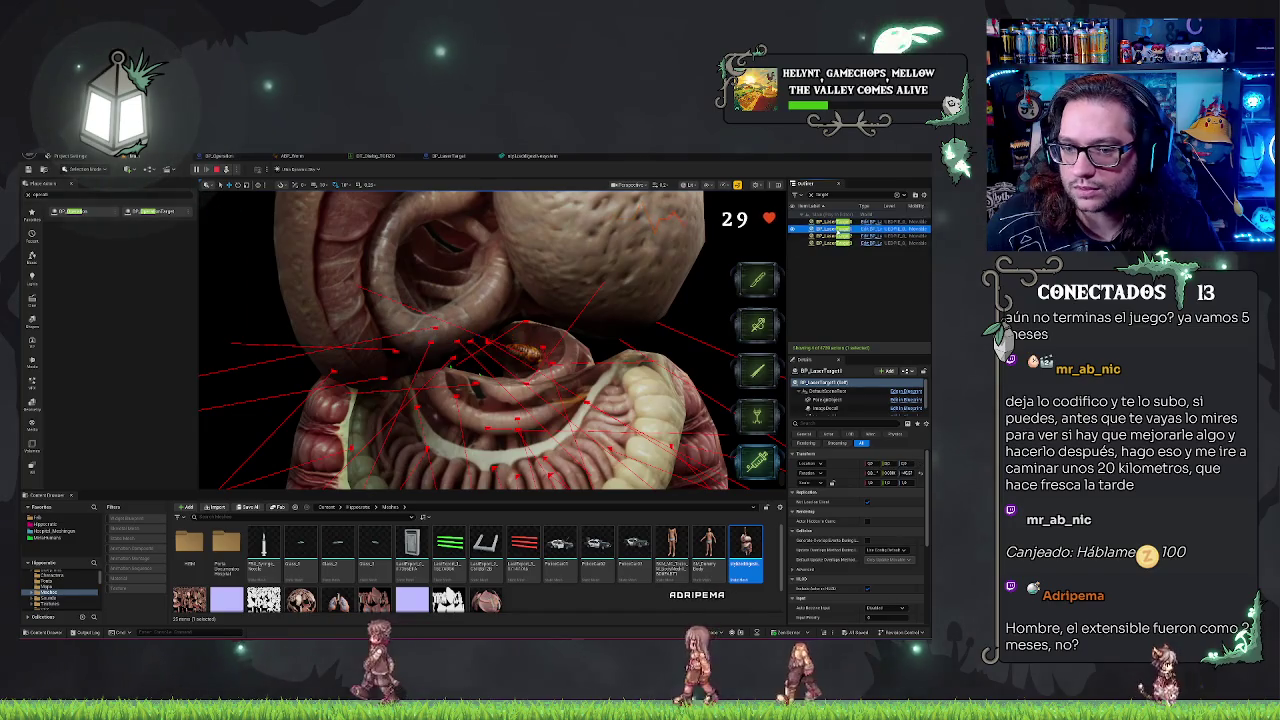
pyautogui.press('h')
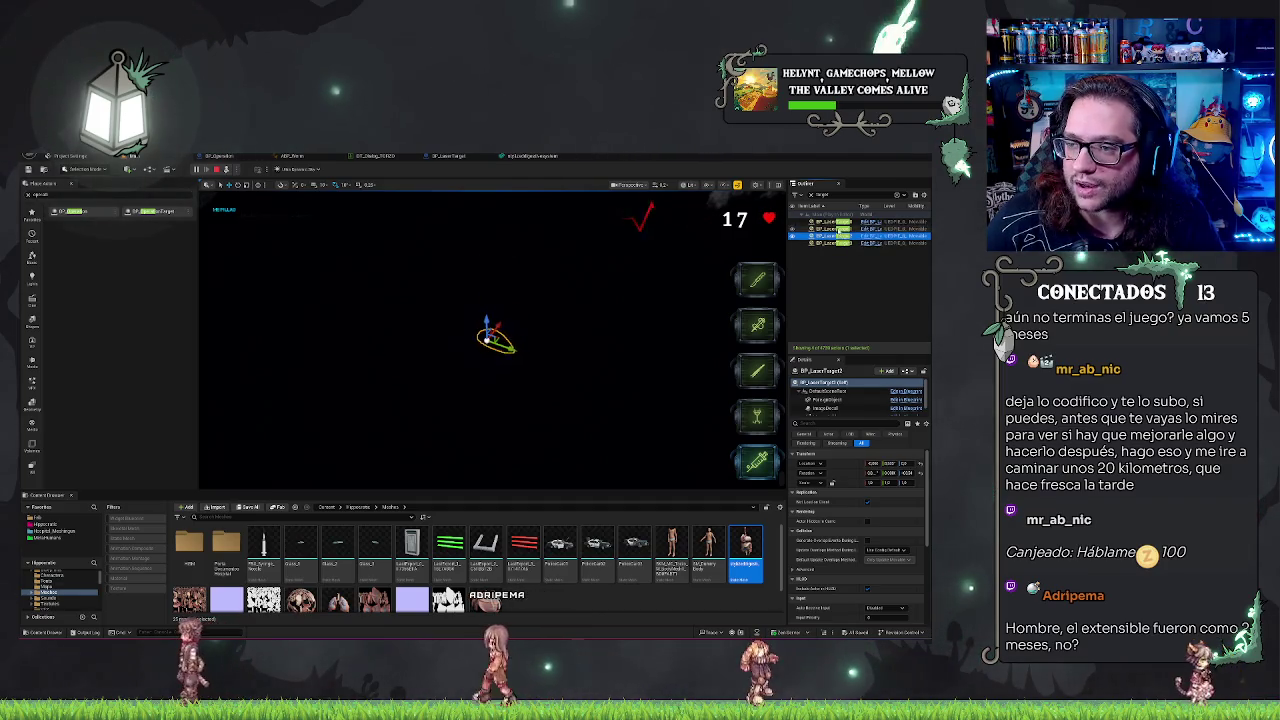
pyautogui.click(836, 237)
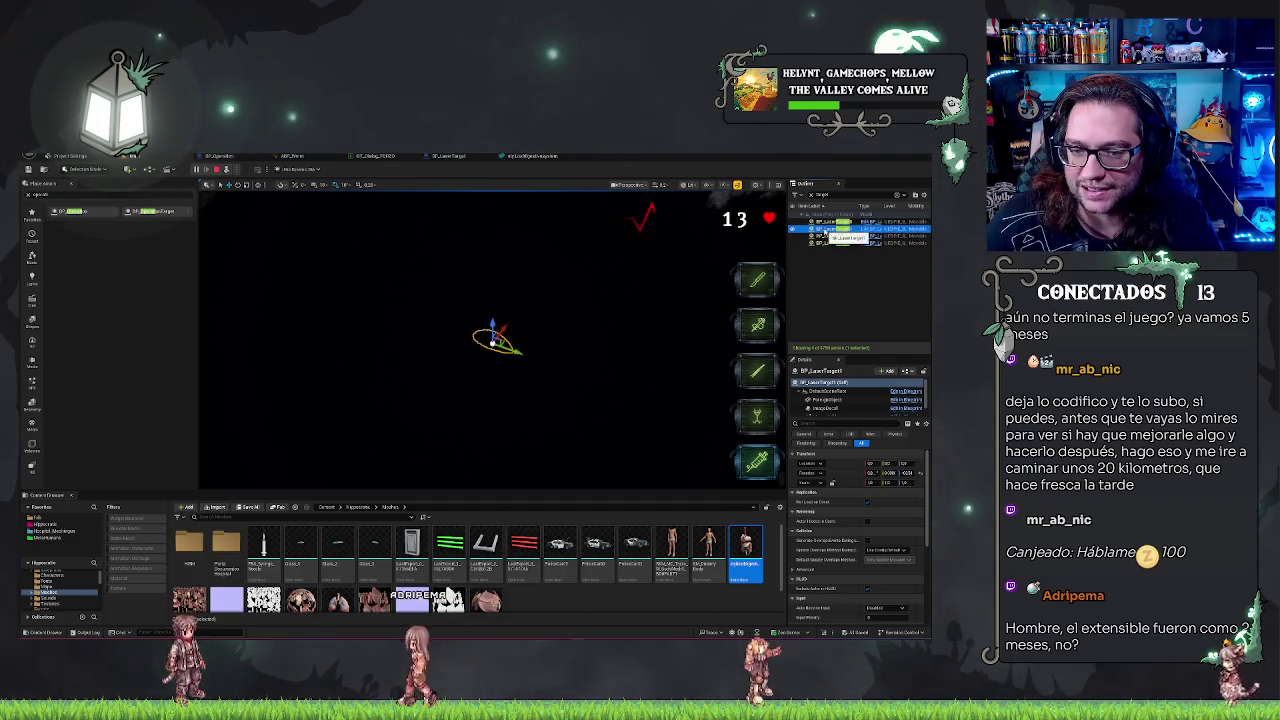
pyautogui.press('Escape')
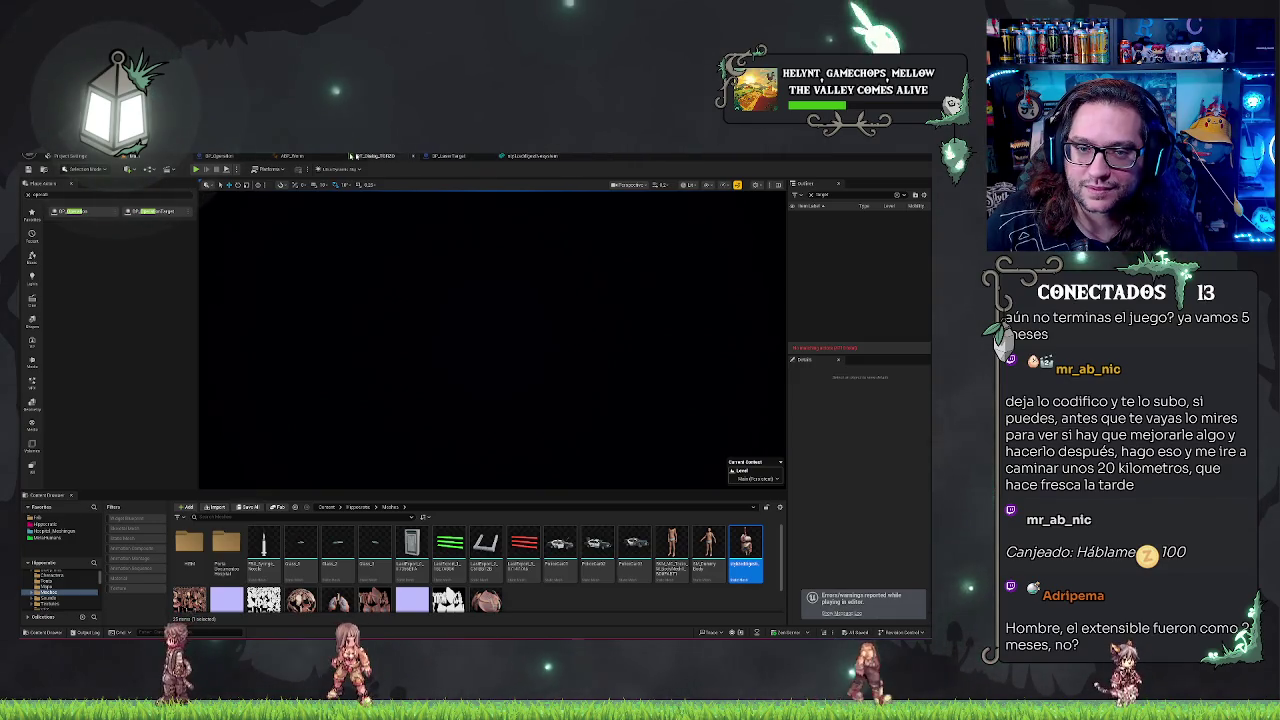
# Step: Open the BP_Operation Blueprint and pan around its EventGraph nodes
pyautogui.click(215, 157)
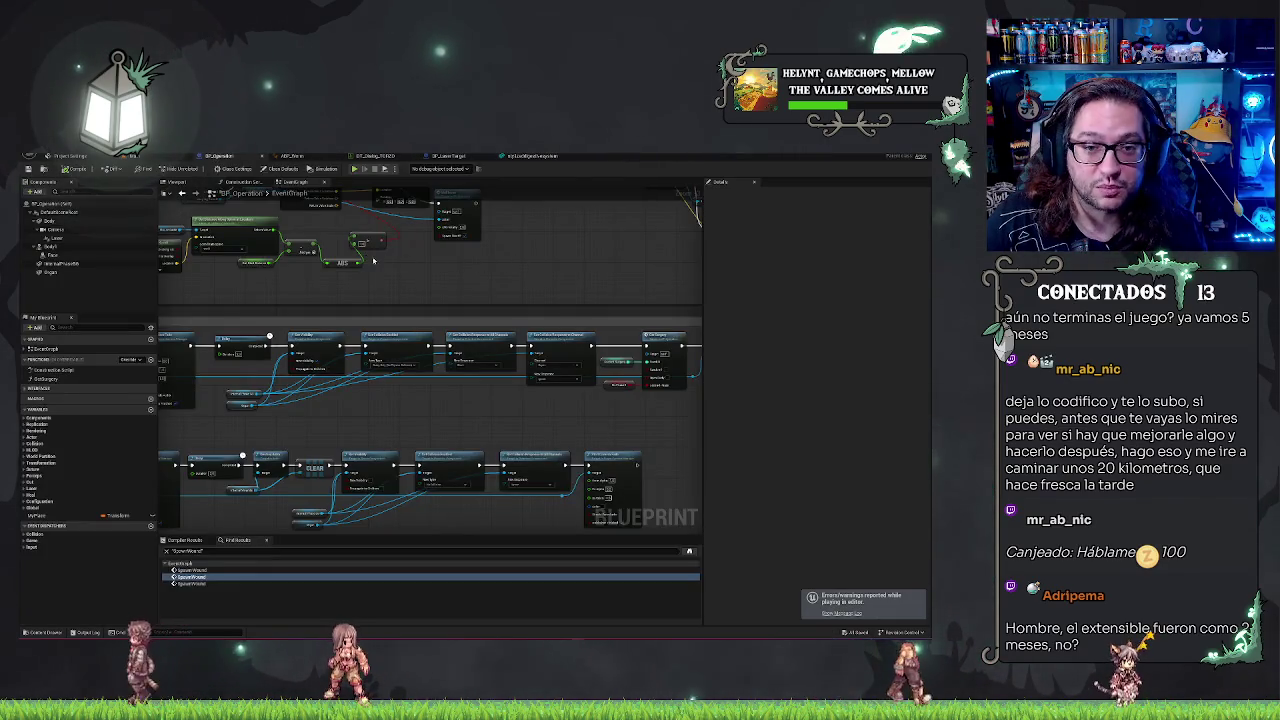
pyautogui.scroll(2, 527, 442)
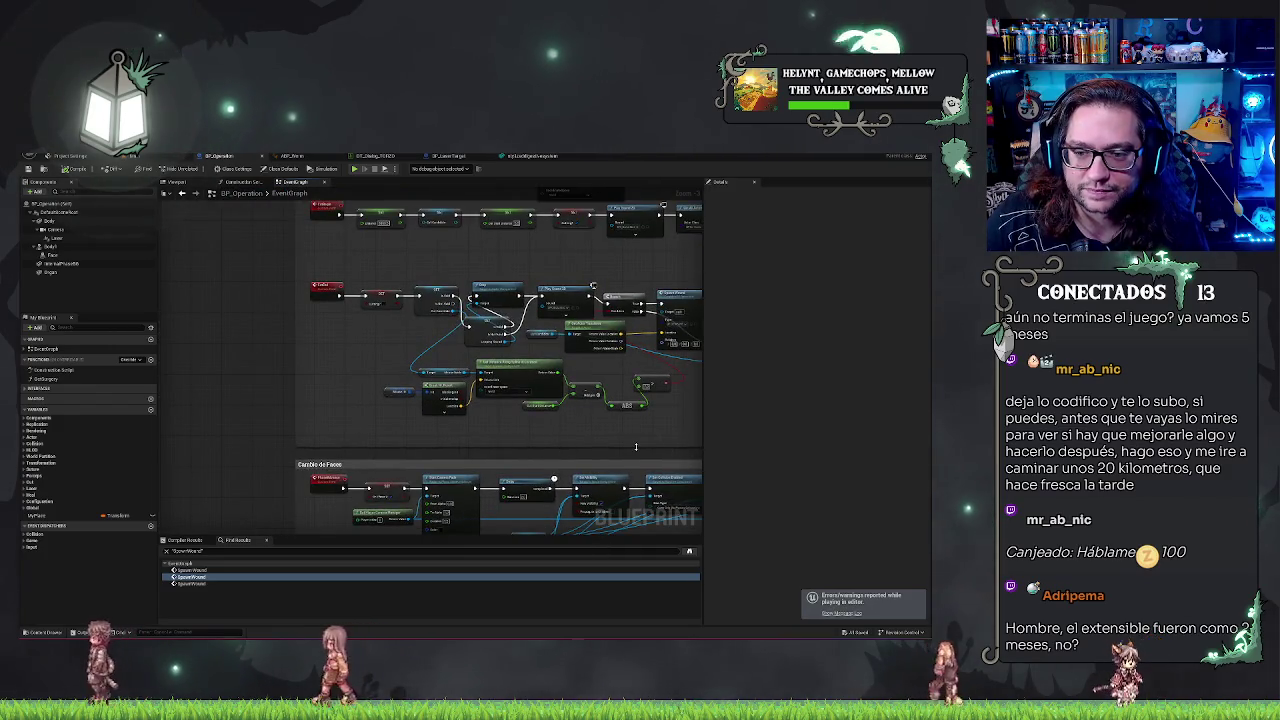
pyautogui.moveTo(635, 446); pyautogui.dragTo(547, 380)
pyautogui.scroll(1, 547, 380)
# Step: Glance at the Construction Script, then survey the EventGraph's upper and Cortes sections
pyautogui.click(250, 184)
pyautogui.click(302, 183)
pyautogui.scroll(1, 439, 244)
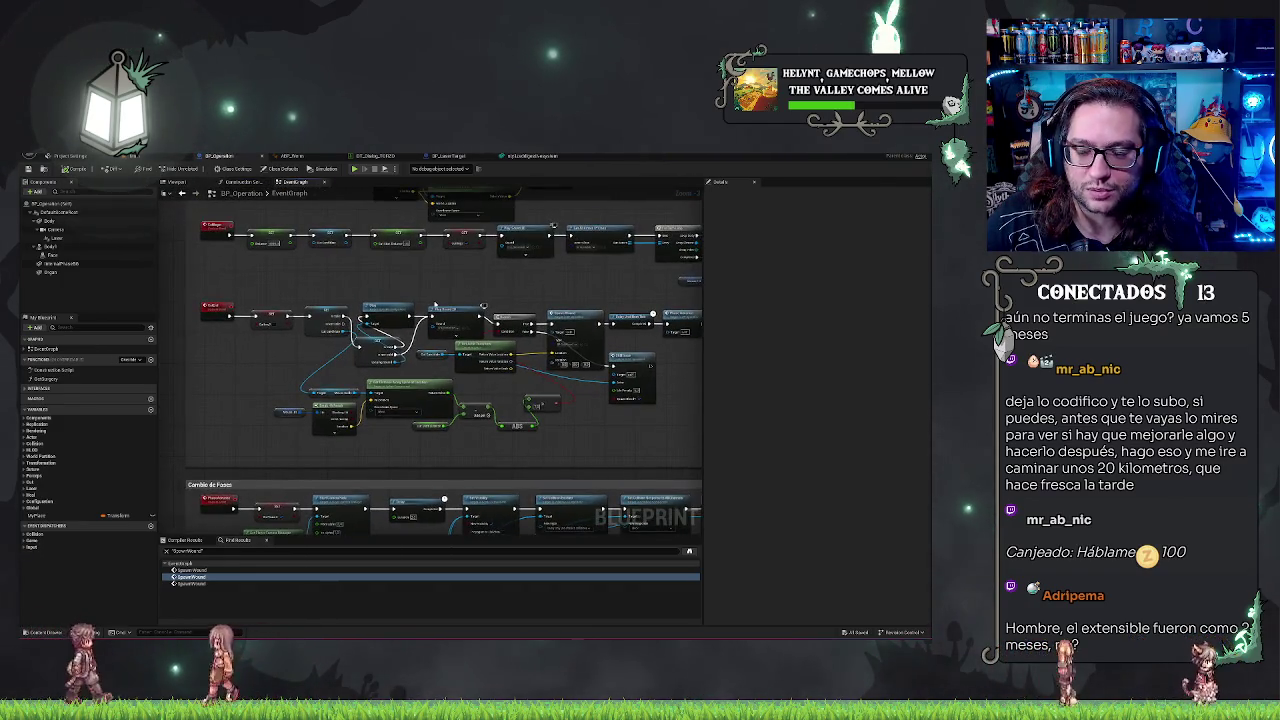
pyautogui.moveTo(445, 288)
pyautogui.mouseDown()
pyautogui.moveTo(386, 409)
pyautogui.moveTo(436, 422)
pyautogui.mouseUp()
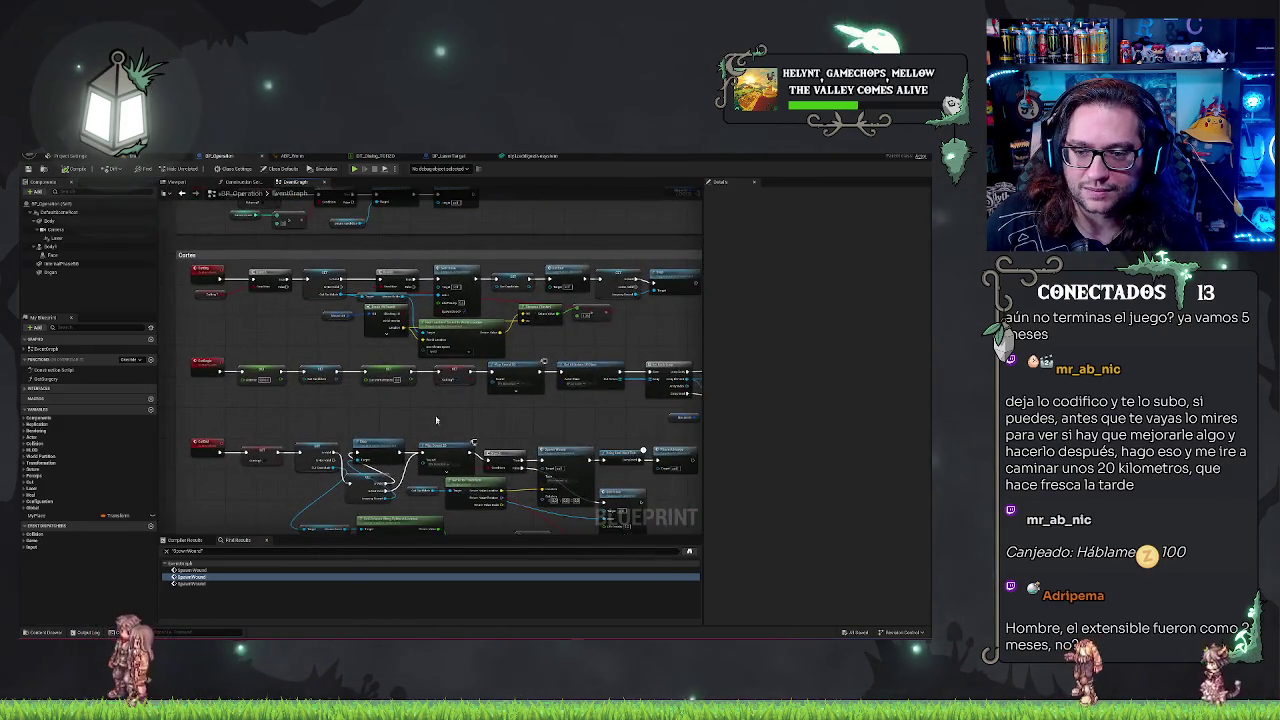
pyautogui.moveTo(273, 325); pyautogui.dragTo(288, 377)
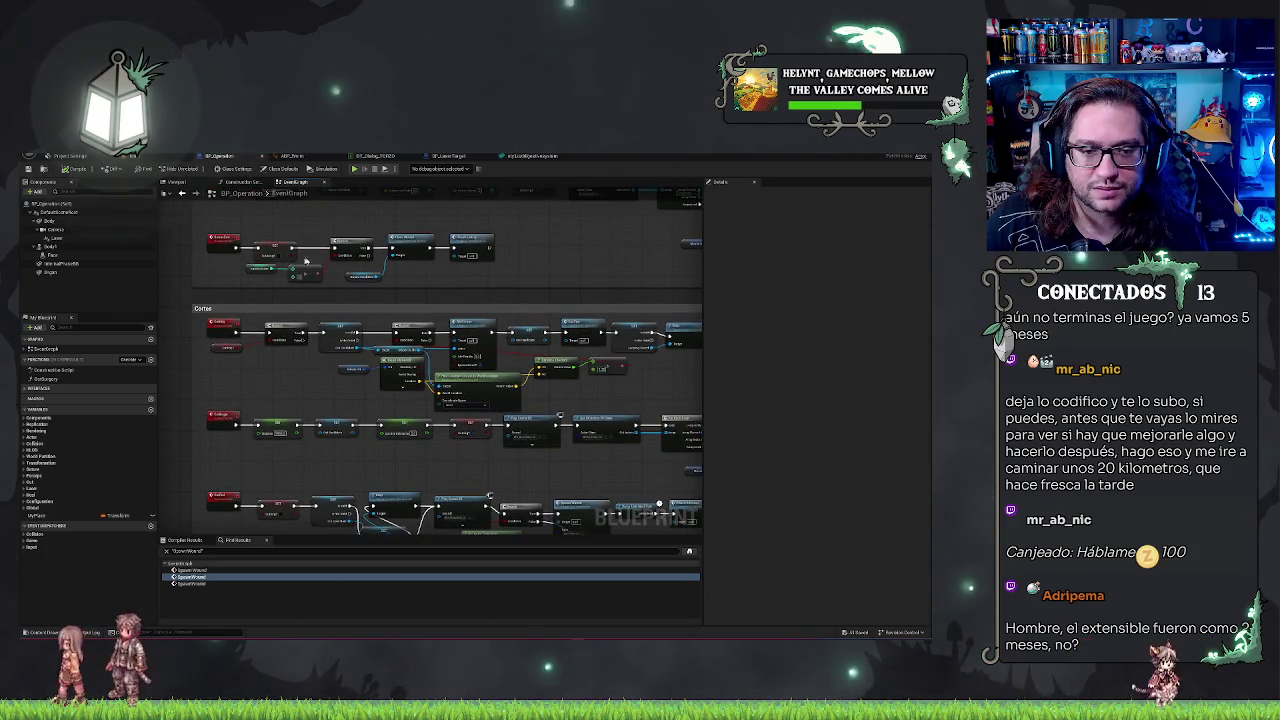
pyautogui.click(233, 183)
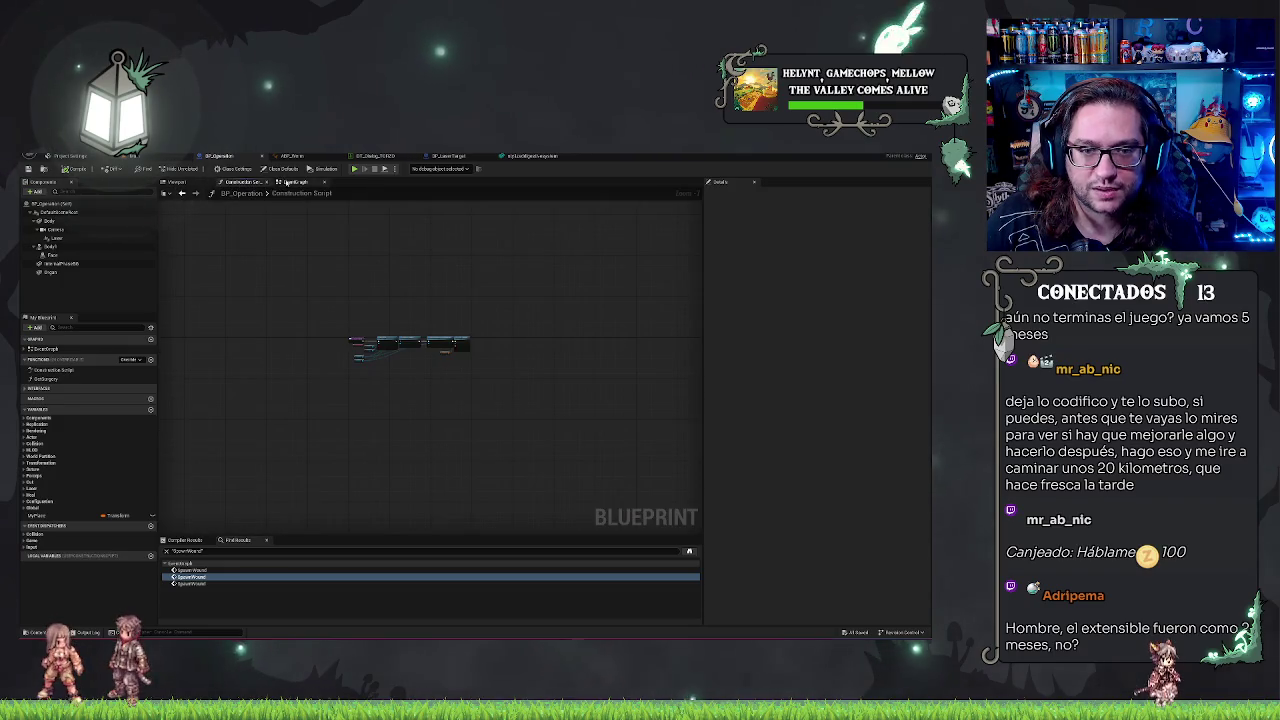
pyautogui.click(285, 181)
# Step: Open BP_LaserTarget's DestroyCalc function and pan from its entry node to the Return Node
pyautogui.click(437, 157)
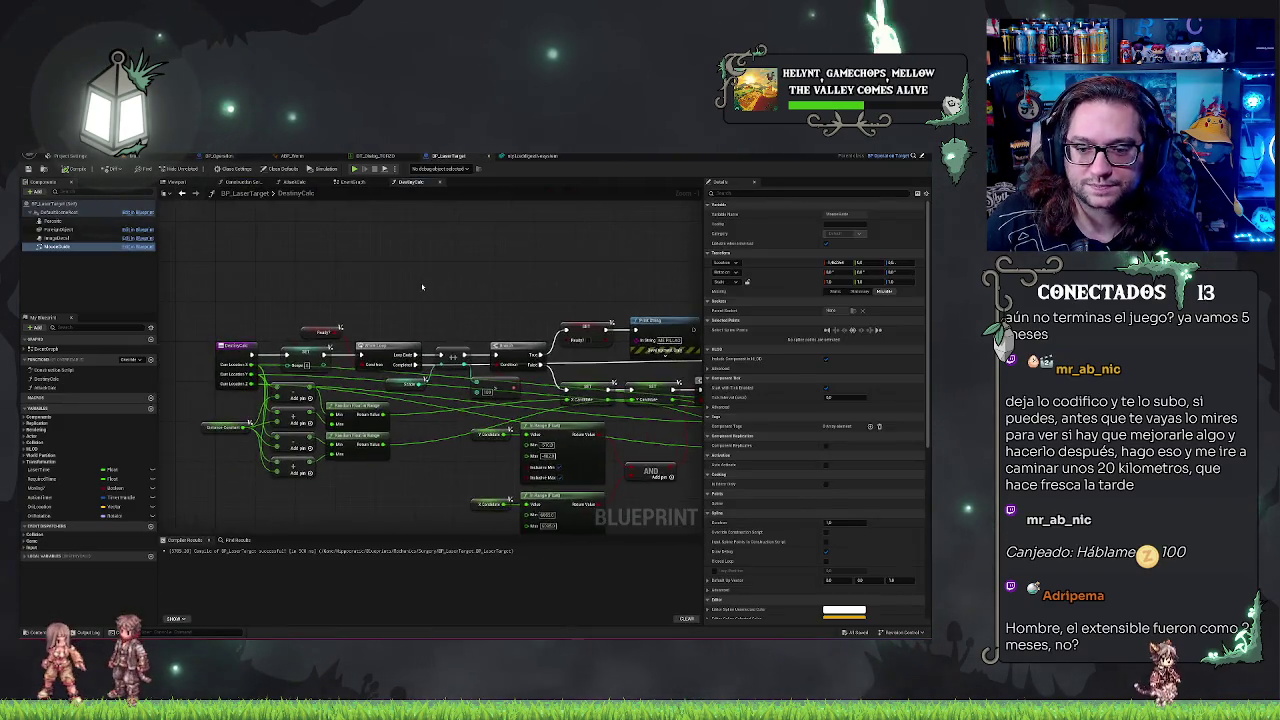
pyautogui.scroll(1, 362, 306)
pyautogui.click(362, 306)
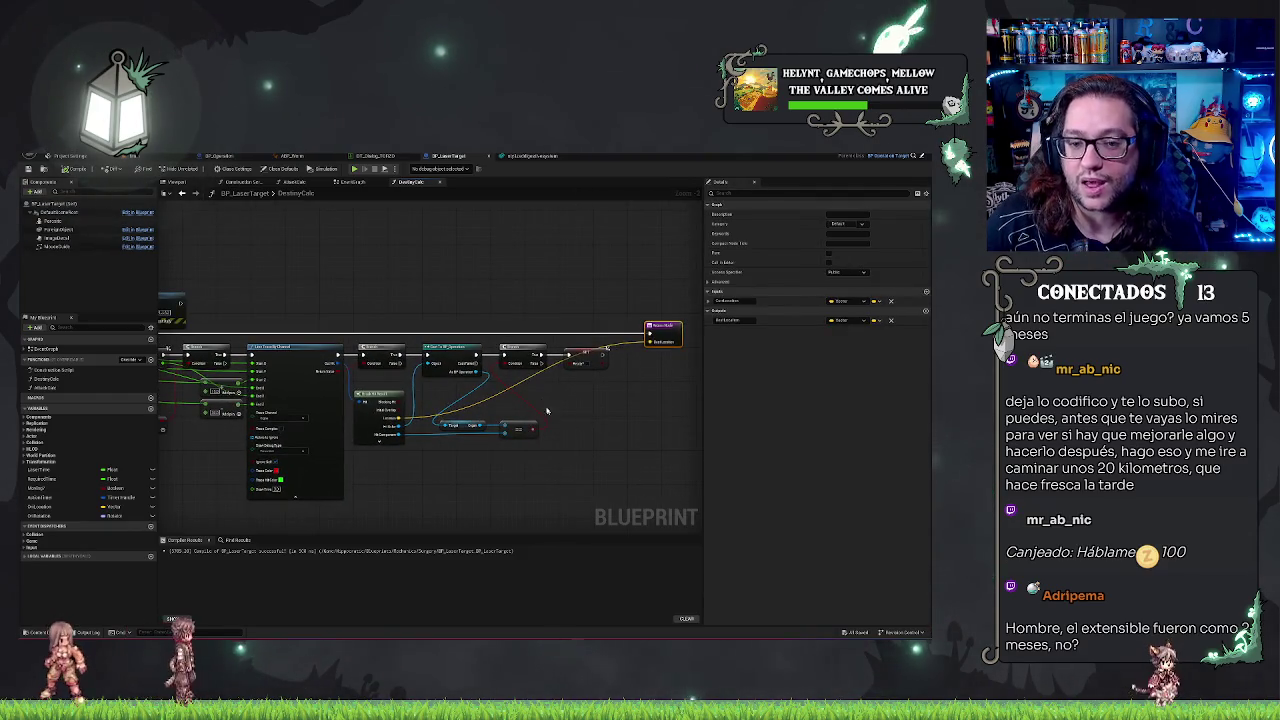
pyautogui.moveTo(470, 330); pyautogui.dragTo(413, 312)
pyautogui.moveTo(600, 300); pyautogui.dragTo(384, 318)
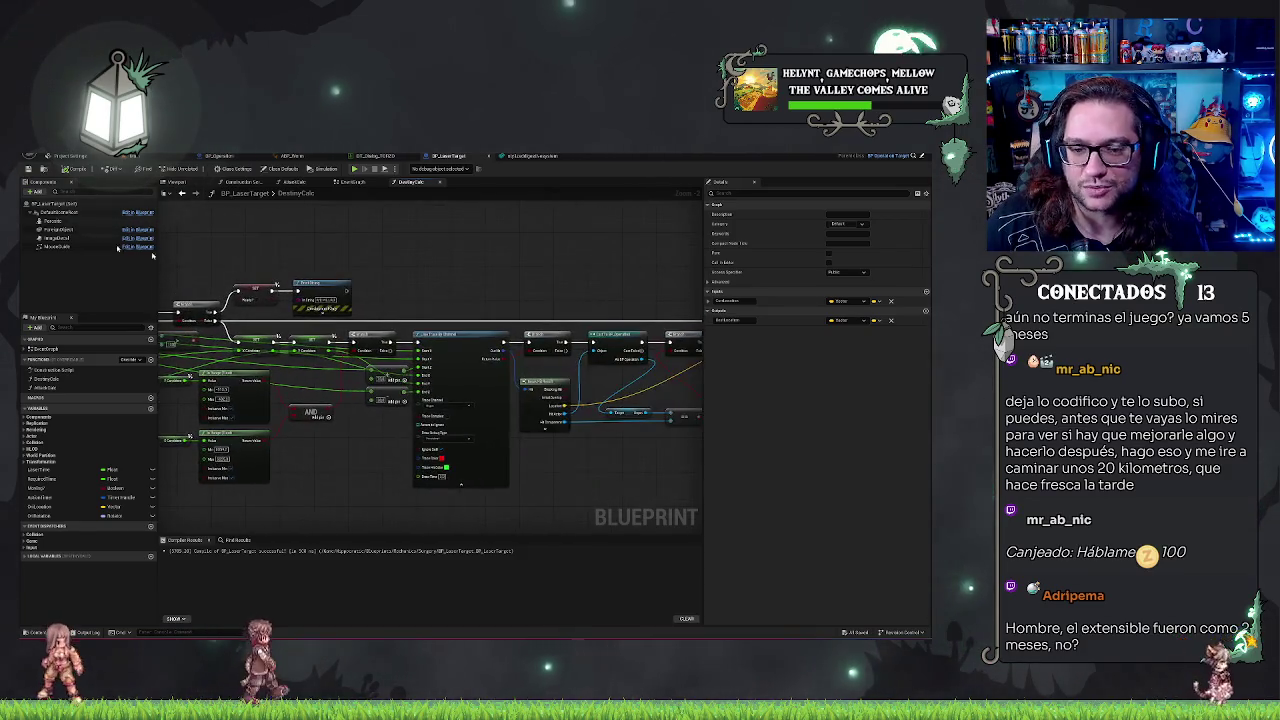
pyautogui.moveTo(596, 248)
pyautogui.mouseDown()
pyautogui.moveTo(496, 266)
pyautogui.moveTo(358, 255)
pyautogui.mouseUp()
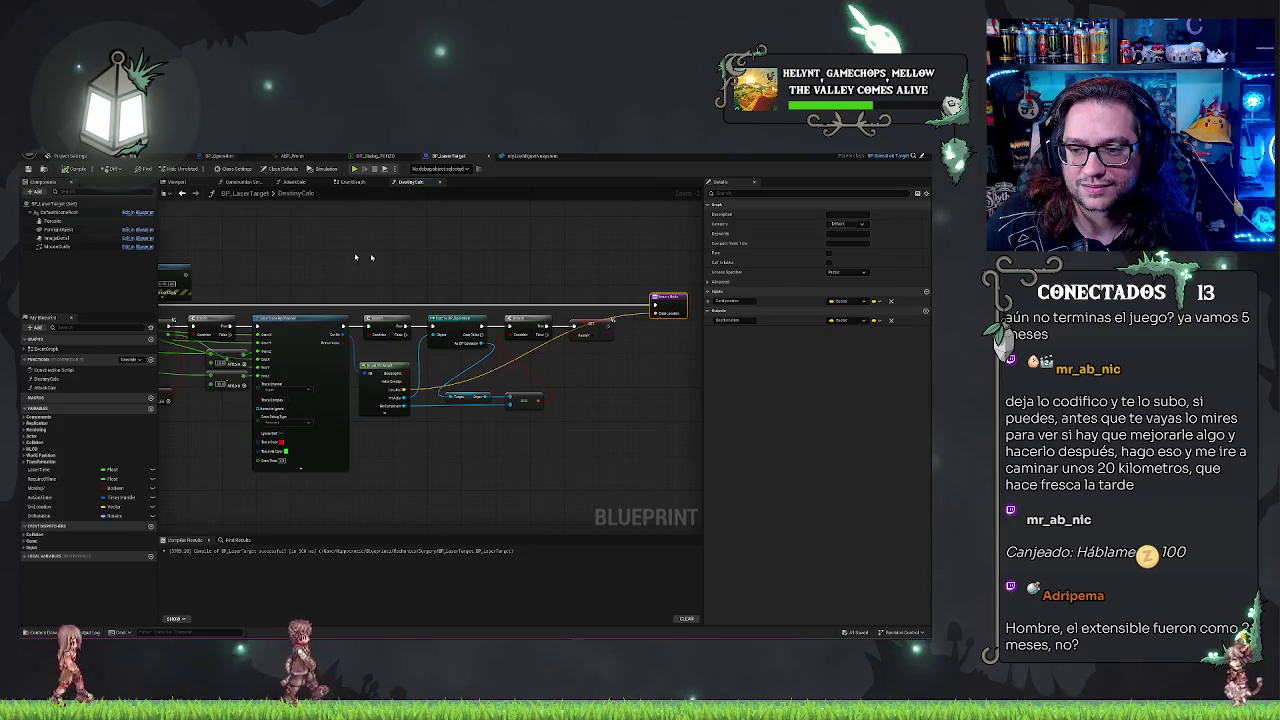
pyautogui.moveTo(456, 253)
pyautogui.mouseDown()
pyautogui.moveTo(654, 297)
pyautogui.moveTo(650, 310)
pyautogui.mouseUp()
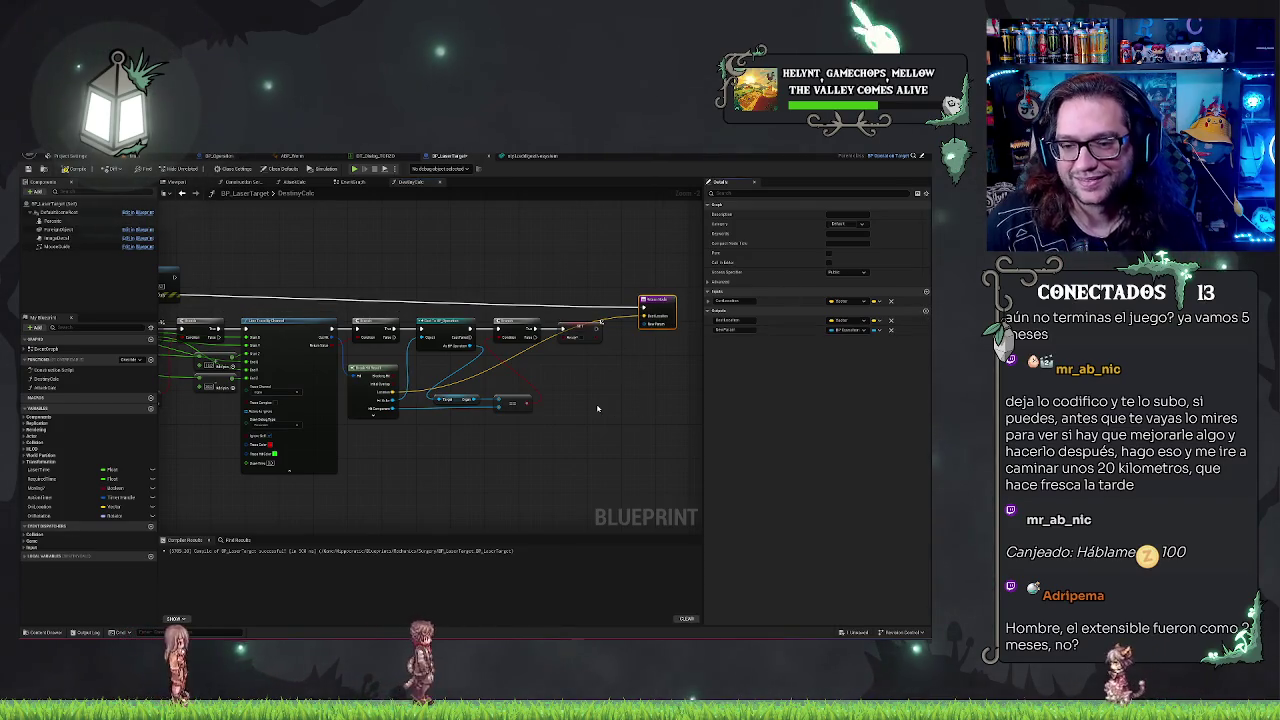
pyautogui.scroll(2, 592, 384)
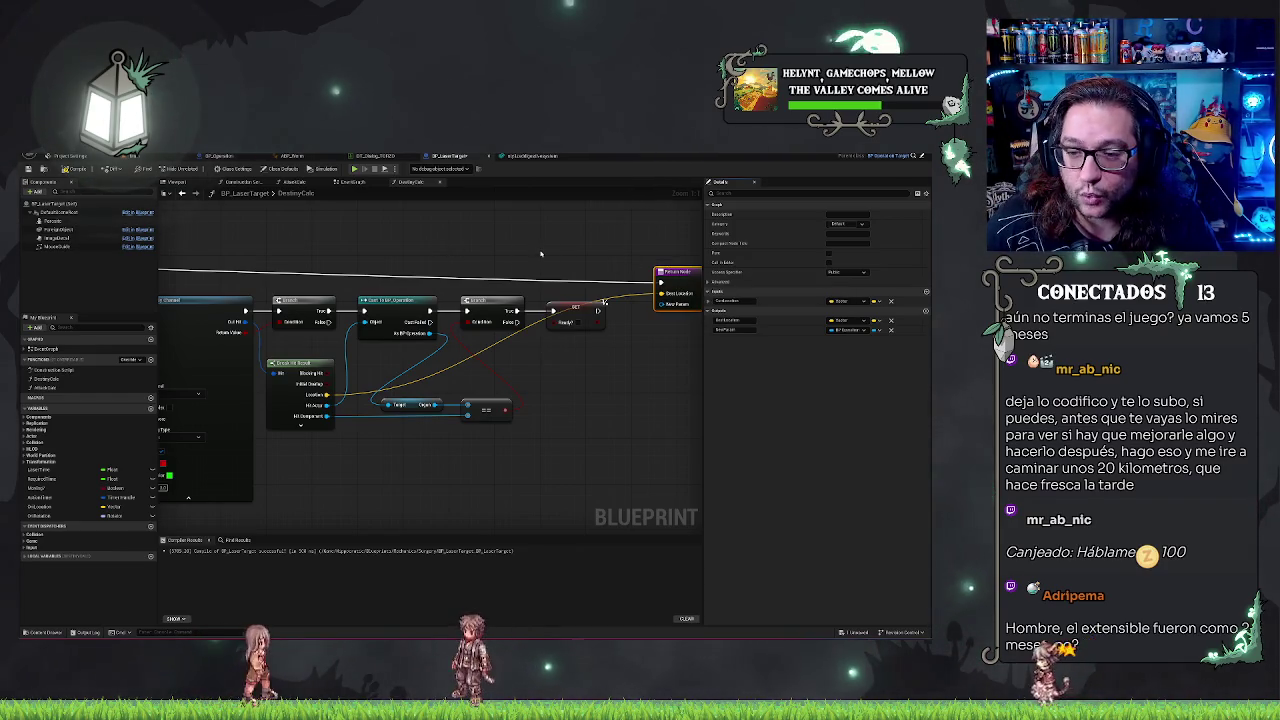
pyautogui.moveTo(540, 254); pyautogui.dragTo(469, 312)
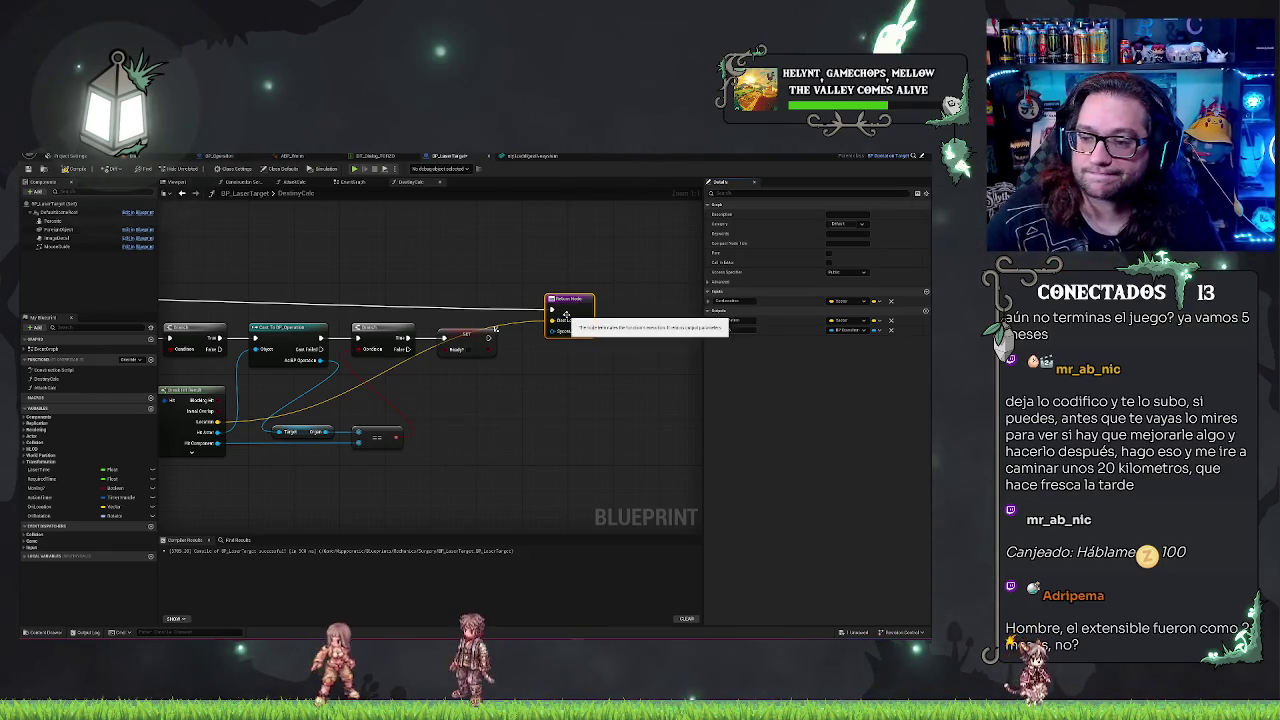
# Step: Add a boolean Success output to DestroyCalc and wire the == result into it
pyautogui.click(726, 353)
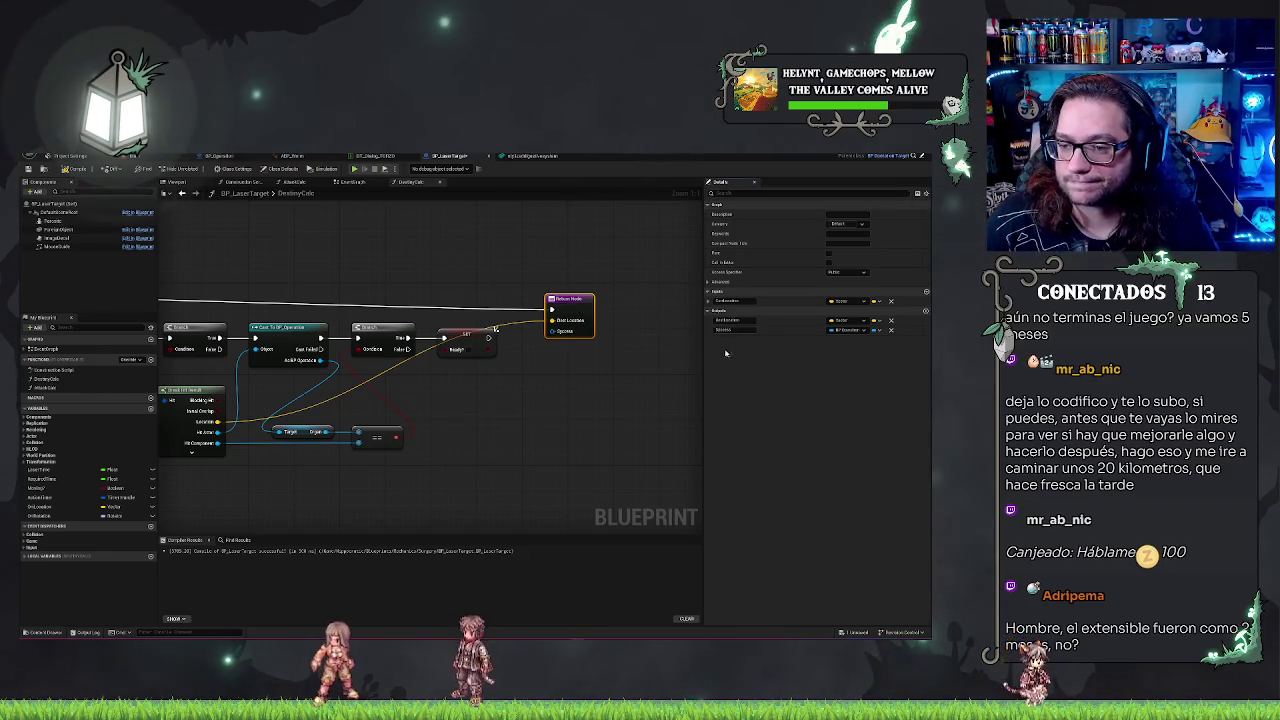
pyautogui.click(848, 329)
pyautogui.click(850, 362)
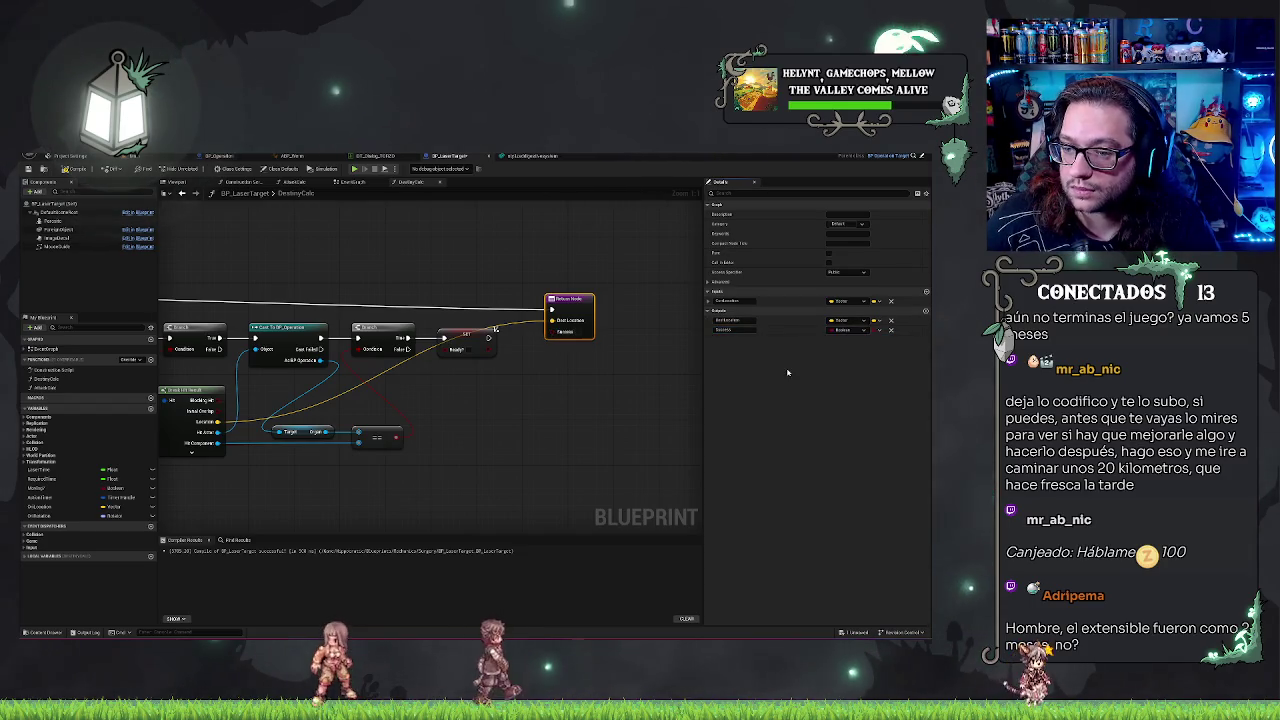
pyautogui.scroll(-3, 600, 400)
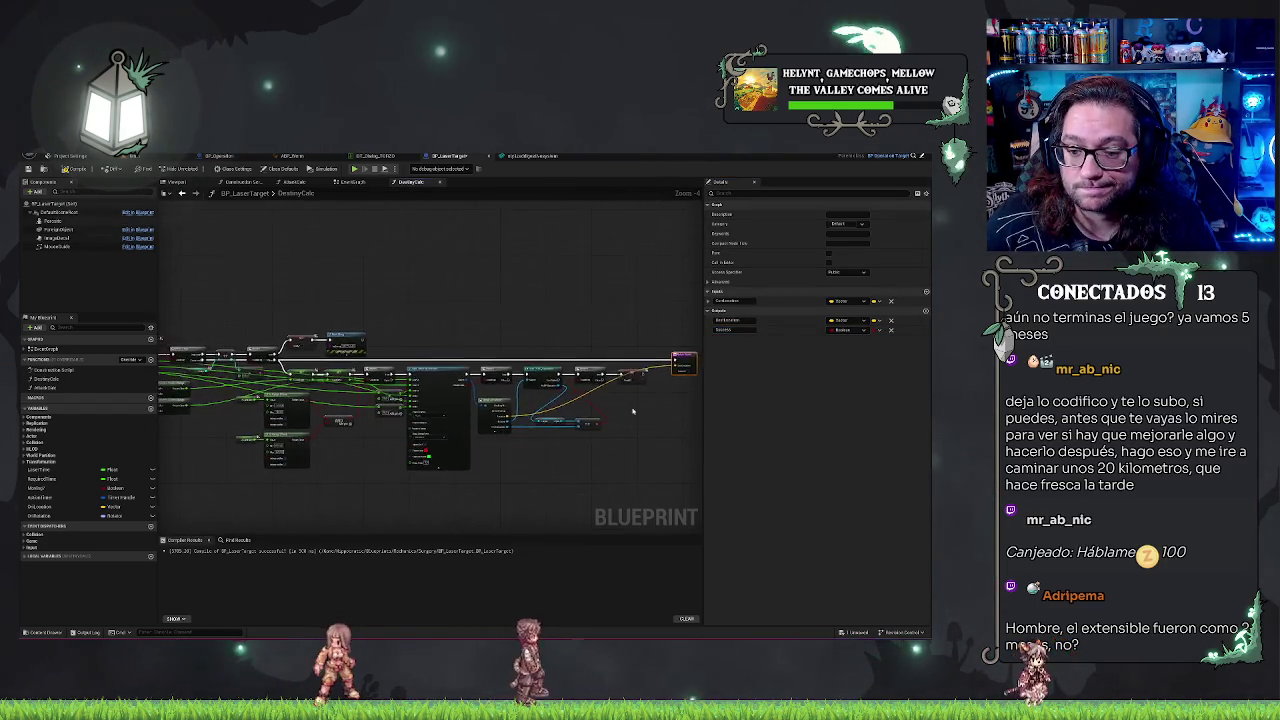
pyautogui.scroll(2, 636, 400)
pyautogui.moveTo(636, 400); pyautogui.dragTo(537, 387)
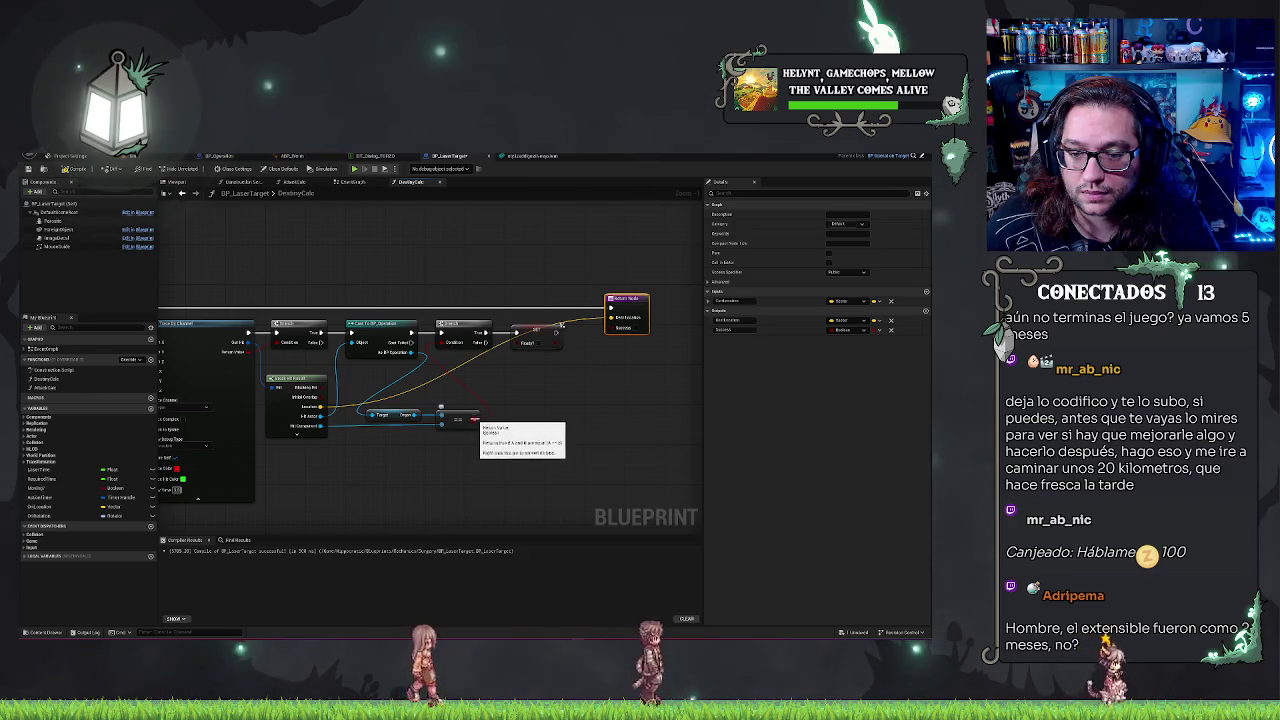
pyautogui.moveTo(474, 419); pyautogui.dragTo(622, 330)
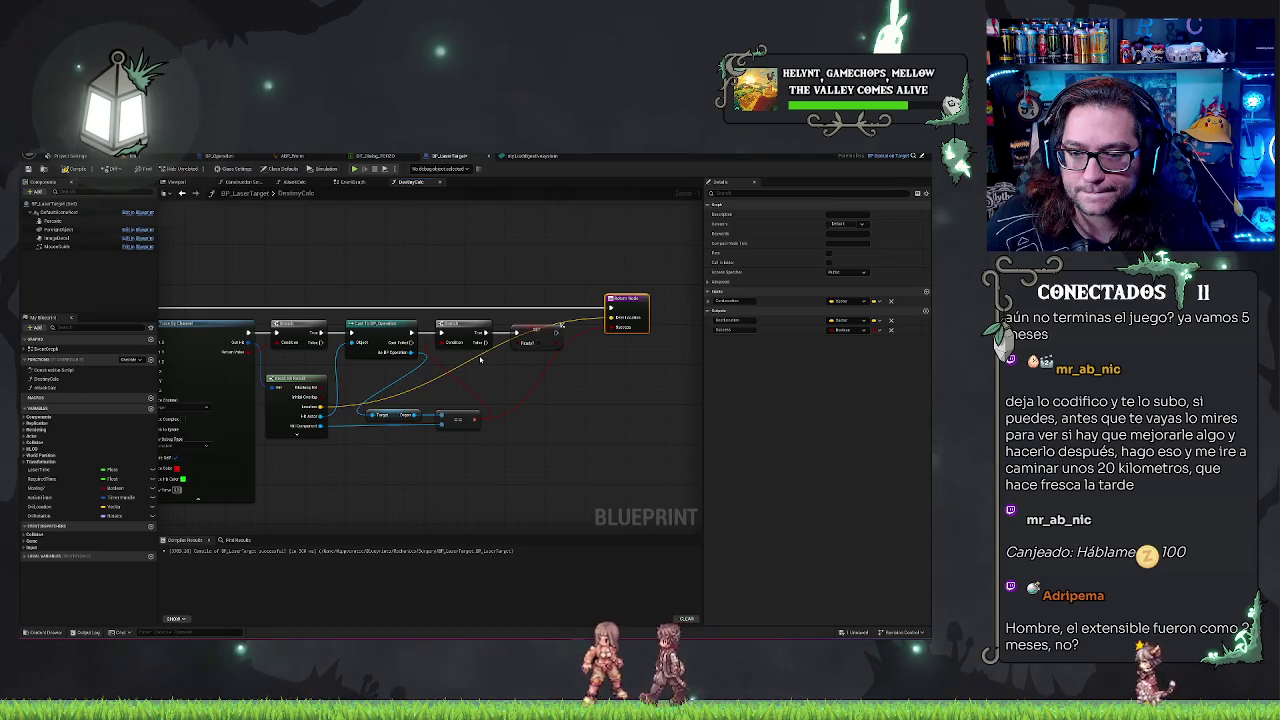
# Step: Select the Branch node and recenter the view on the Return Node
pyautogui.moveTo(480, 360); pyautogui.dragTo(525, 360)
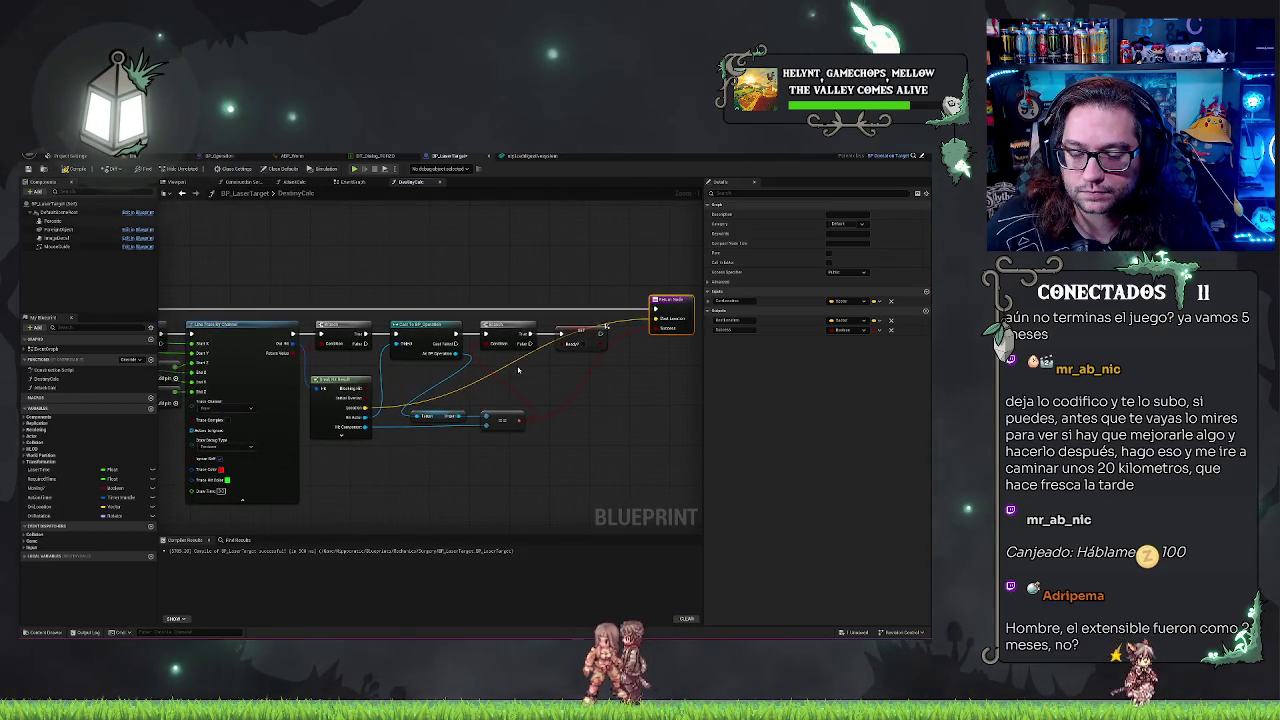
pyautogui.click(528, 328)
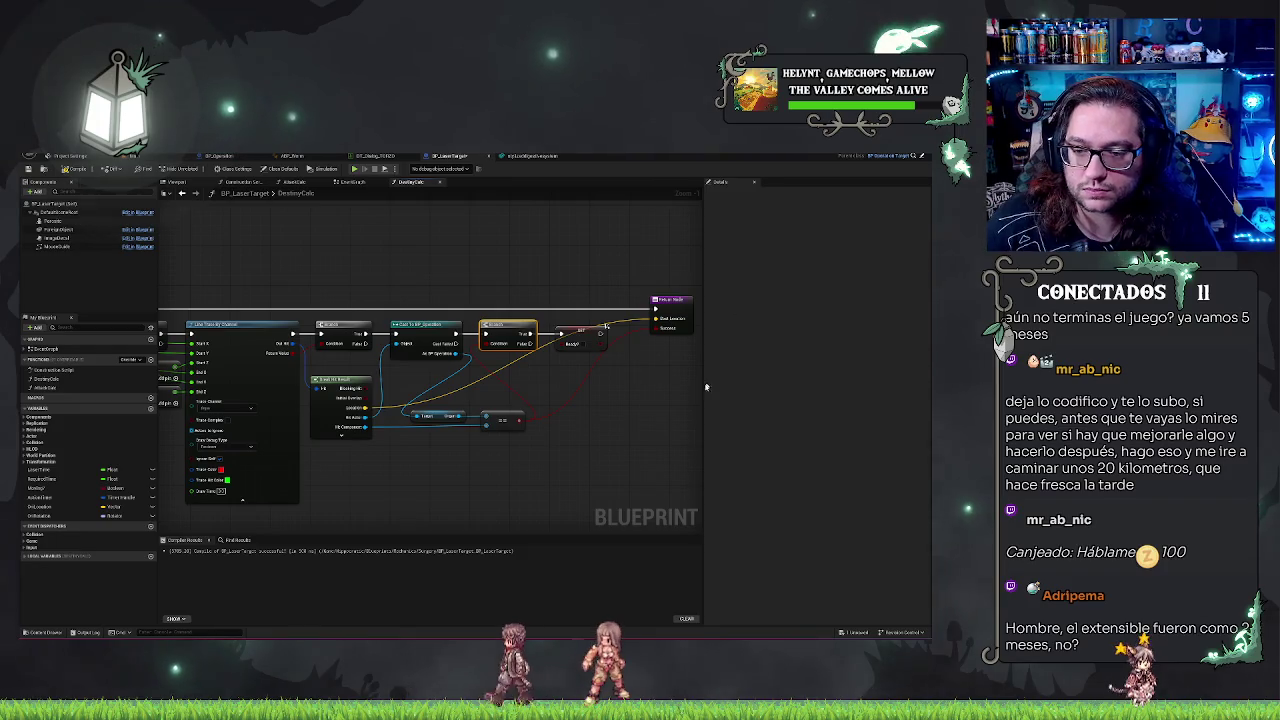
pyautogui.scroll(-2, 460, 255)
pyautogui.scroll(2, 494, 268)
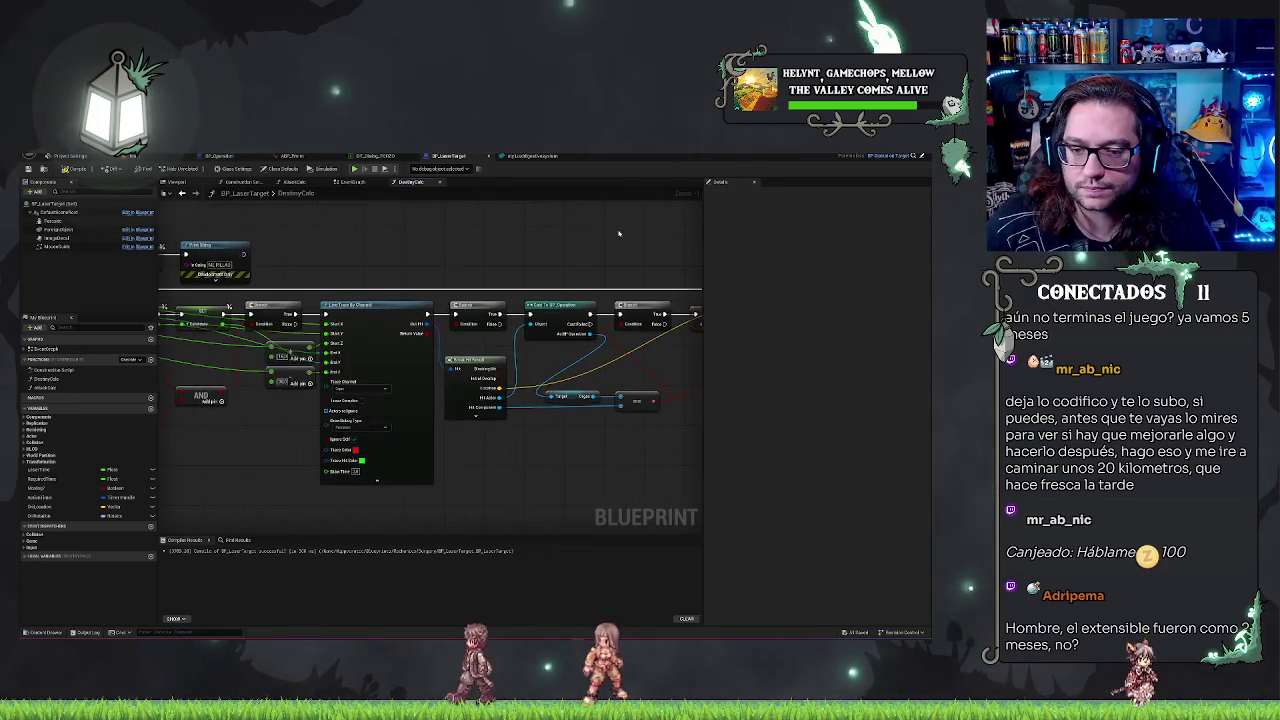
pyautogui.moveTo(494, 268); pyautogui.dragTo(398, 277)
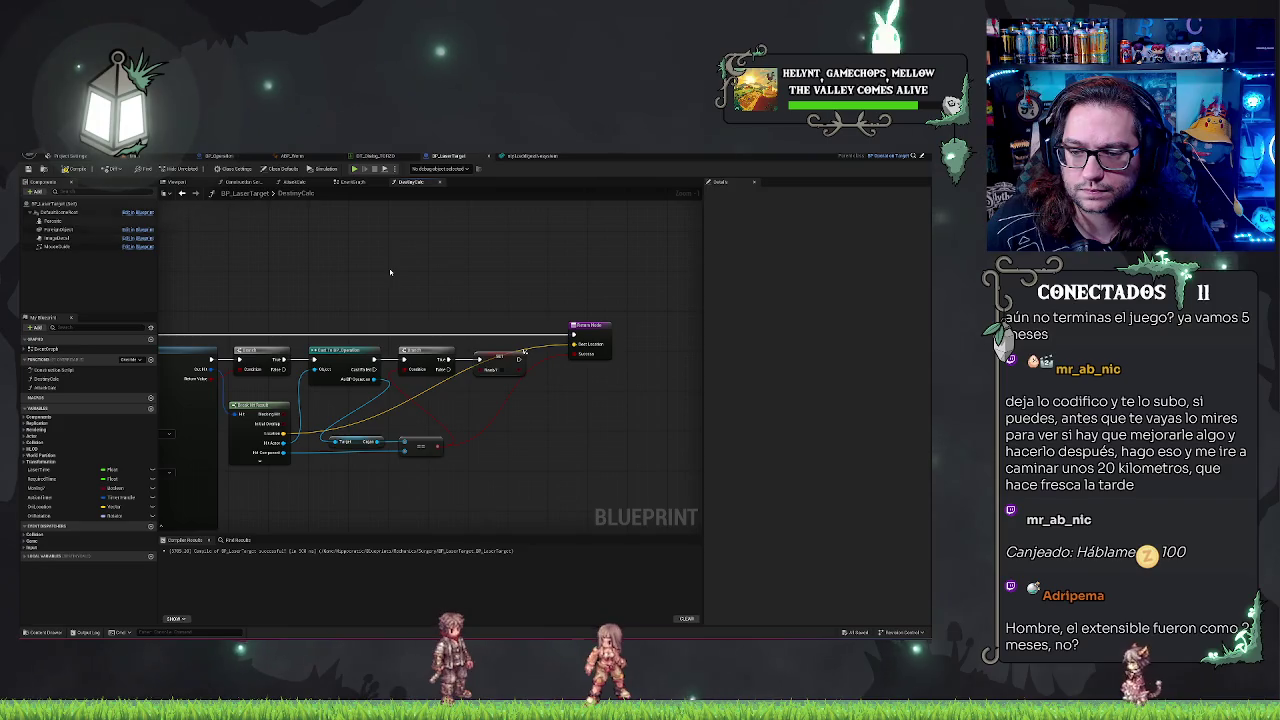
# Step: Switch to the event graph and navigate to the Move event's Destroy and SET nodes, undoing an accidental Delete
pyautogui.click(344, 183)
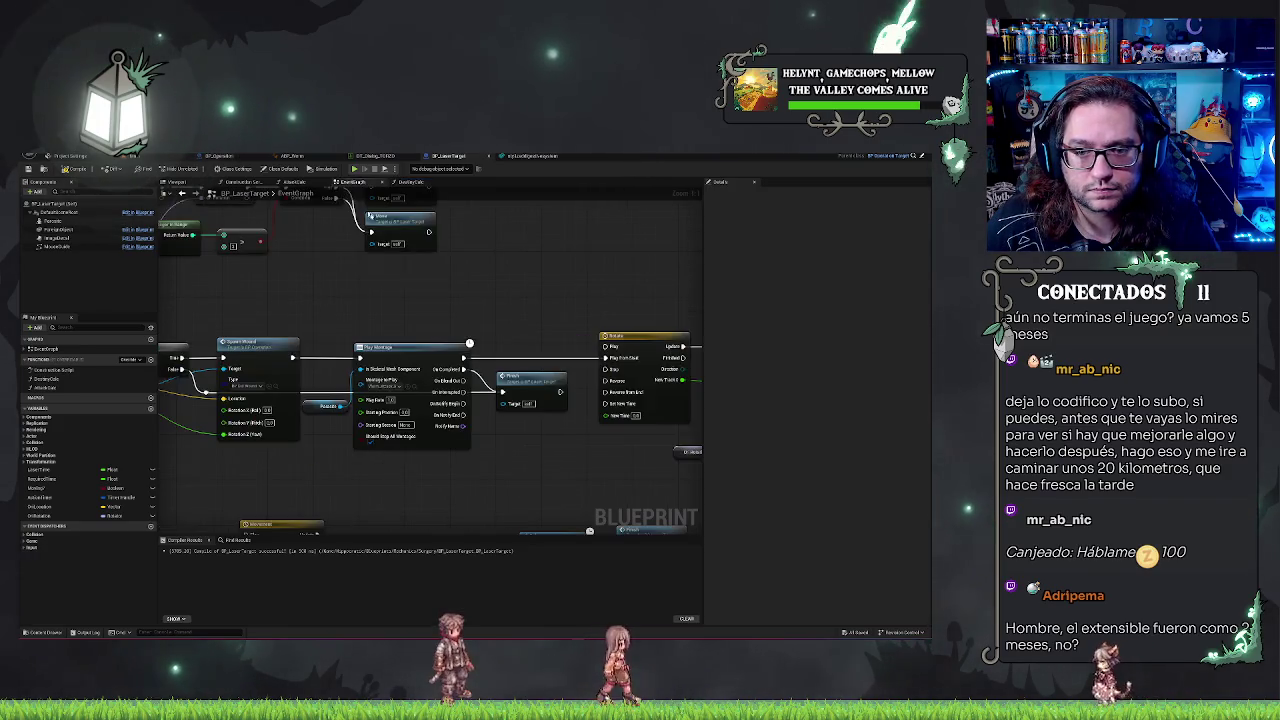
pyautogui.scroll(-3, 483, 312)
pyautogui.scroll(2, 483, 312)
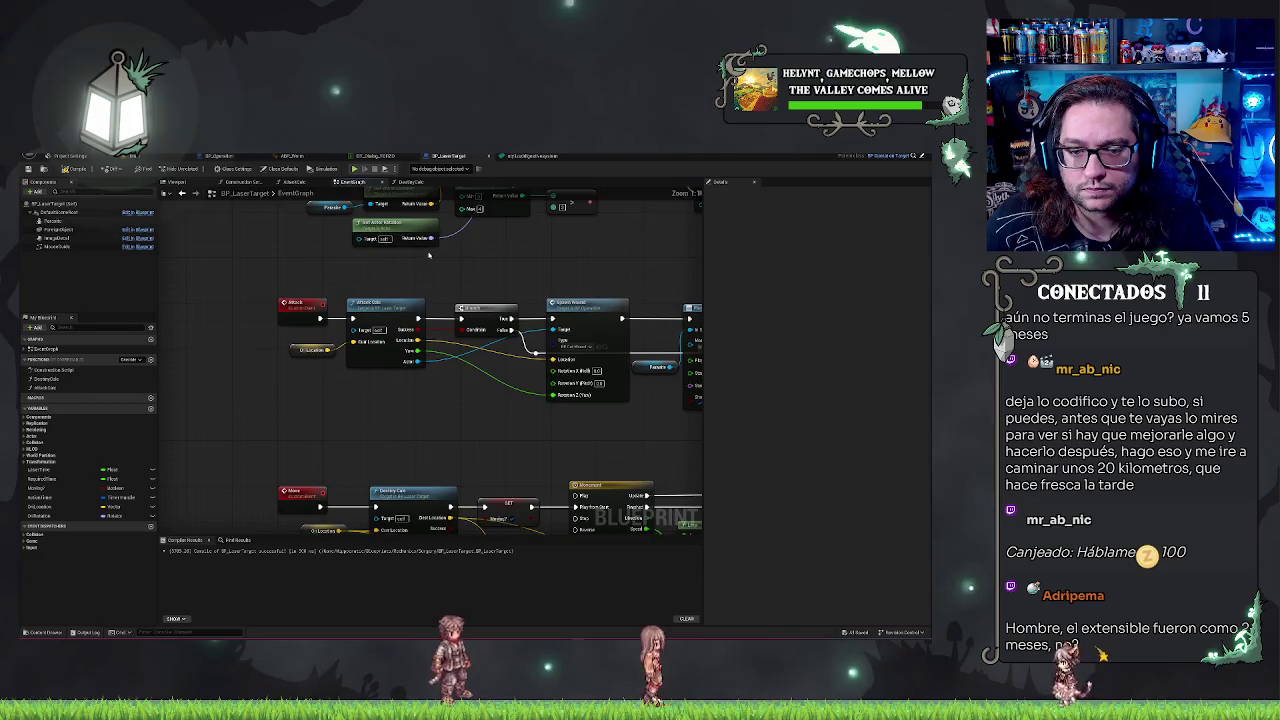
pyautogui.moveTo(491, 304); pyautogui.dragTo(441, 112)
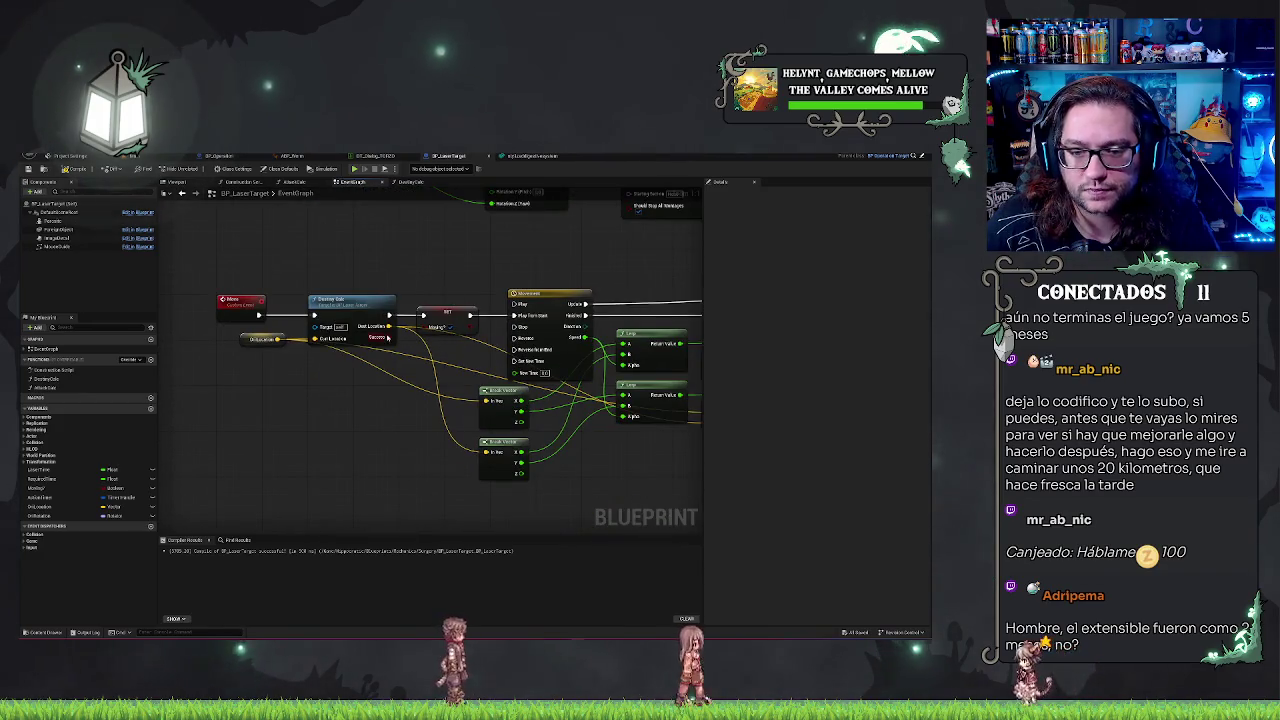
pyautogui.moveTo(448, 262)
pyautogui.mouseDown()
pyautogui.moveTo(366, 266)
pyautogui.moveTo(360, 280)
pyautogui.mouseUp()
pyautogui.scroll(-1, 360, 280)
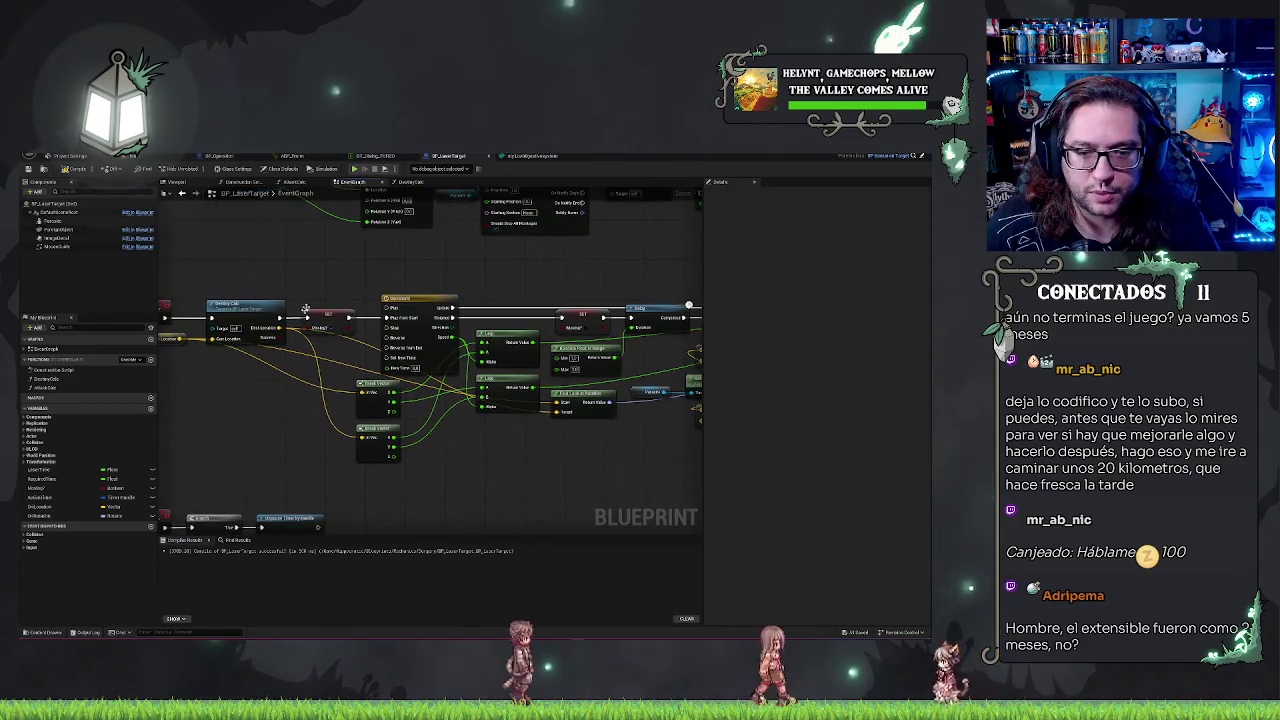
pyautogui.scroll(-2, 299, 328)
pyautogui.scroll(2, 283, 290)
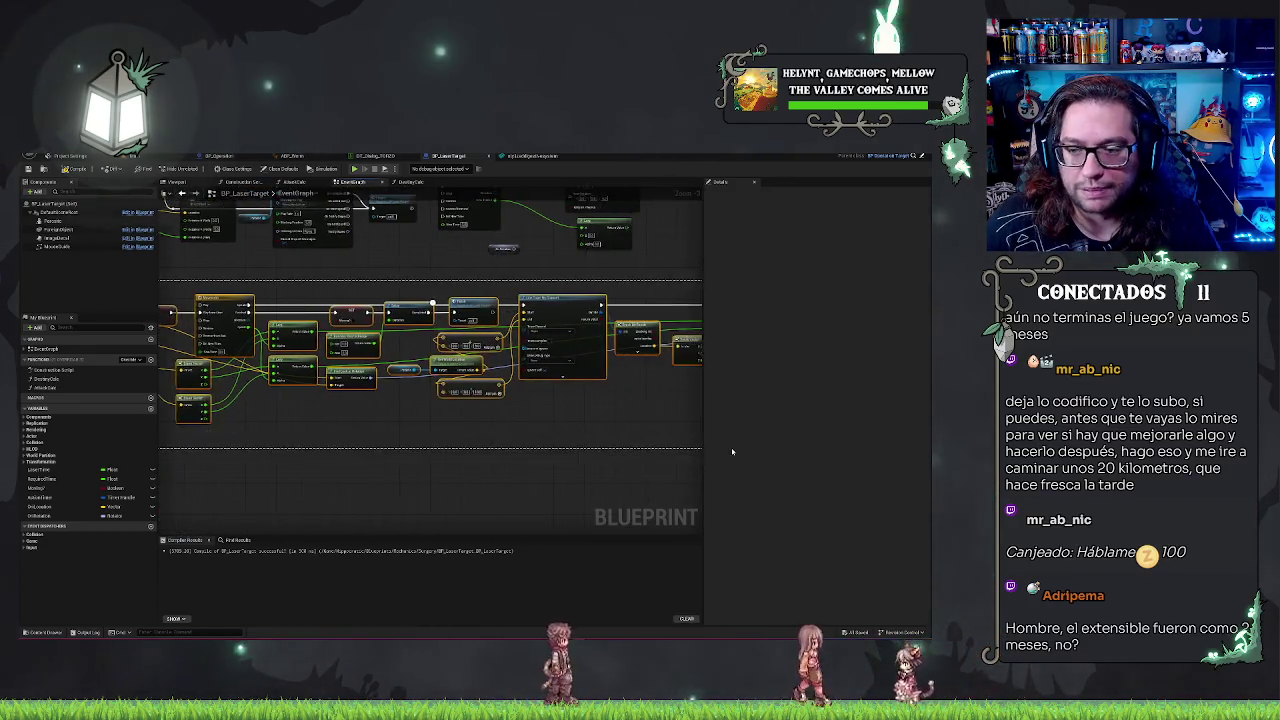
pyautogui.press('Delete')
pyautogui.hotkey('ctrl', 'z')
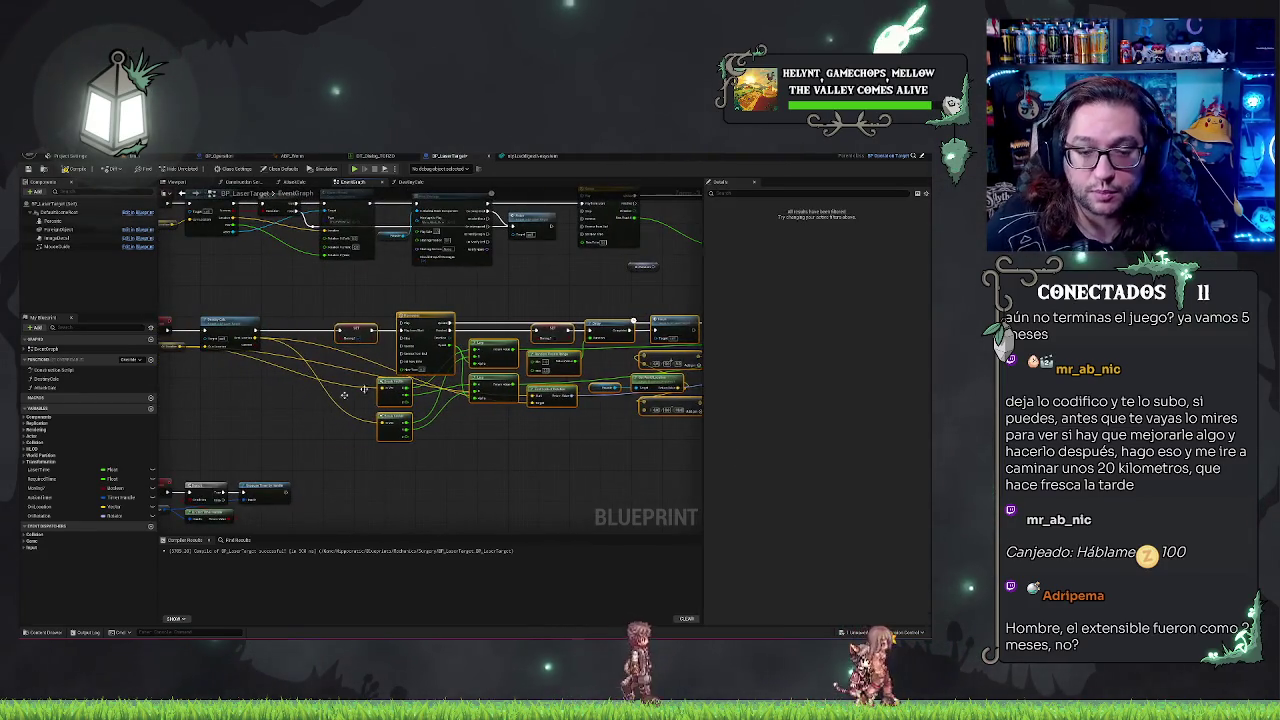
pyautogui.scroll(2, 430, 380)
pyautogui.moveTo(344, 407); pyautogui.dragTo(531, 465)
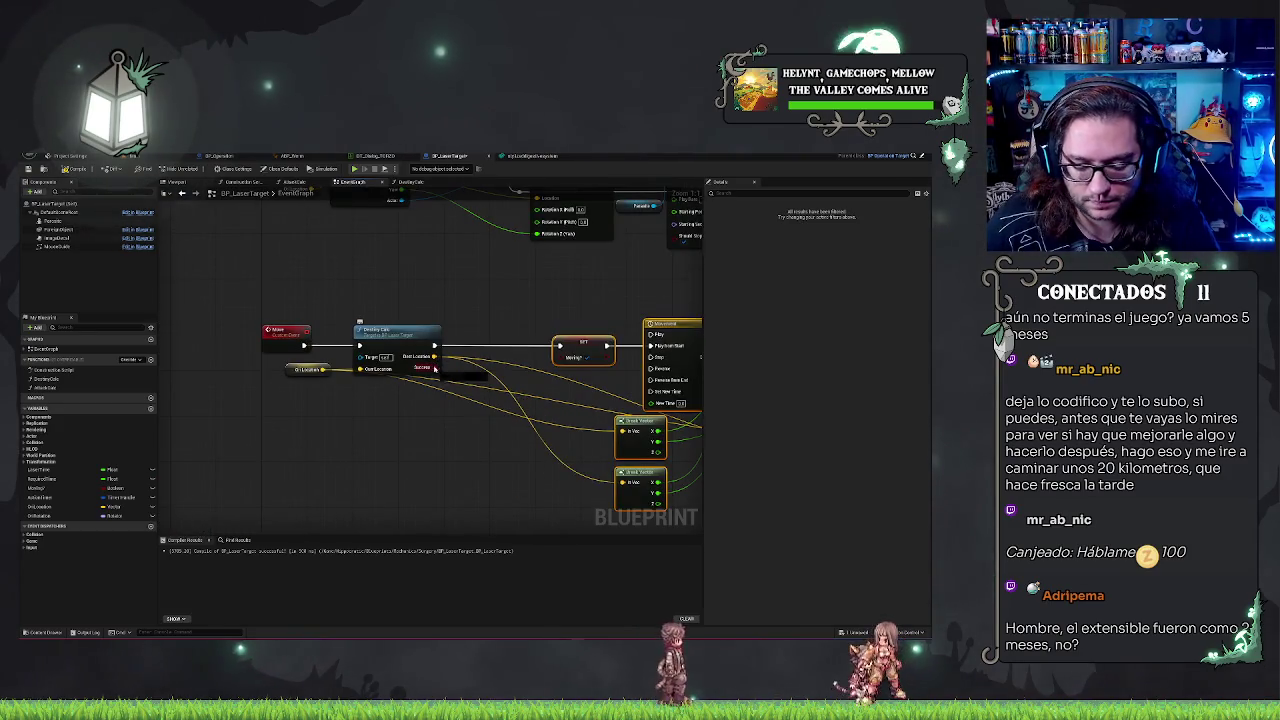
# Step: Insert a Branch after the DestroyCalc call, with its True output driving the Moving? SET node
pyautogui.click(480, 340)
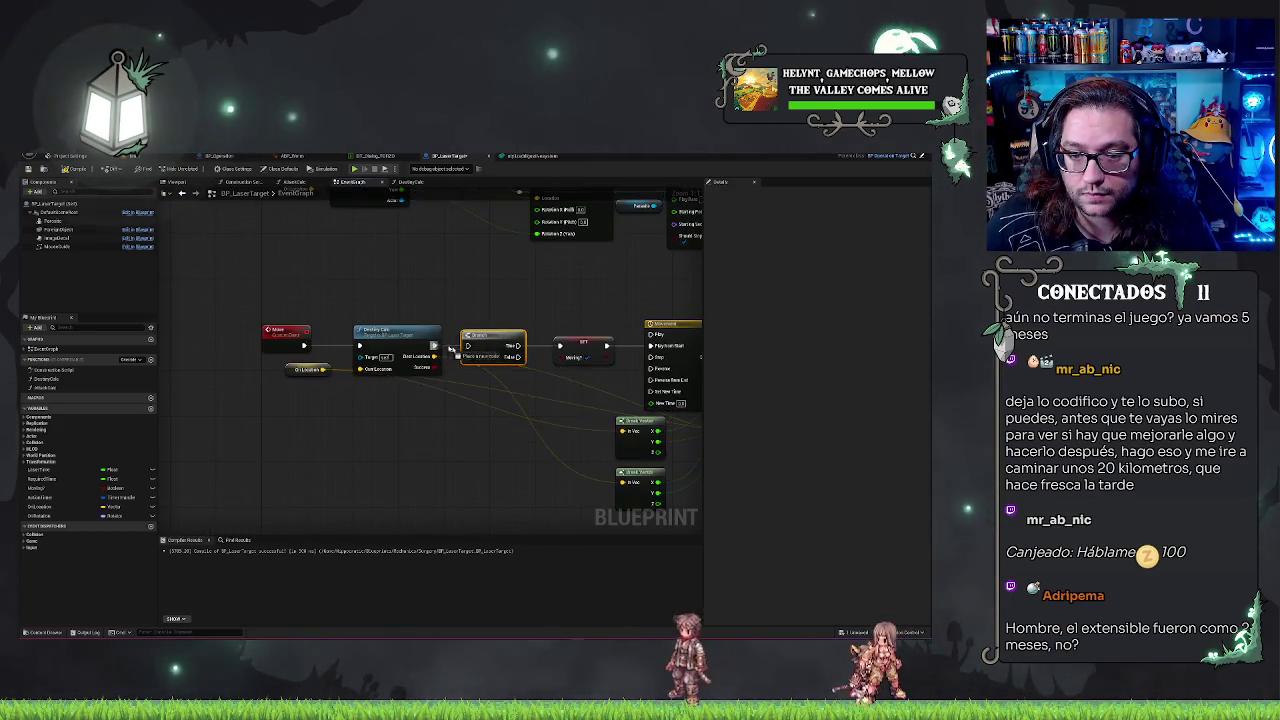
pyautogui.moveTo(518, 345); pyautogui.dragTo(540, 347)
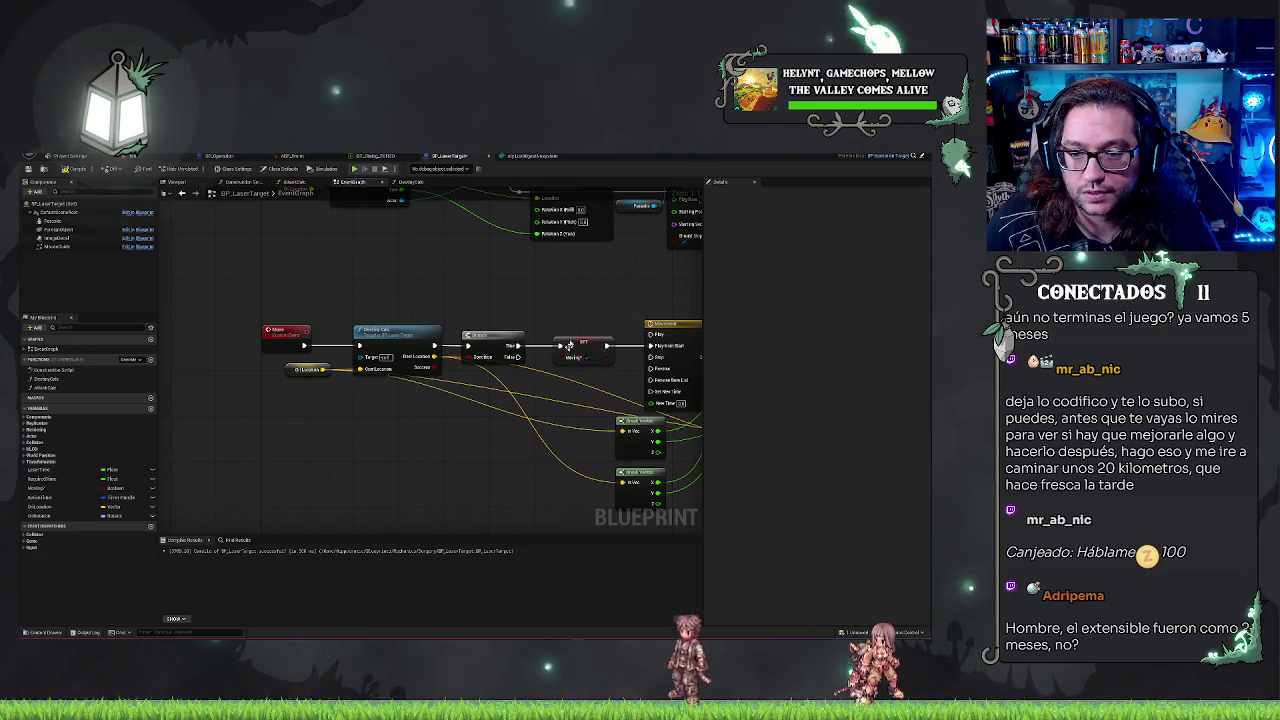
pyautogui.scroll(-2, 543, 370)
pyautogui.moveTo(400, 470)
pyautogui.mouseDown()
pyautogui.moveTo(345, 395)
pyautogui.moveTo(350, 375)
pyautogui.moveTo(368, 398)
pyautogui.moveTo(385, 378)
pyautogui.mouseUp()
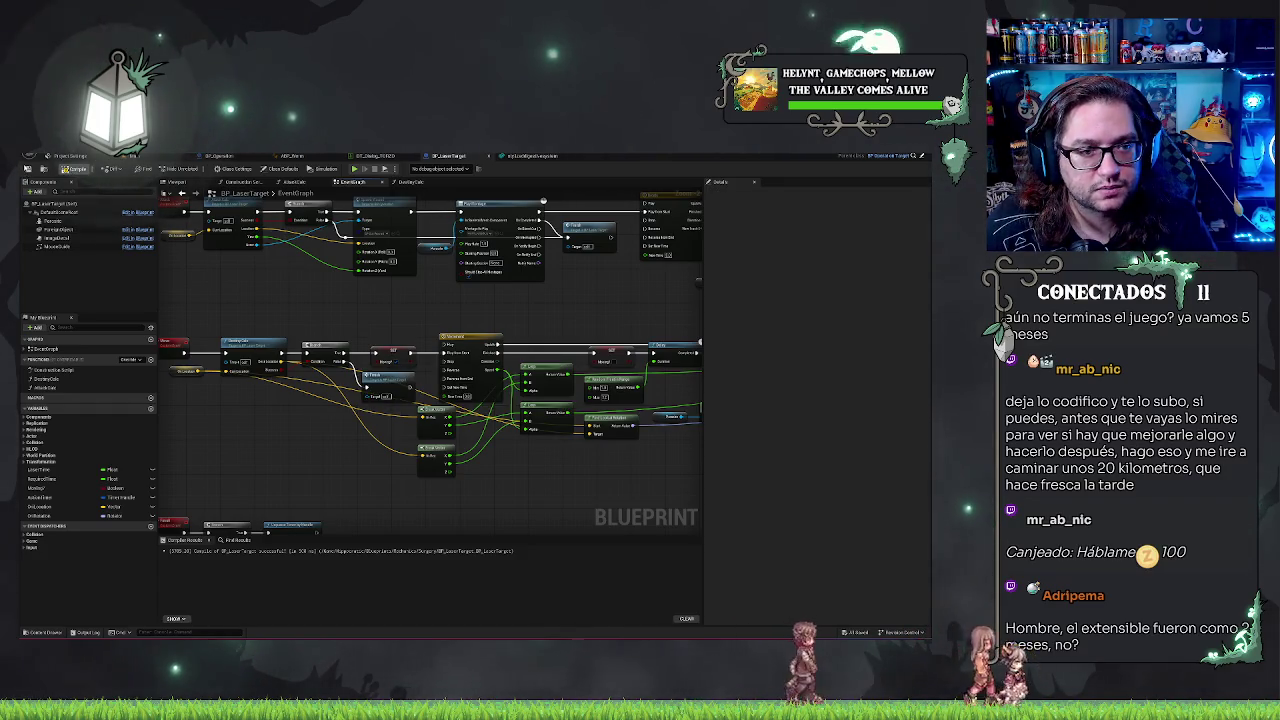
# Step: From the level editor, start Play, talk to the patient with E and close the dialogue
pyautogui.click(215, 156)
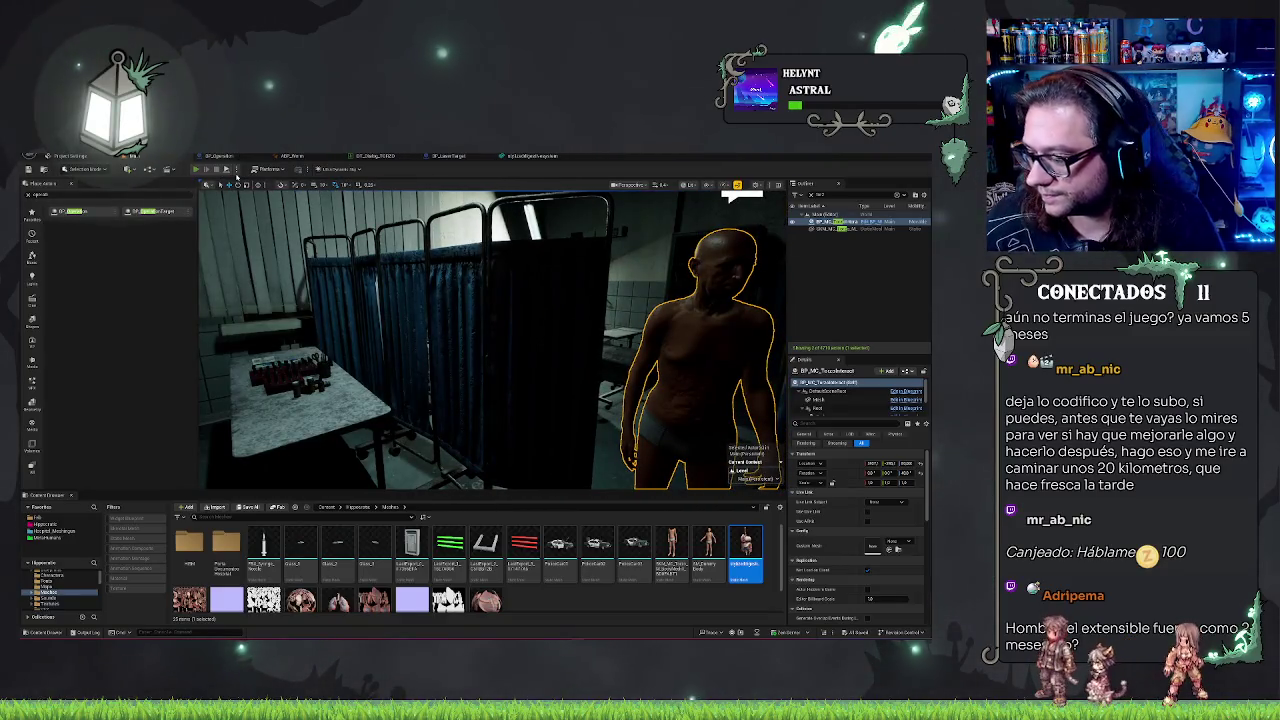
pyautogui.click(228, 170)
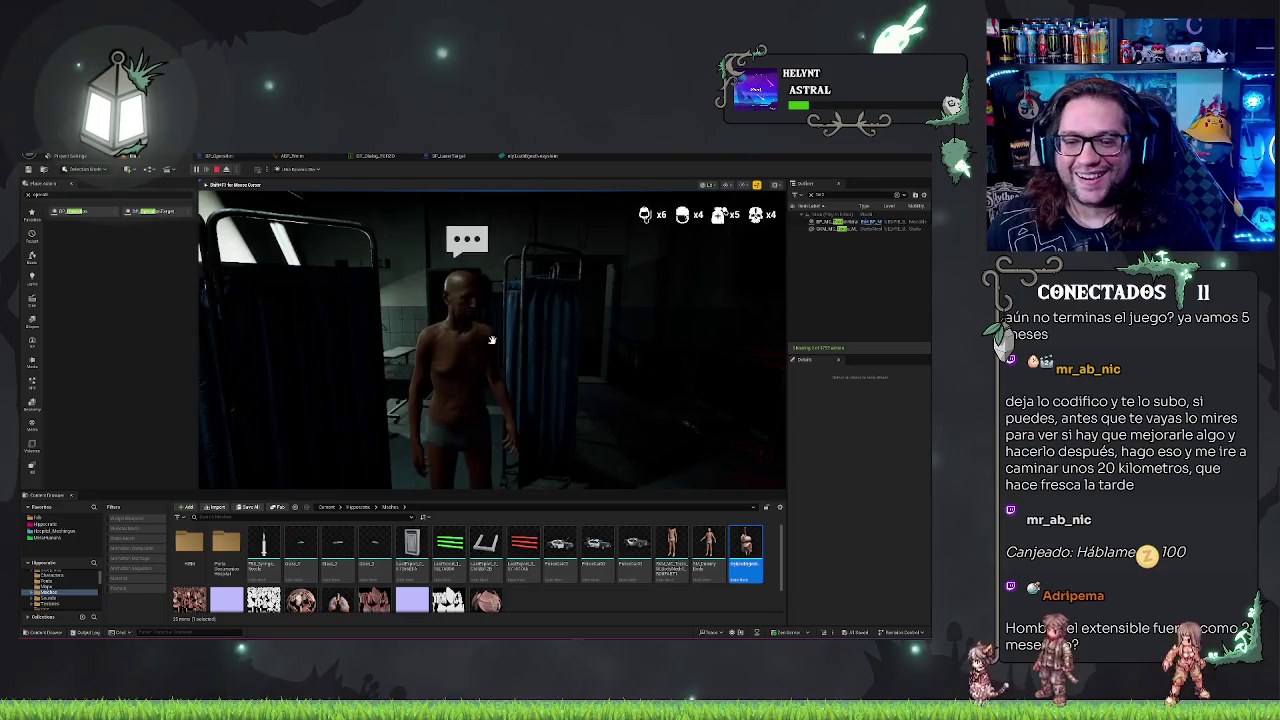
pyautogui.press('e')
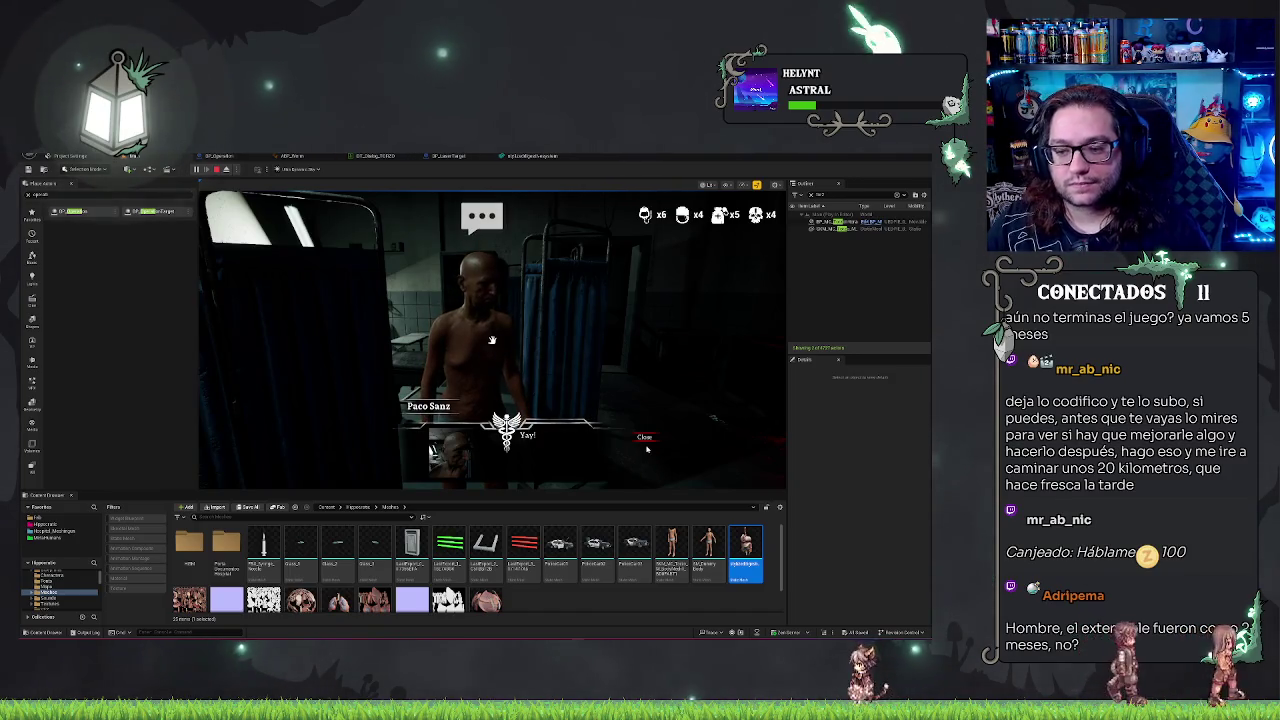
pyautogui.click(645, 441)
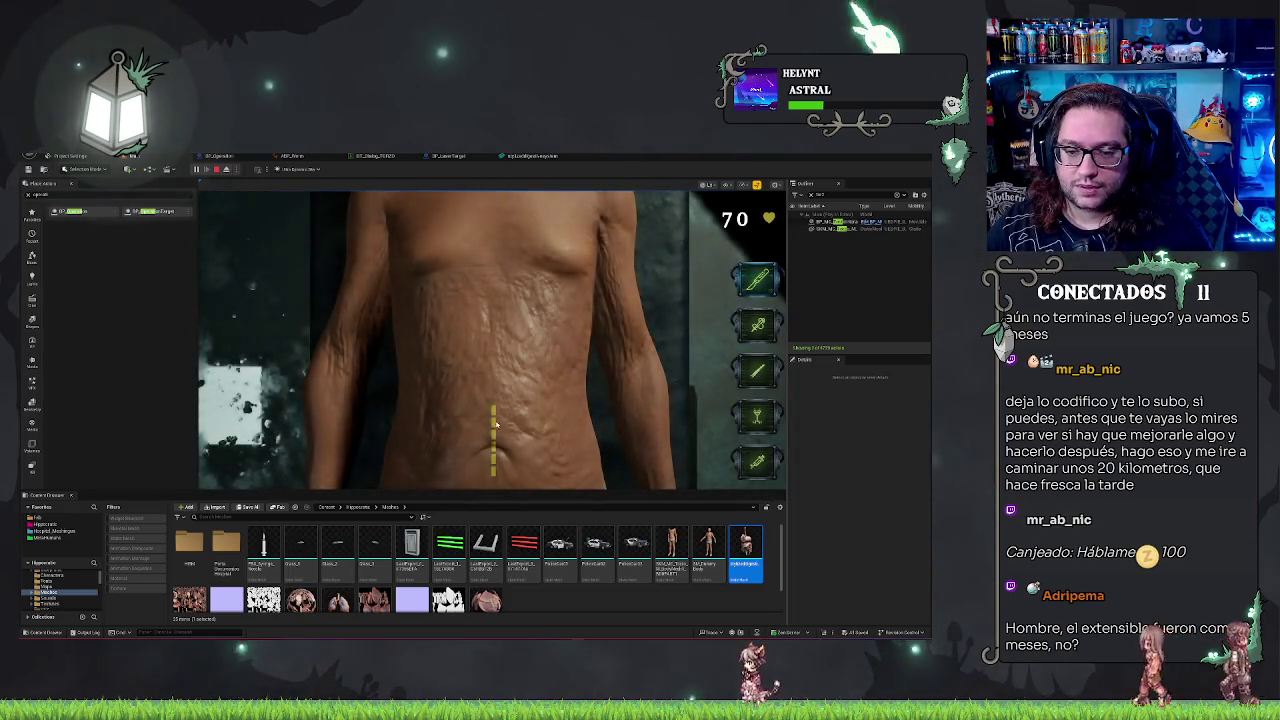
# Step: Cut along the yellow guide, inspect two BP_LaserTarget actors, then stop Play and return to the blueprint
pyautogui.click(497, 485)
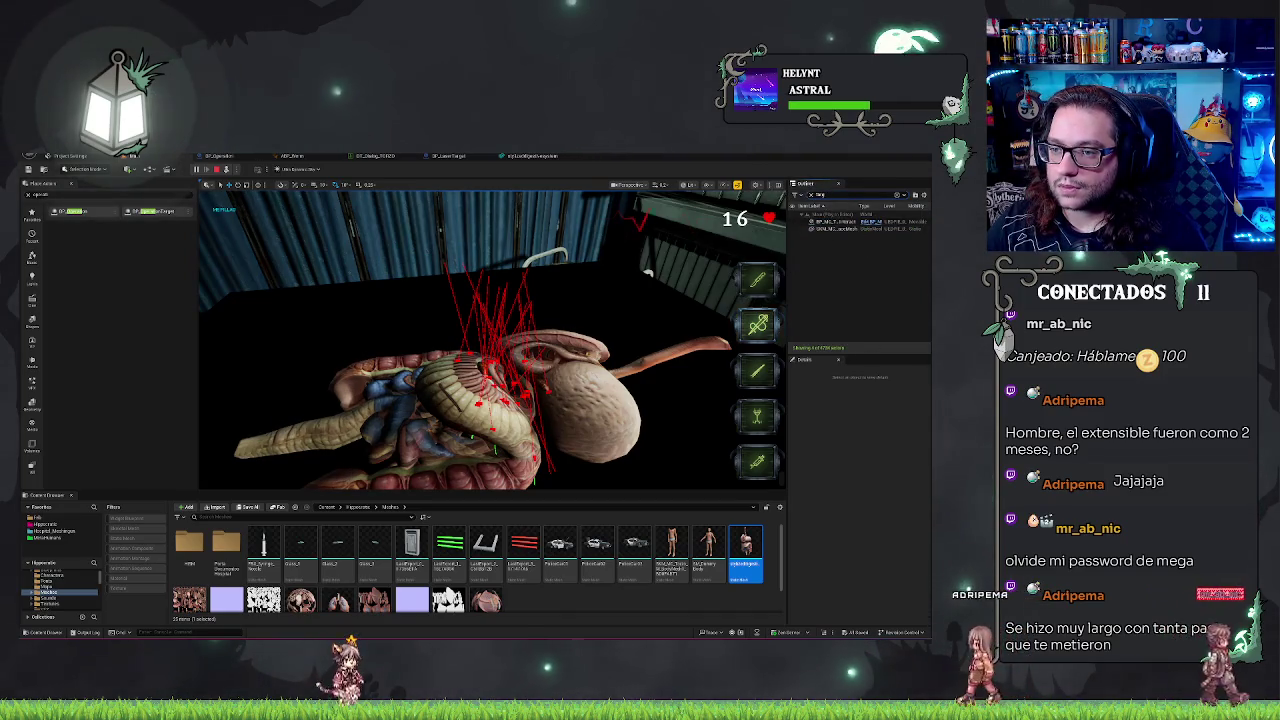
pyautogui.click(828, 229)
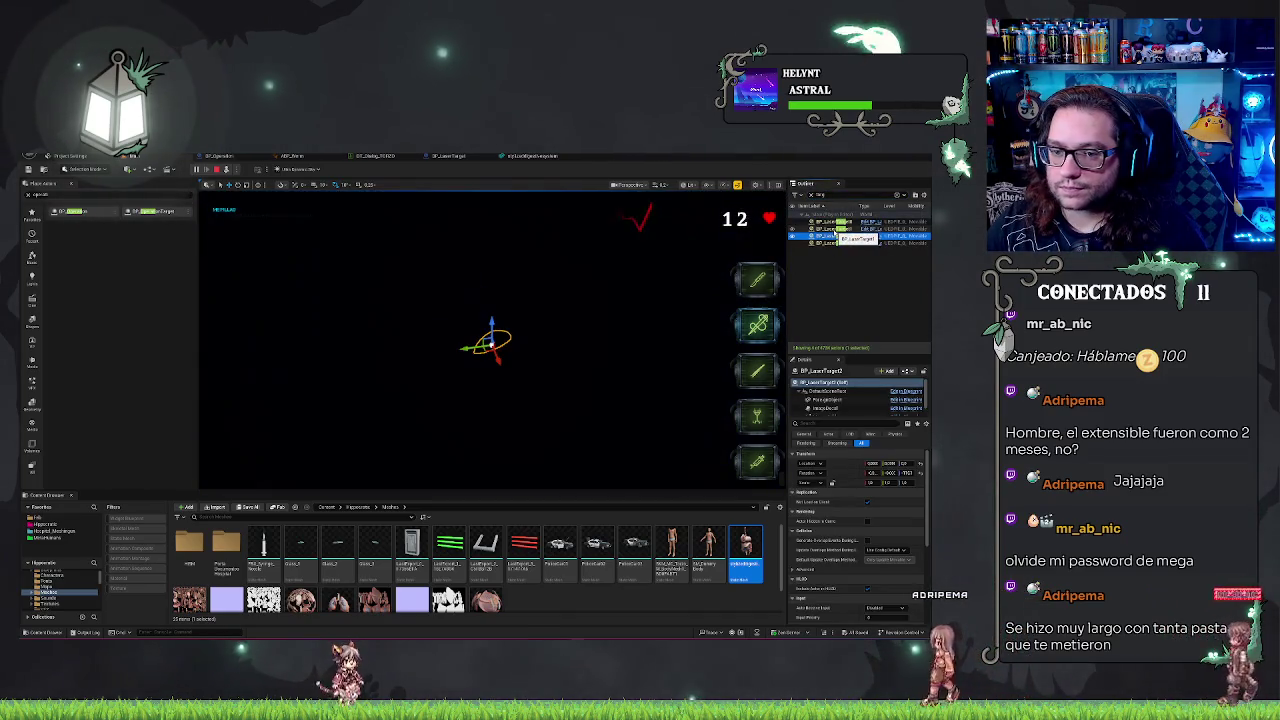
pyautogui.click(842, 243)
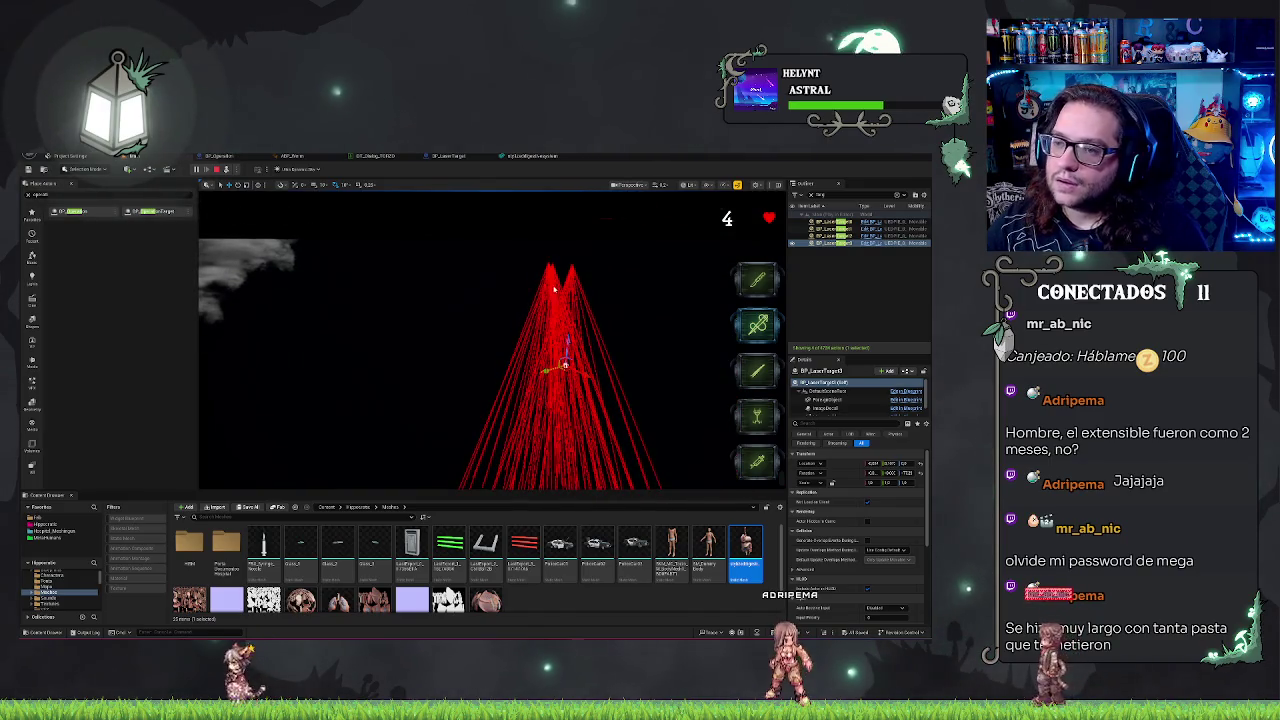
pyautogui.press('Escape')
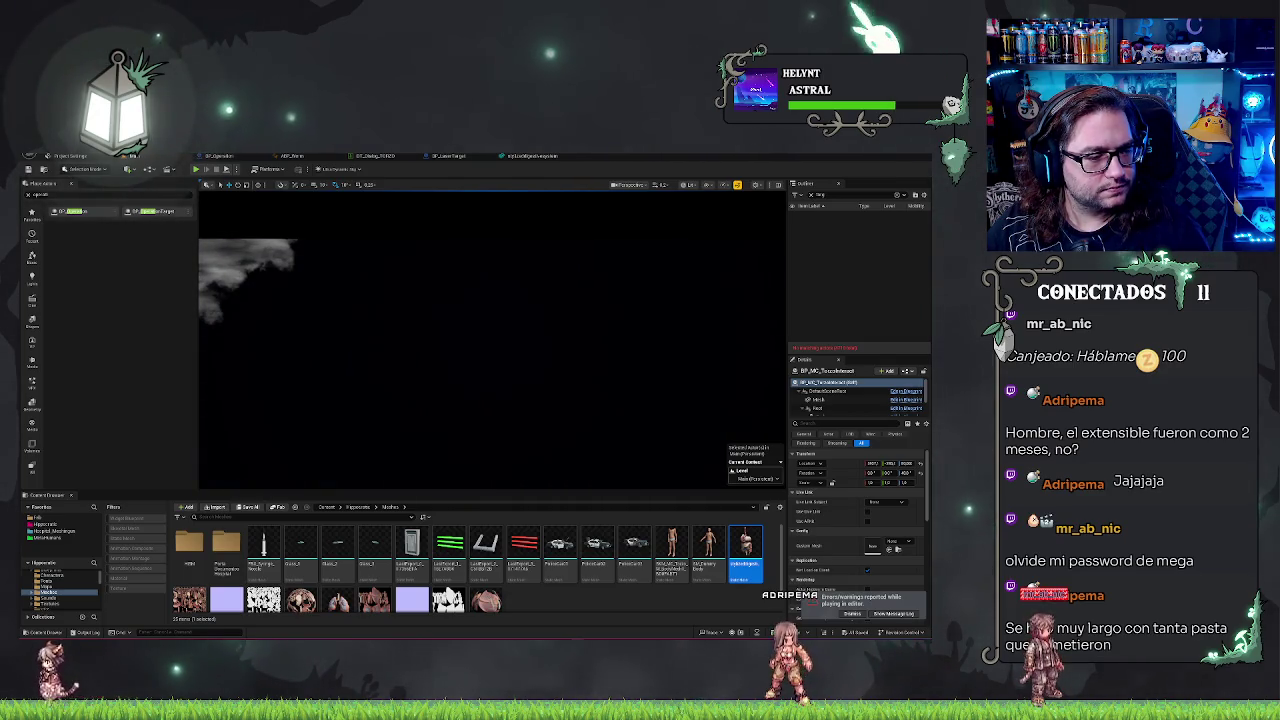
pyautogui.click(447, 156)
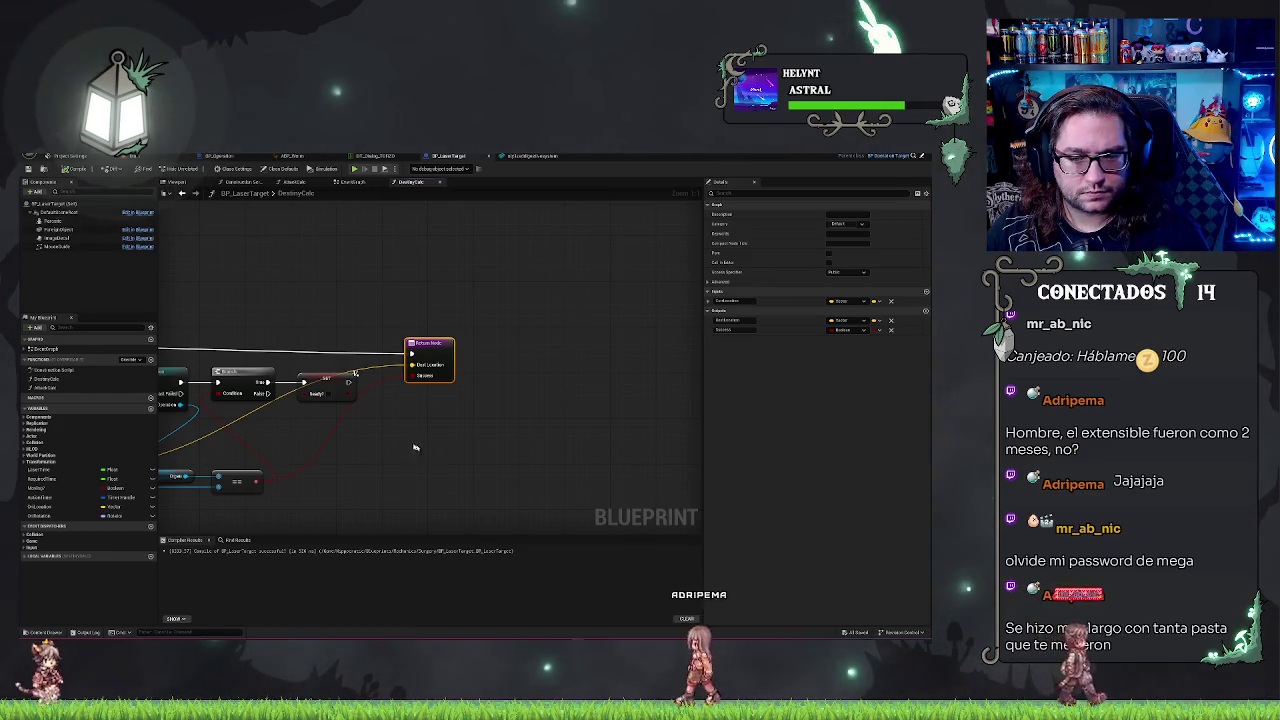
# Step: Compare the event graph's Move branch with DestroyCalc's line trace and range-check nodes
pyautogui.moveTo(420, 449)
pyautogui.mouseDown()
pyautogui.moveTo(622, 475)
pyautogui.moveTo(445, 468)
pyautogui.mouseUp()
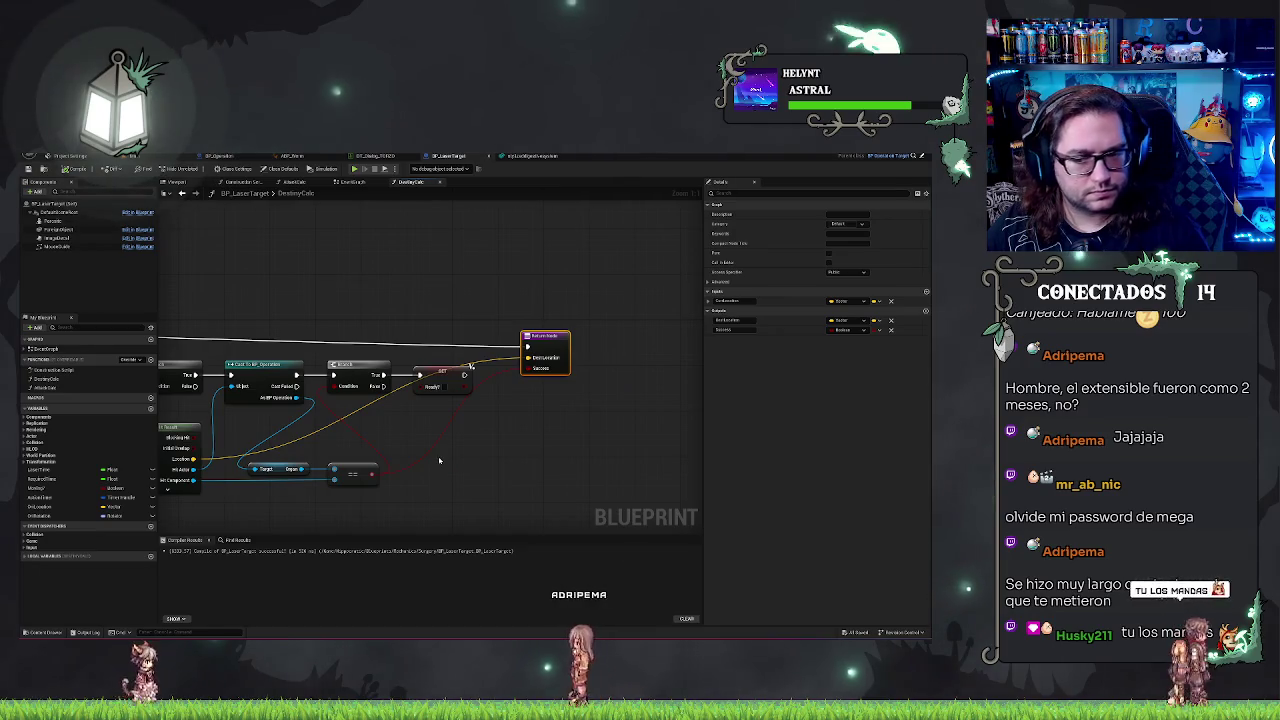
pyautogui.click(352, 183)
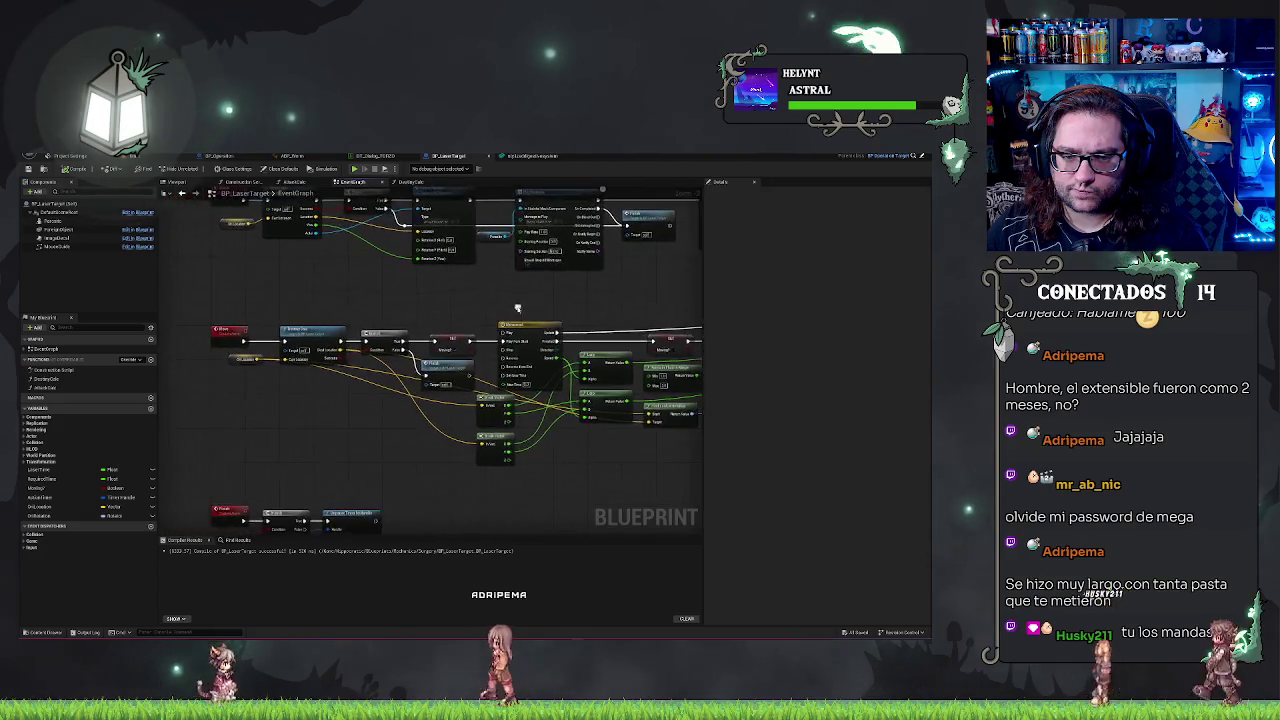
pyautogui.scroll(1, 400, 322)
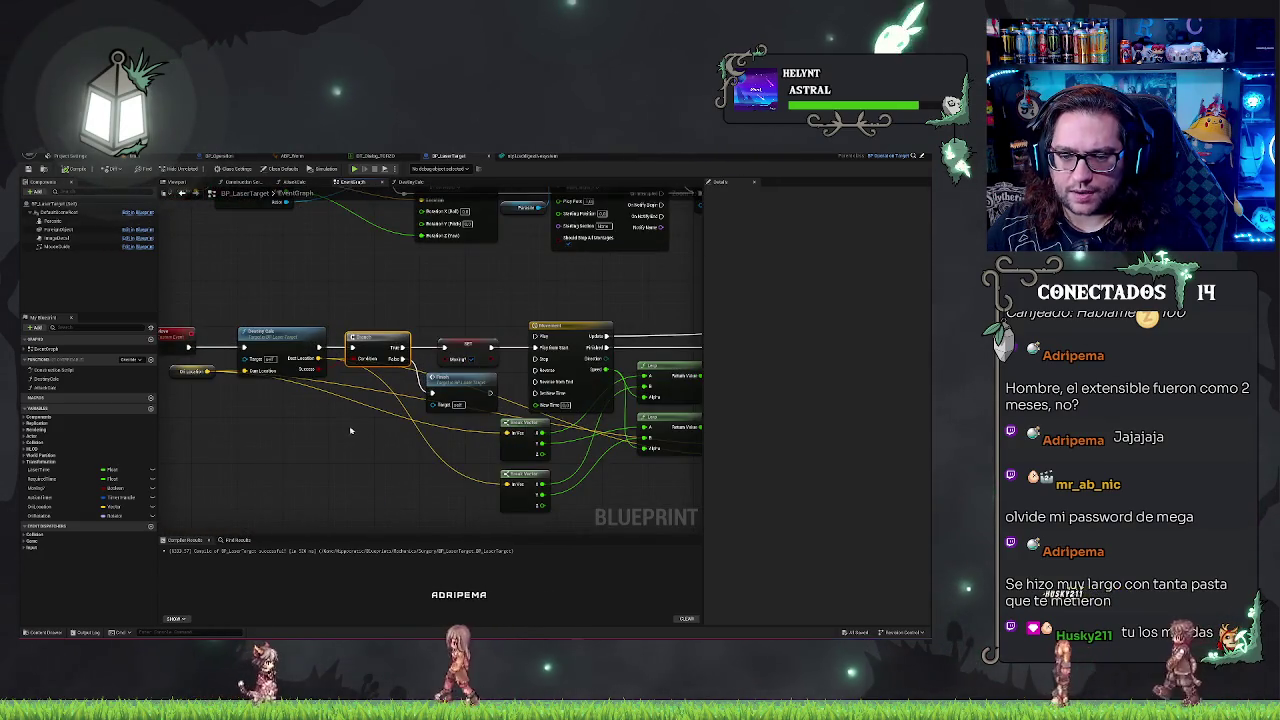
pyautogui.moveTo(349, 430)
pyautogui.mouseDown()
pyautogui.moveTo(414, 437)
pyautogui.moveTo(387, 467)
pyautogui.mouseUp()
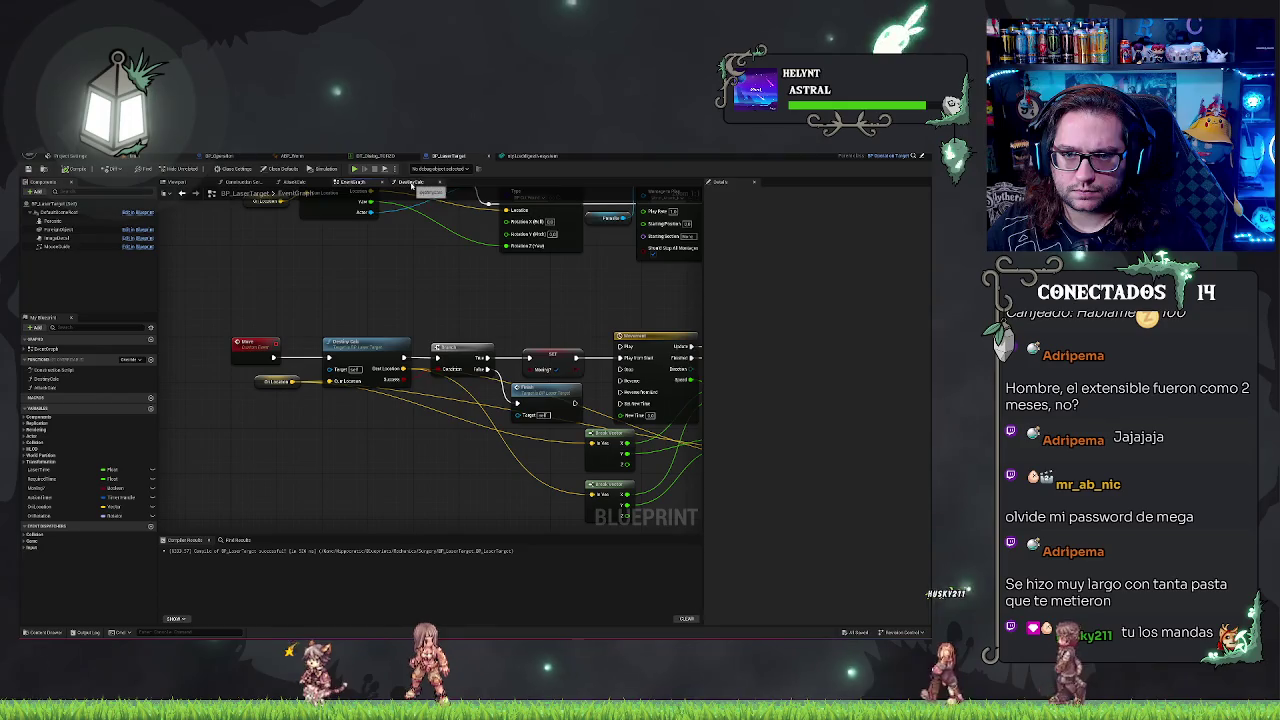
pyautogui.click(411, 185)
pyautogui.moveTo(541, 411); pyautogui.dragTo(446, 411)
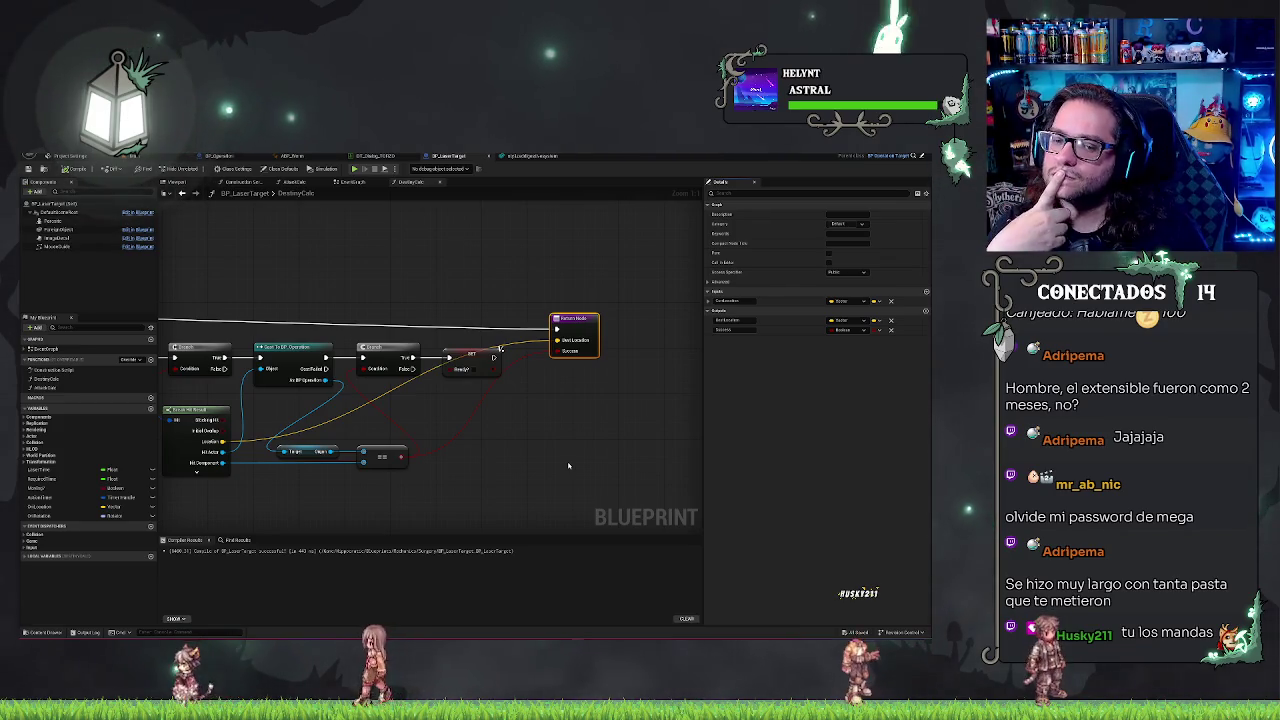
pyautogui.moveTo(321, 270)
pyautogui.mouseDown()
pyautogui.moveTo(601, 265)
pyautogui.moveTo(497, 274)
pyautogui.mouseUp()
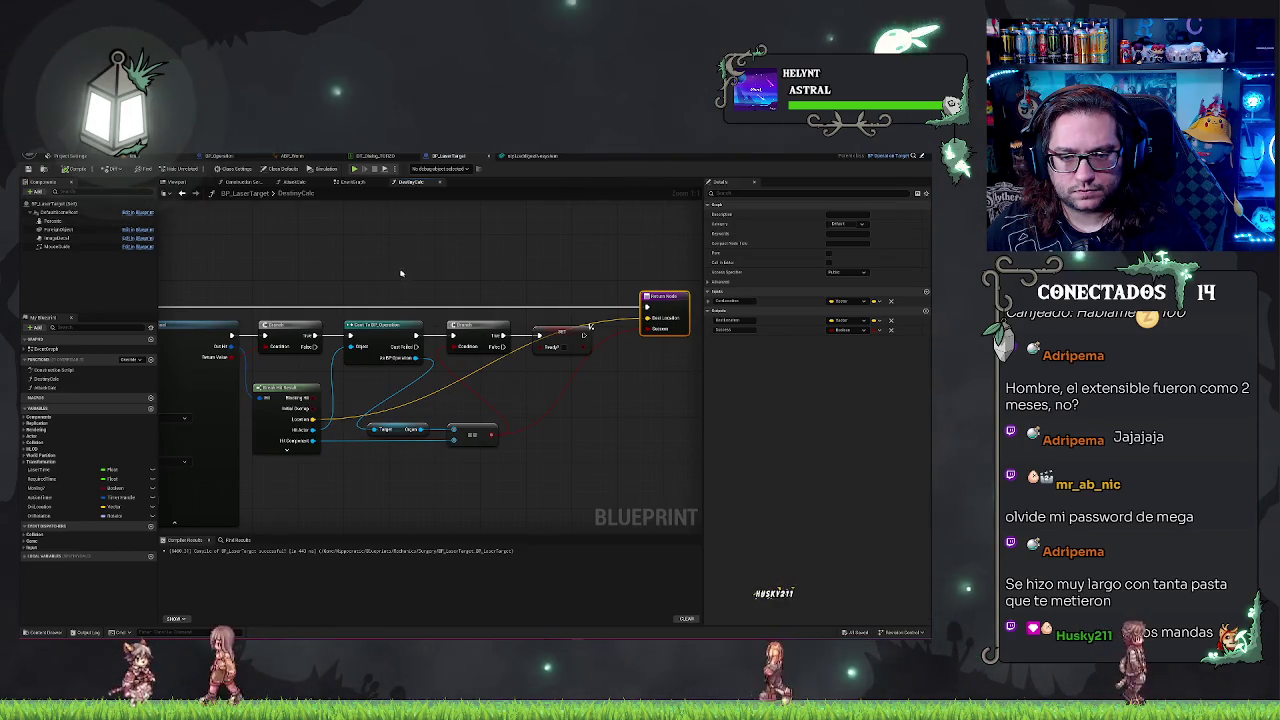
# Step: Select the equality and Target nodes and rewire the Success return value
pyautogui.moveTo(399, 273); pyautogui.dragTo(451, 294)
pyautogui.click(506, 458)
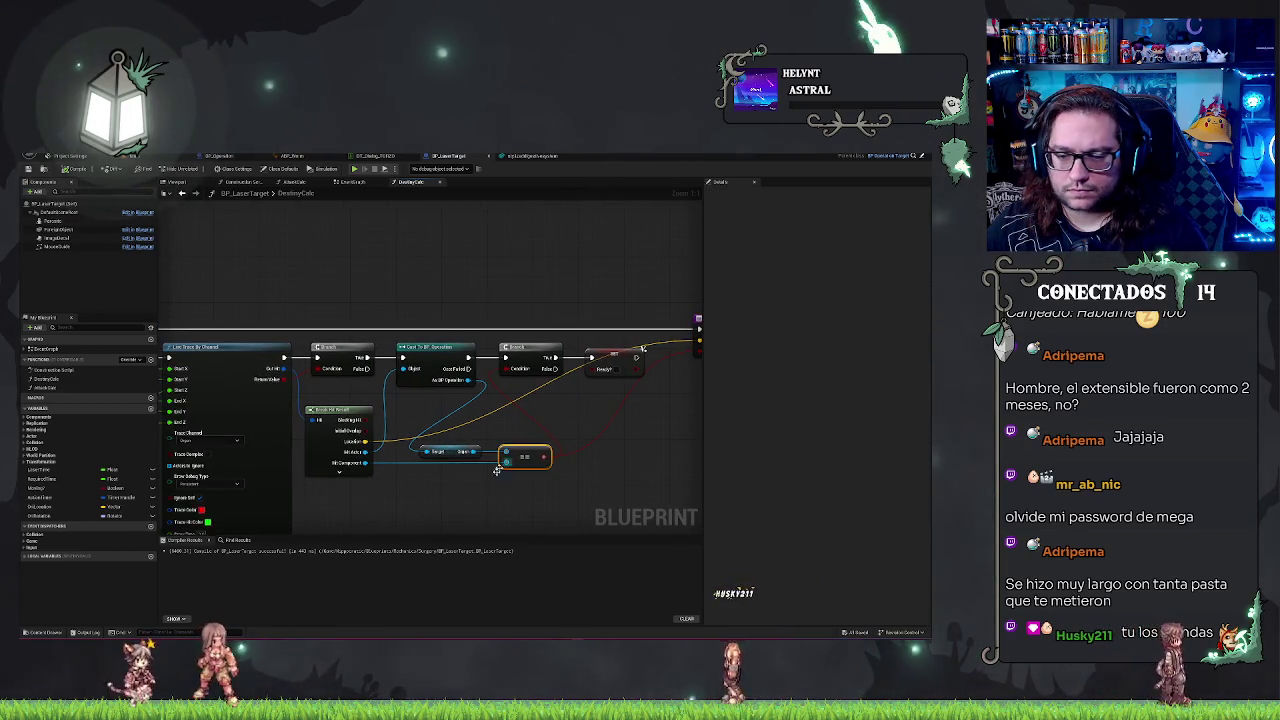
pyautogui.moveTo(483, 486); pyautogui.dragTo(263, 477)
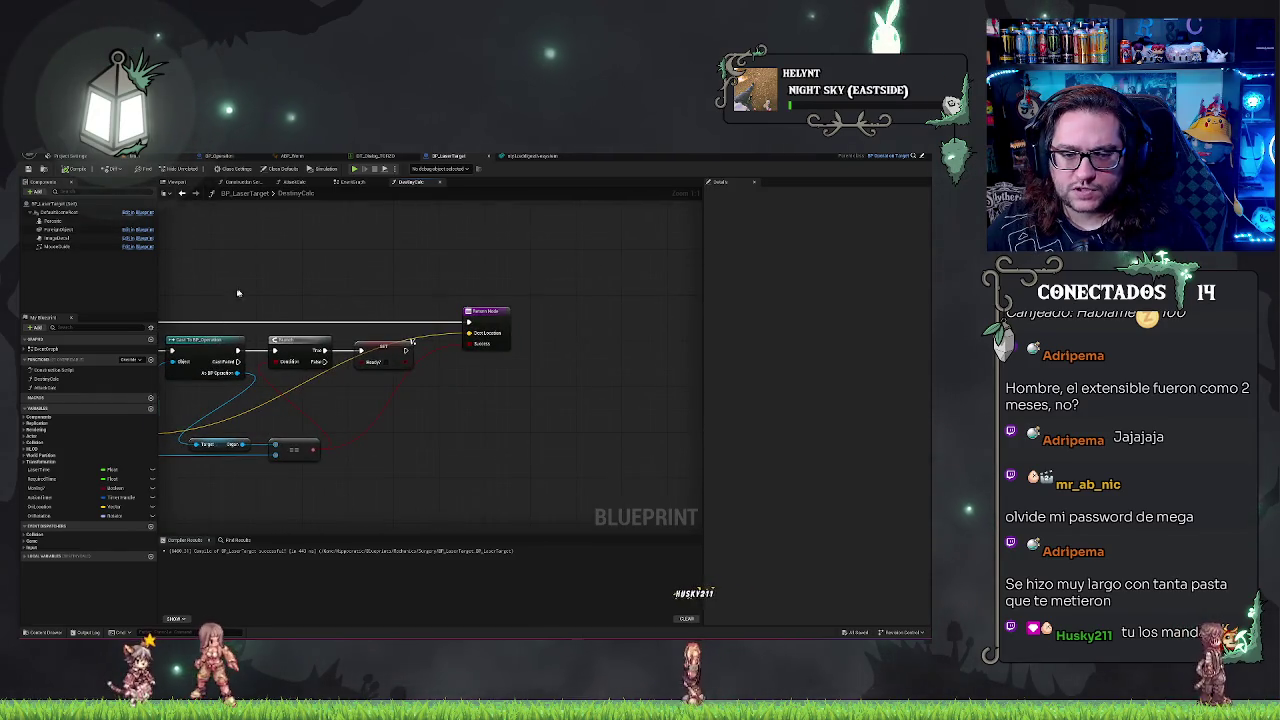
pyautogui.moveTo(236, 294); pyautogui.dragTo(294, 284)
pyautogui.moveTo(343, 480); pyautogui.dragTo(300, 437)
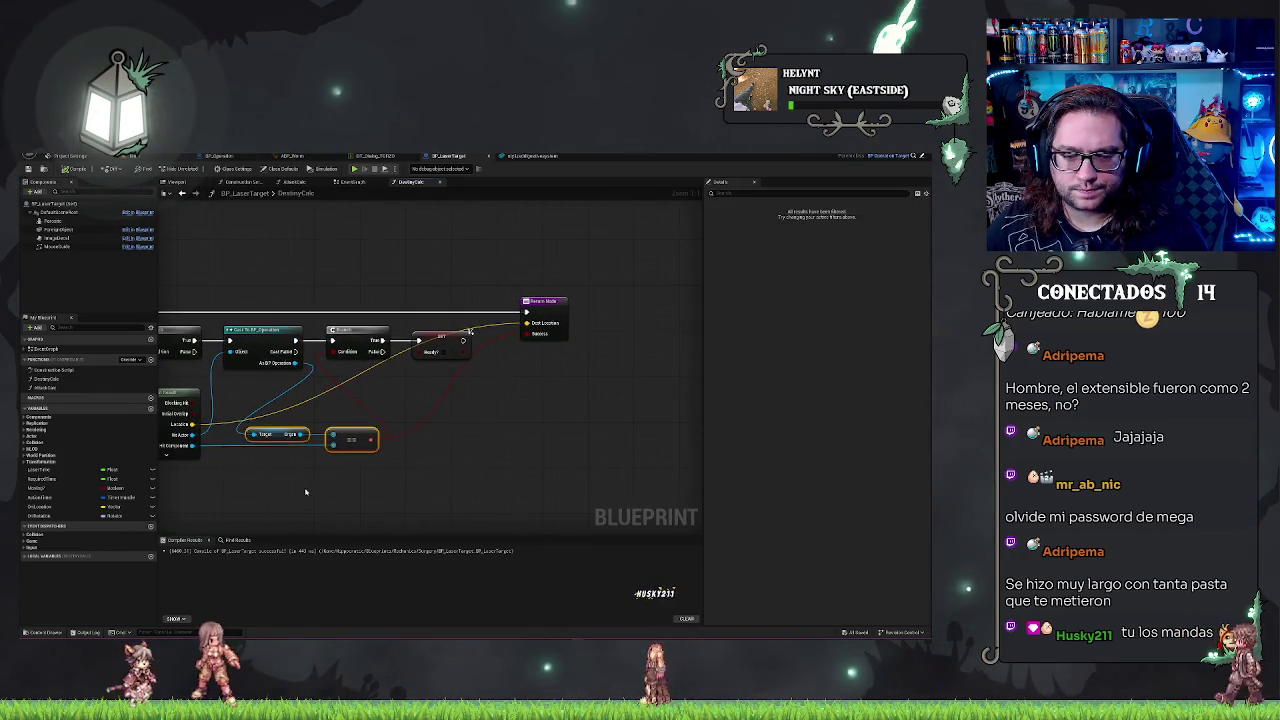
pyautogui.moveTo(305, 491); pyautogui.dragTo(474, 481)
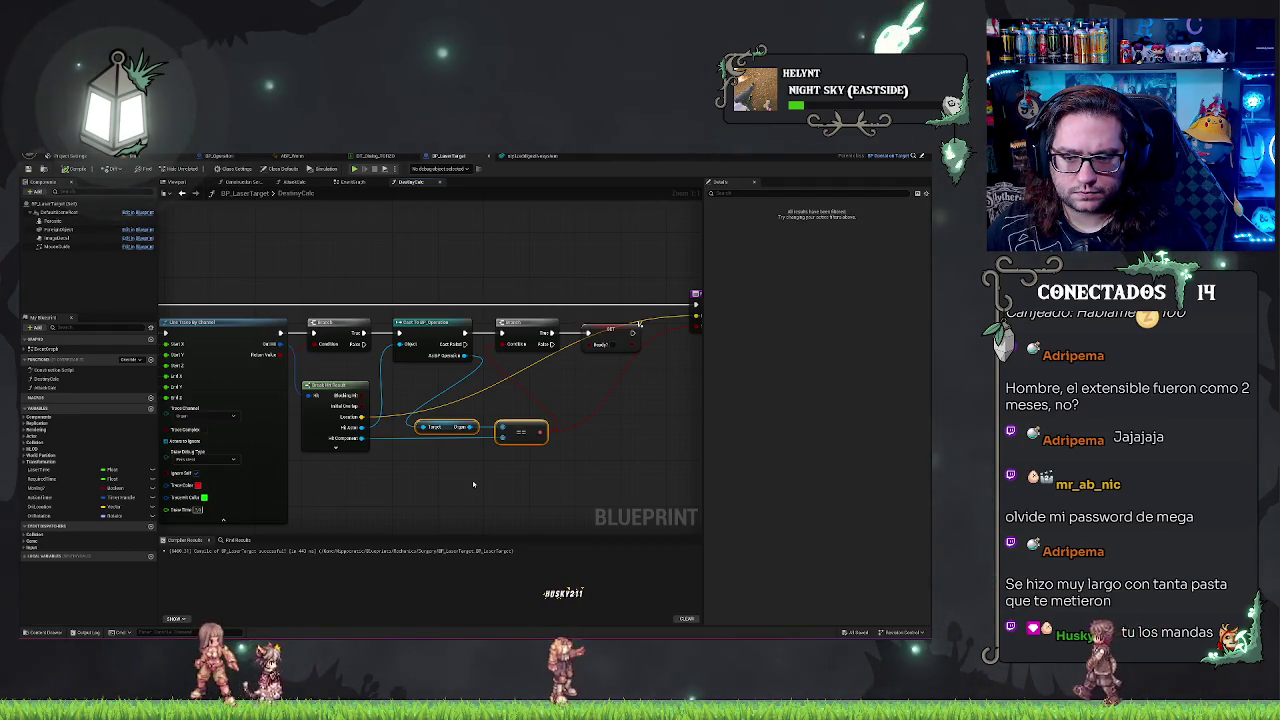
pyautogui.moveTo(594, 406); pyautogui.dragTo(510, 392)
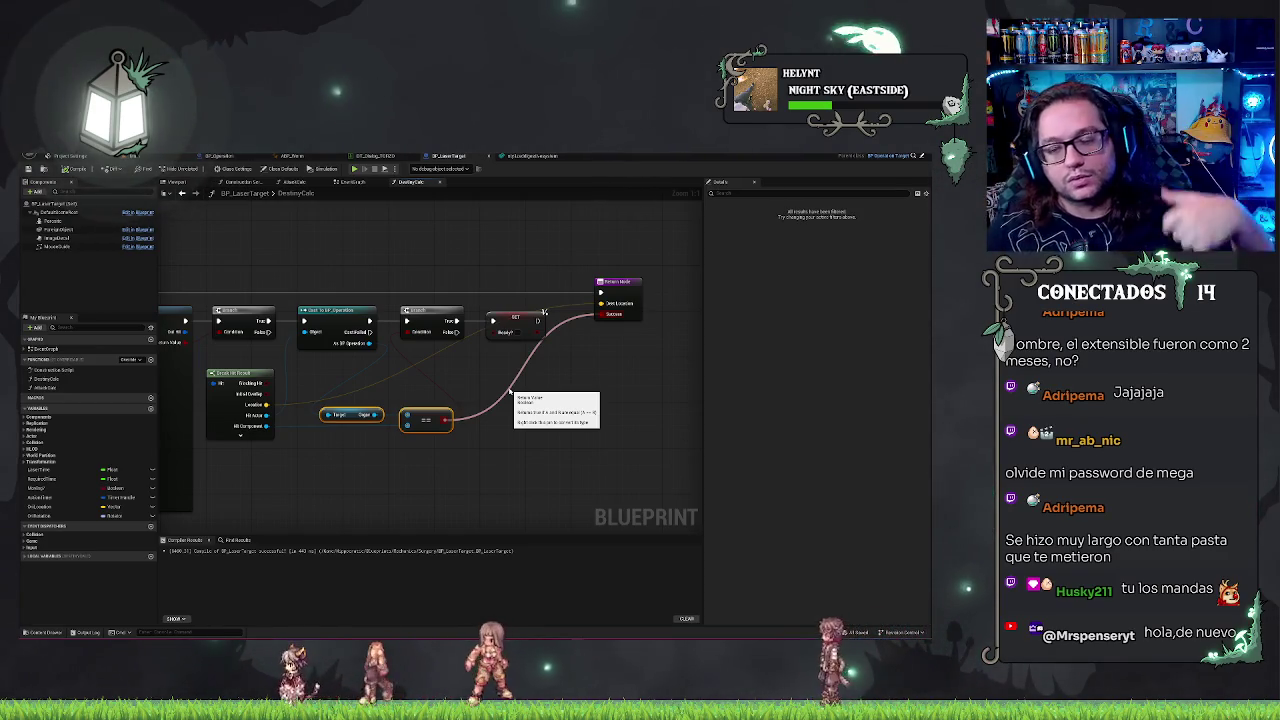
pyautogui.moveTo(510, 391); pyautogui.dragTo(498, 442)
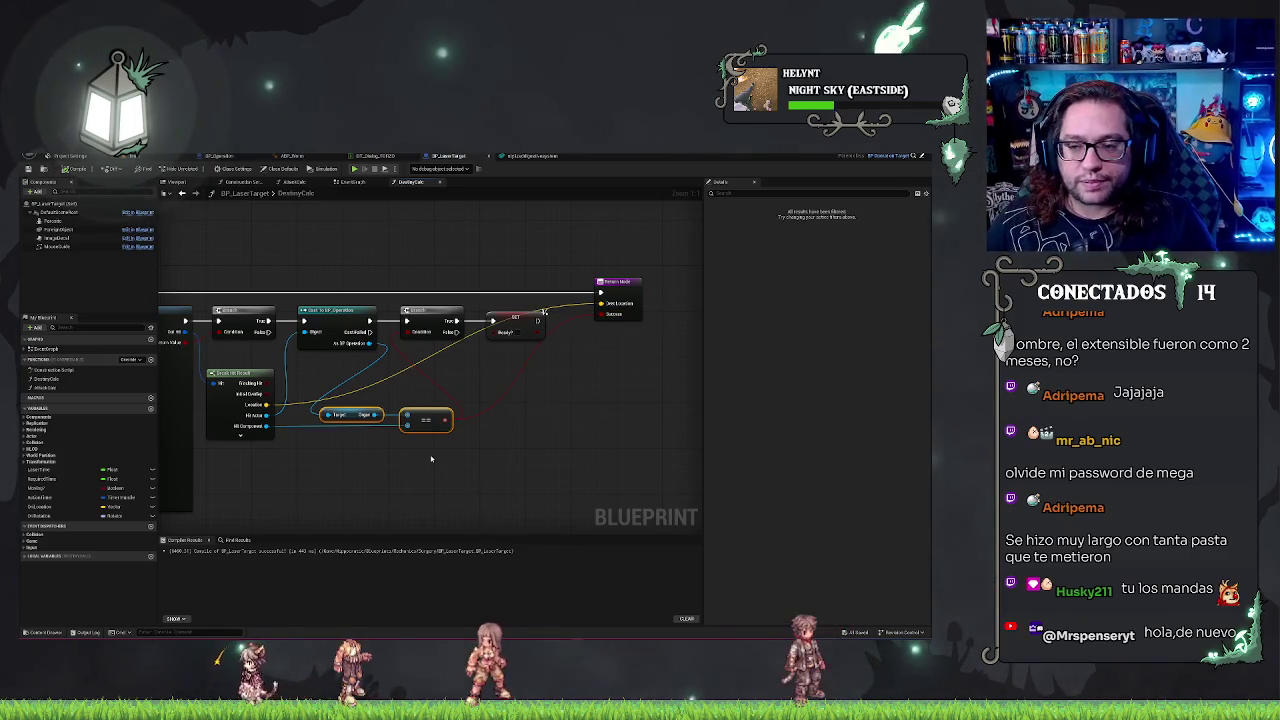
# Step: Review the line trace, cast and branch nodes, undo two wiring changes, and add a local variable
pyautogui.moveTo(286, 238); pyautogui.dragTo(490, 263)
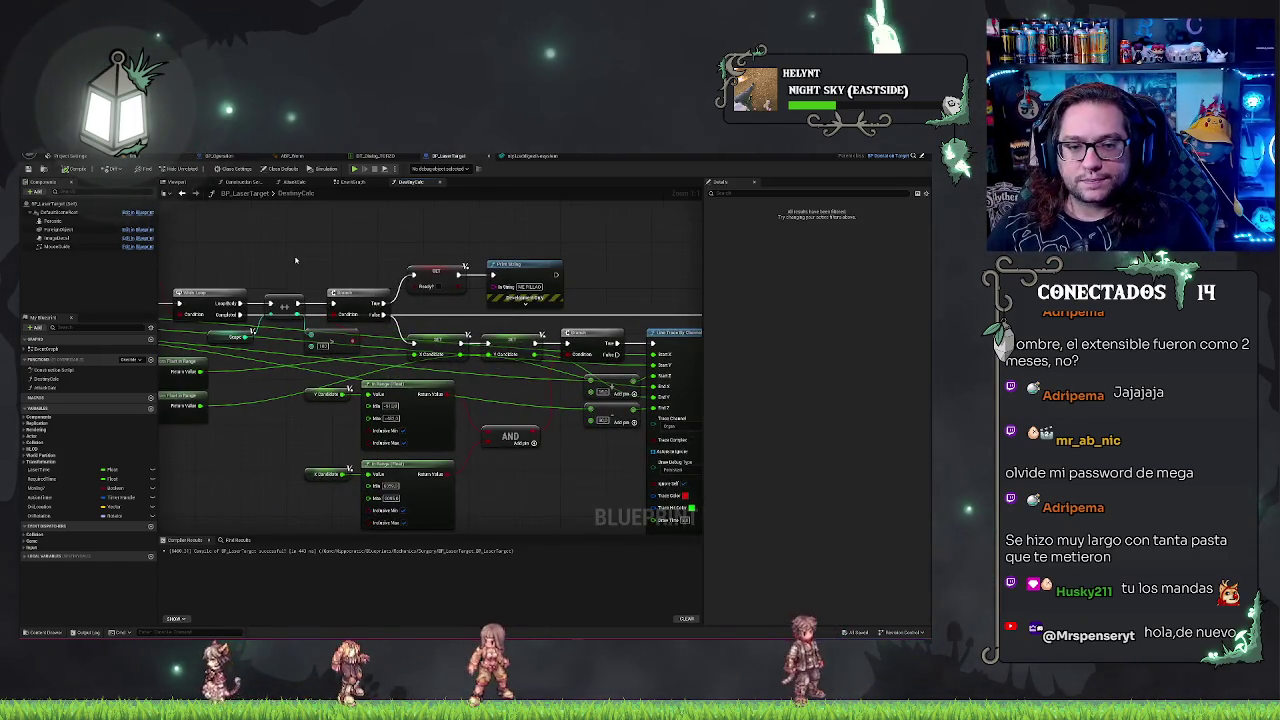
pyautogui.moveTo(295, 260); pyautogui.dragTo(388, 266)
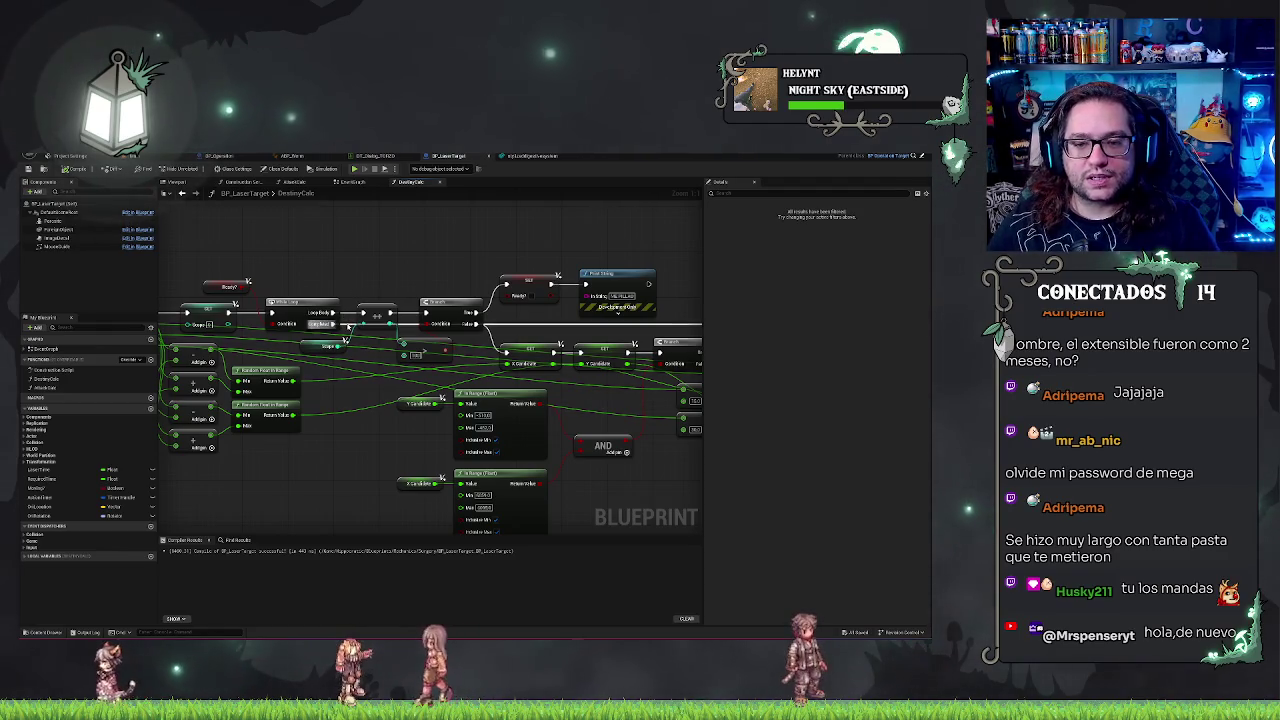
pyautogui.moveTo(348, 330)
pyautogui.mouseDown()
pyautogui.moveTo(423, 240)
pyautogui.moveTo(597, 240)
pyautogui.moveTo(424, 258)
pyautogui.mouseUp()
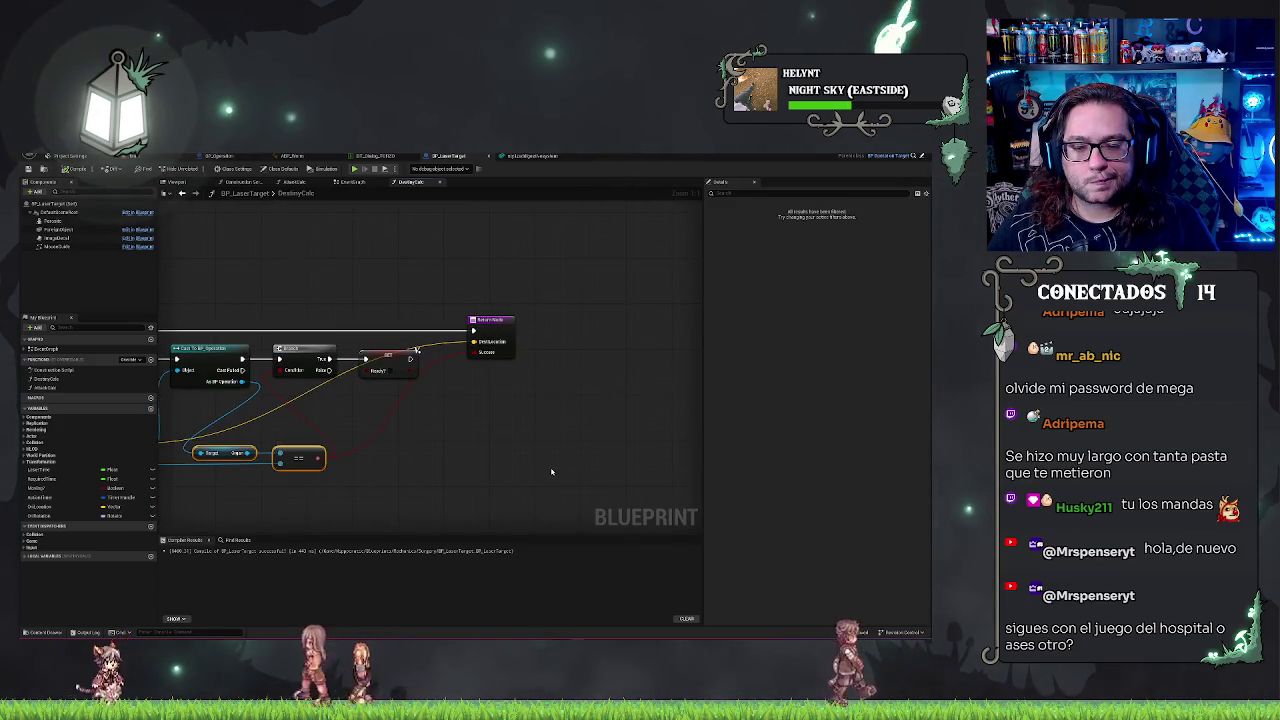
pyautogui.moveTo(403, 286)
pyautogui.mouseDown()
pyautogui.moveTo(386, 209)
pyautogui.moveTo(437, 281)
pyautogui.mouseUp()
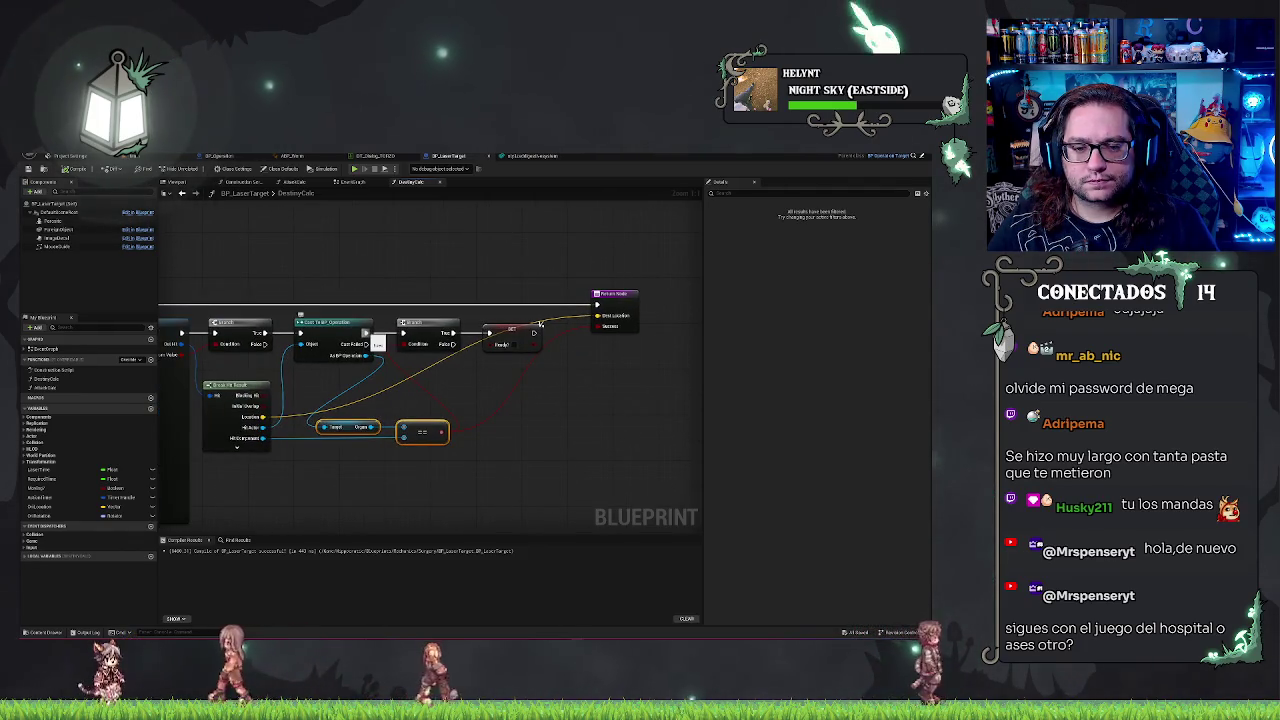
pyautogui.moveTo(318, 494)
pyautogui.mouseDown()
pyautogui.moveTo(469, 490)
pyautogui.moveTo(373, 496)
pyautogui.mouseUp()
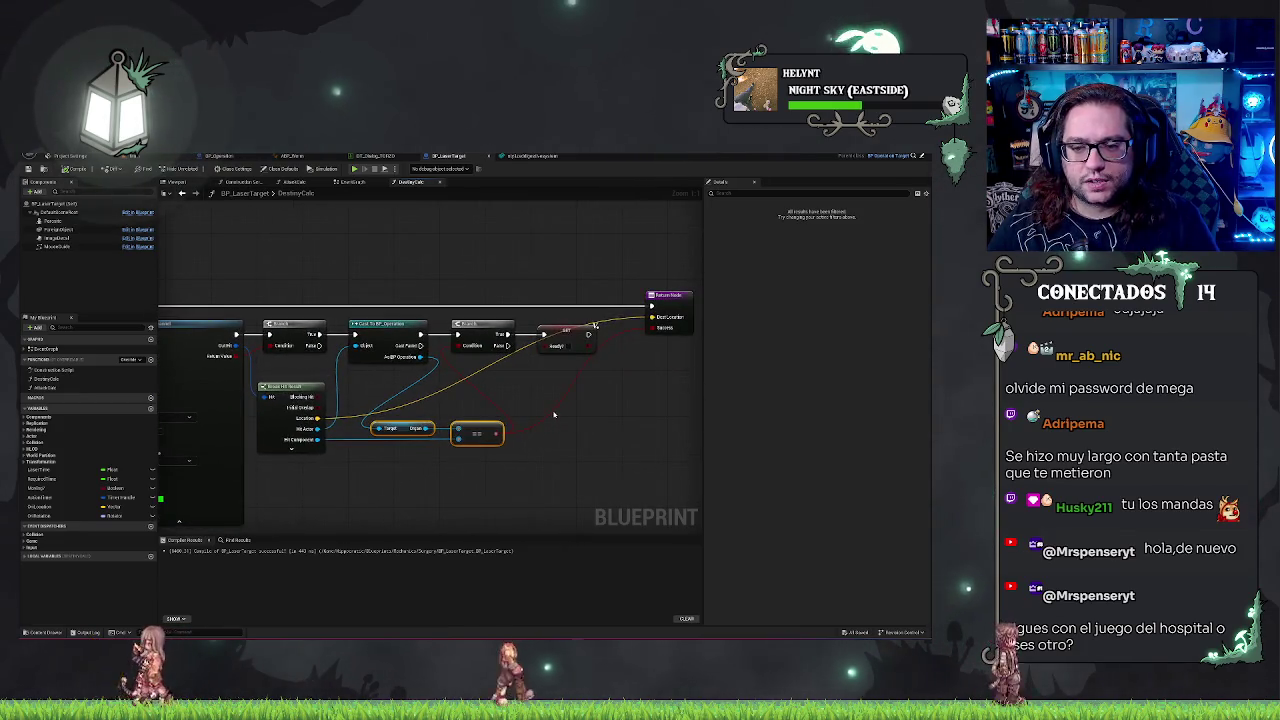
pyautogui.hotkey('ctrl', 'z')
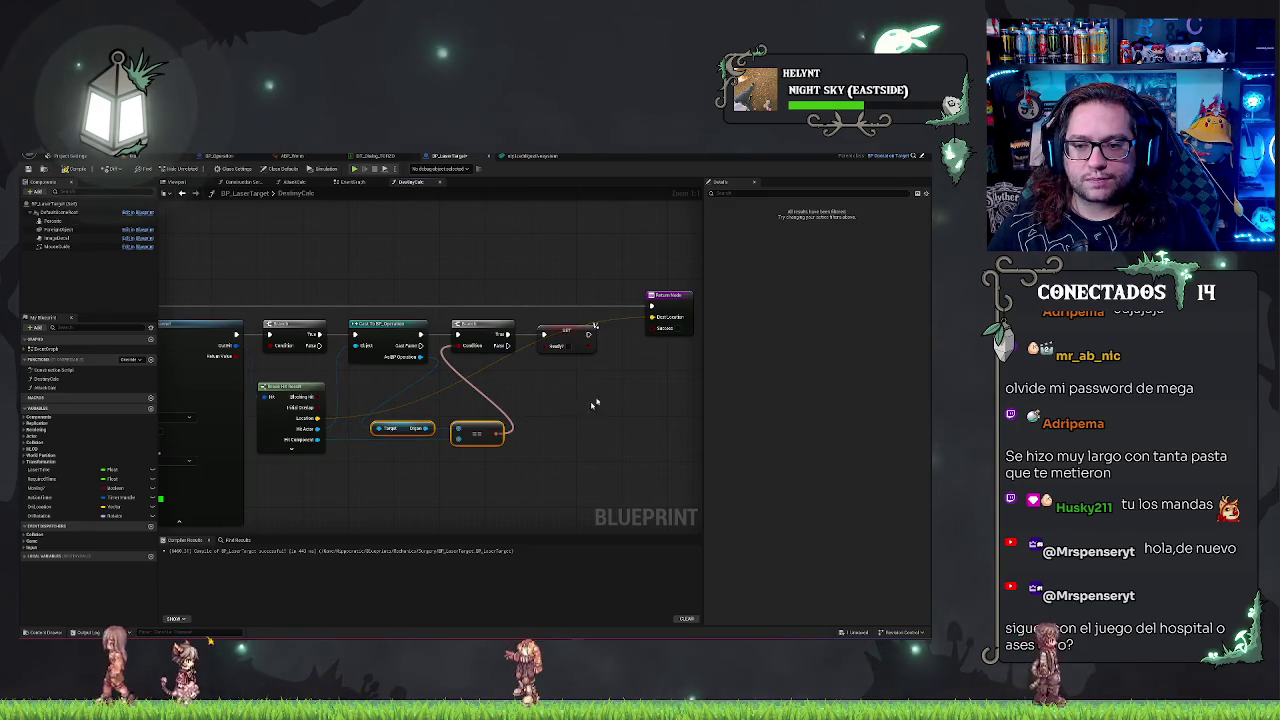
pyautogui.hotkey('ctrl', 'z')
pyautogui.click(150, 556)
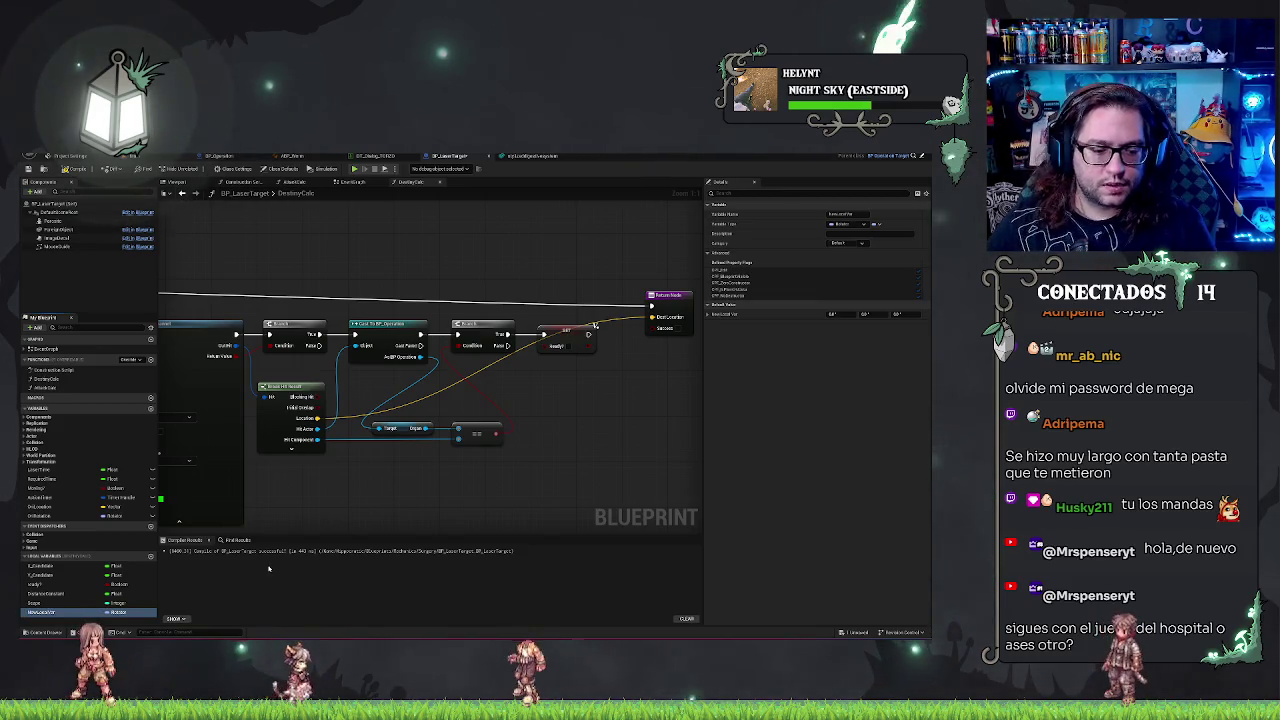
# Step: Make the local variable a Boolean named Success and wire it into the Return Node's Success pin
pyautogui.click(120, 612)
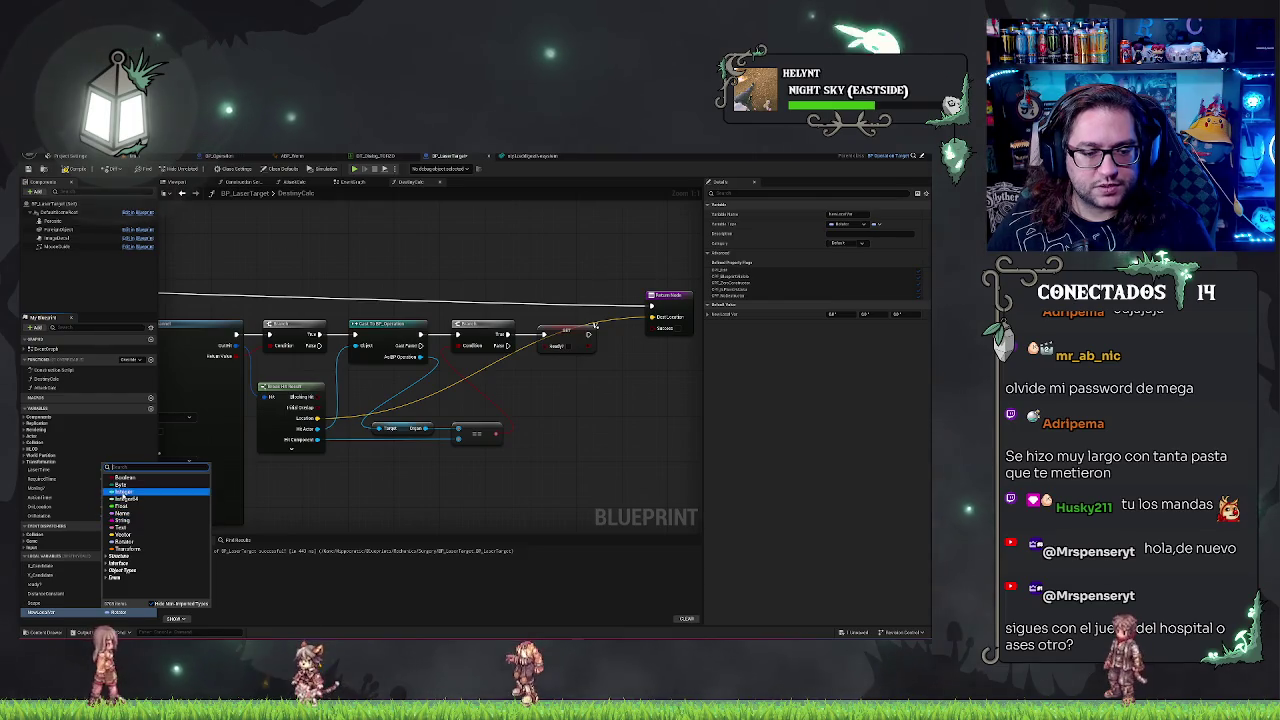
pyautogui.click(124, 478)
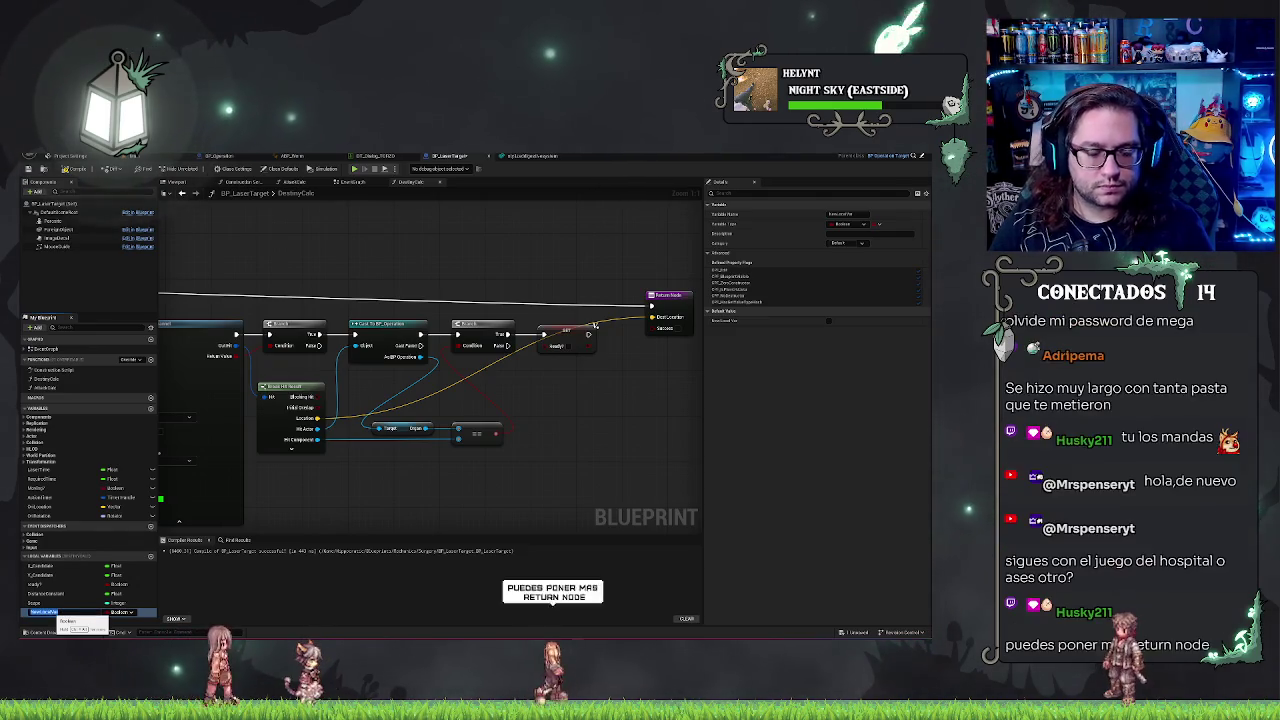
pyautogui.write('Success')
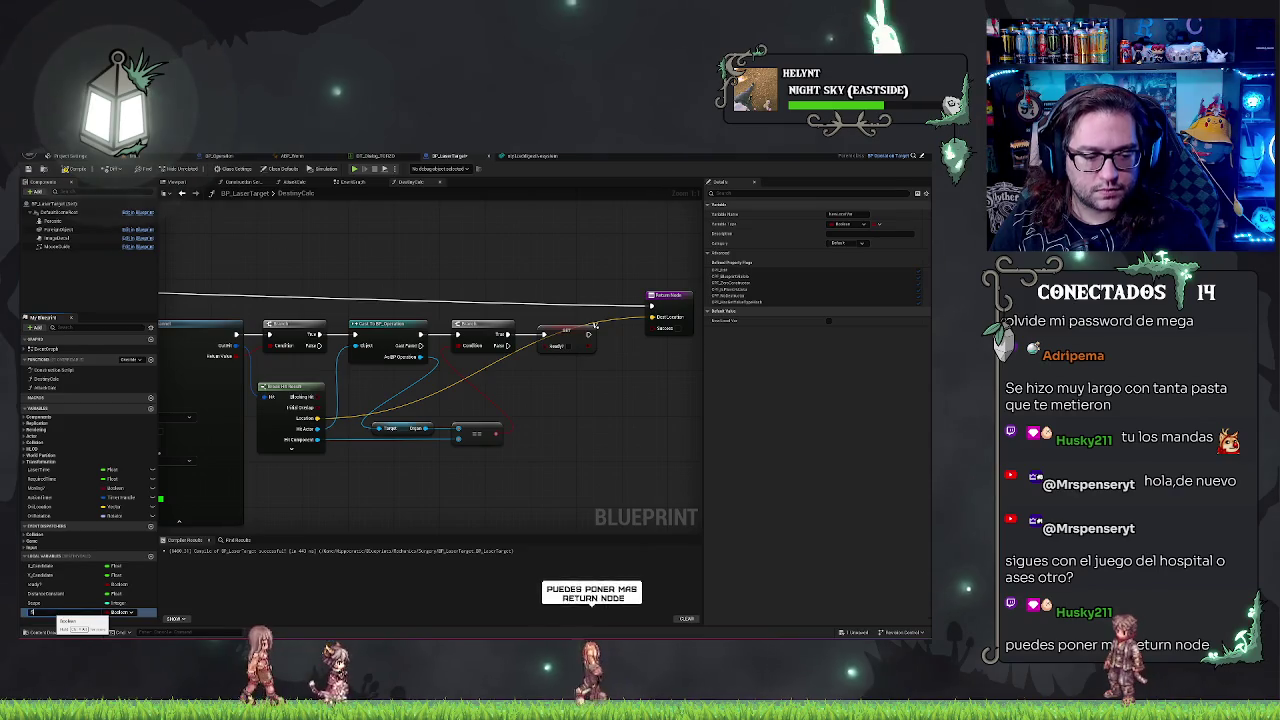
pyautogui.press('Return')
pyautogui.moveTo(52, 614)
pyautogui.mouseDown()
pyautogui.moveTo(330, 480)
pyautogui.moveTo(652, 370)
pyautogui.moveTo(593, 393)
pyautogui.mouseUp()
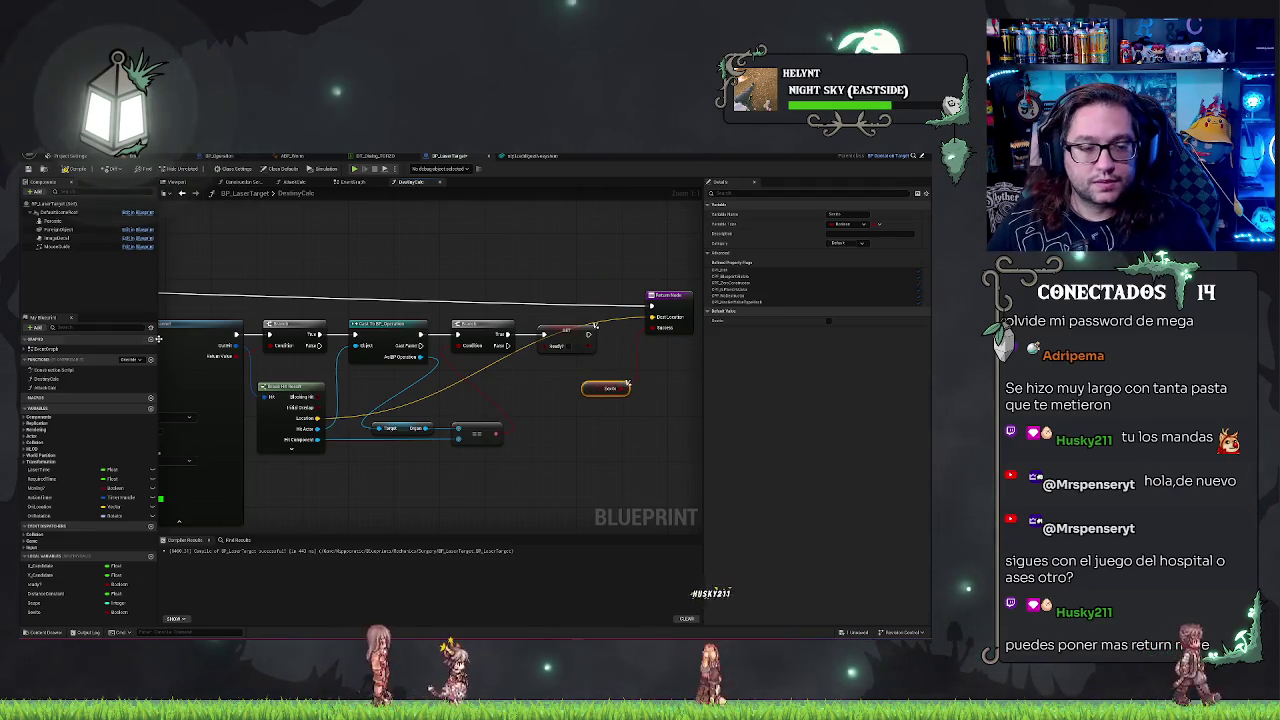
# Step: Place a Set Success node in the execution line before Ready? and tidy the nearby nodes
pyautogui.click(45, 611)
pyautogui.moveTo(595, 441); pyautogui.dragTo(500, 445)
pyautogui.click(44, 612)
pyautogui.moveTo(445, 378); pyautogui.dragTo(446, 378)
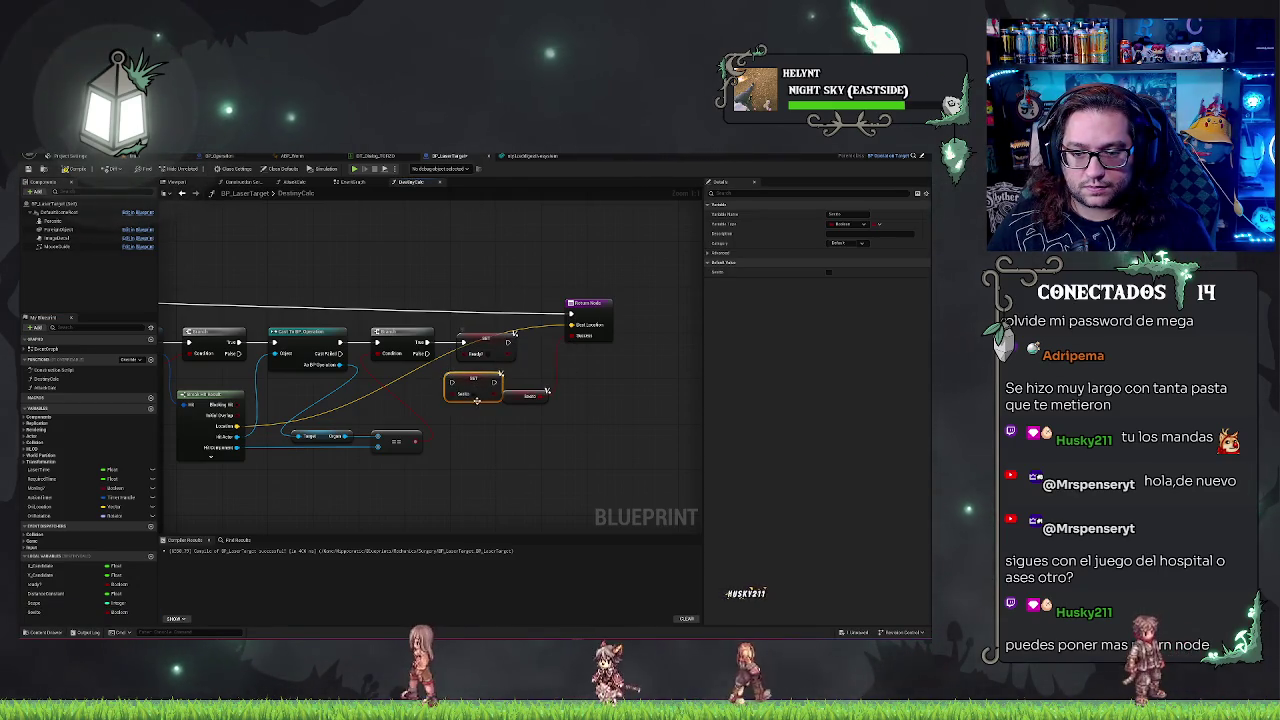
pyautogui.moveTo(472, 385)
pyautogui.mouseDown()
pyautogui.moveTo(465, 345)
pyautogui.moveTo(490, 340)
pyautogui.moveTo(455, 342)
pyautogui.mouseUp()
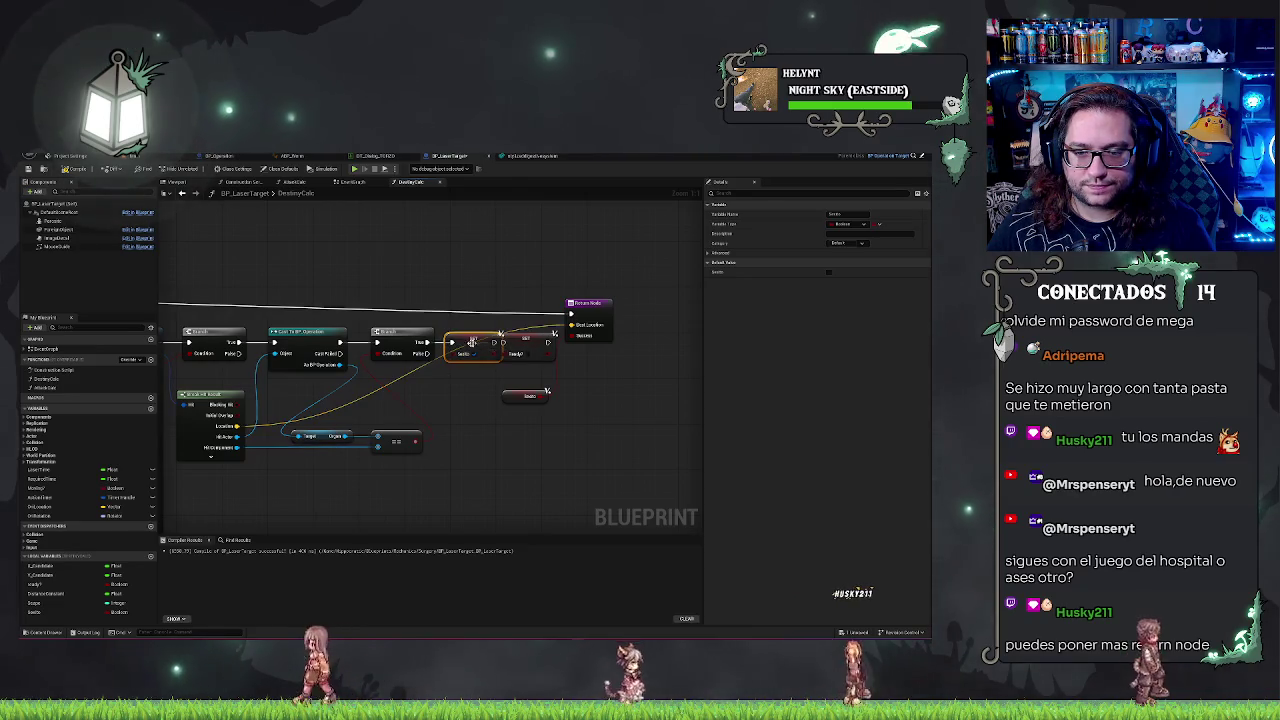
pyautogui.click(529, 345)
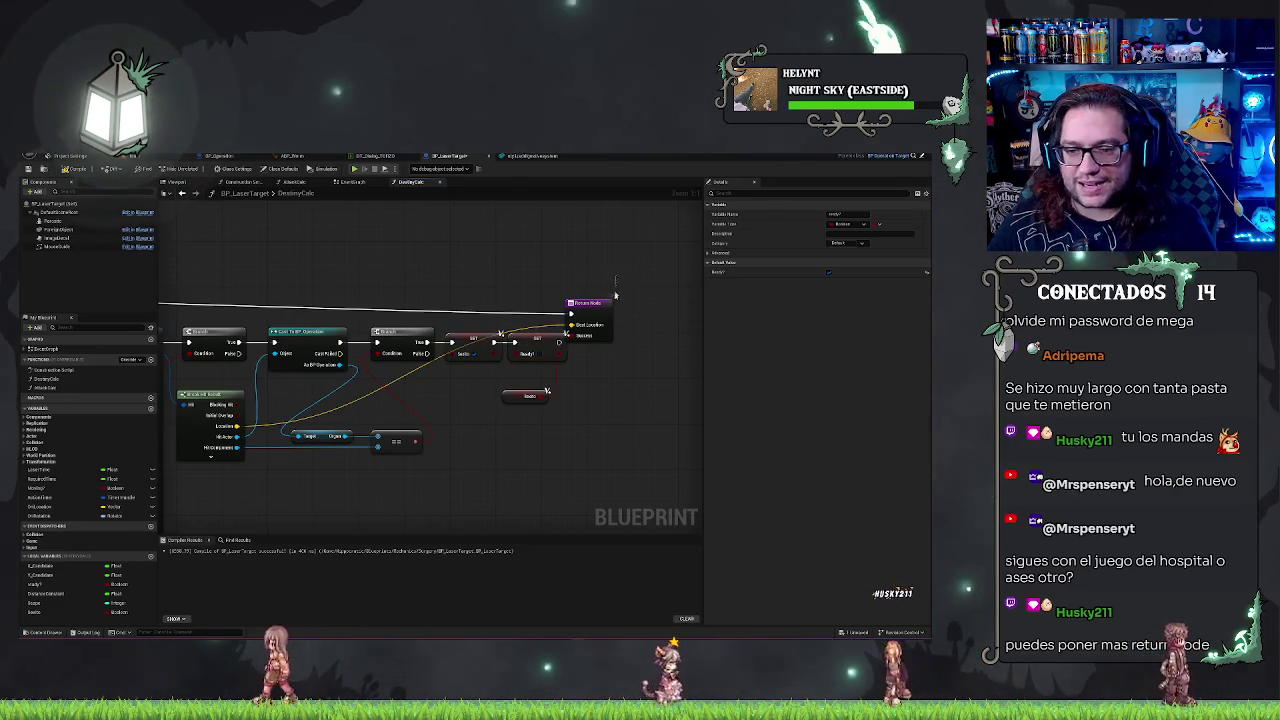
pyautogui.moveTo(590, 302); pyautogui.dragTo(624, 302)
pyautogui.click(528, 396)
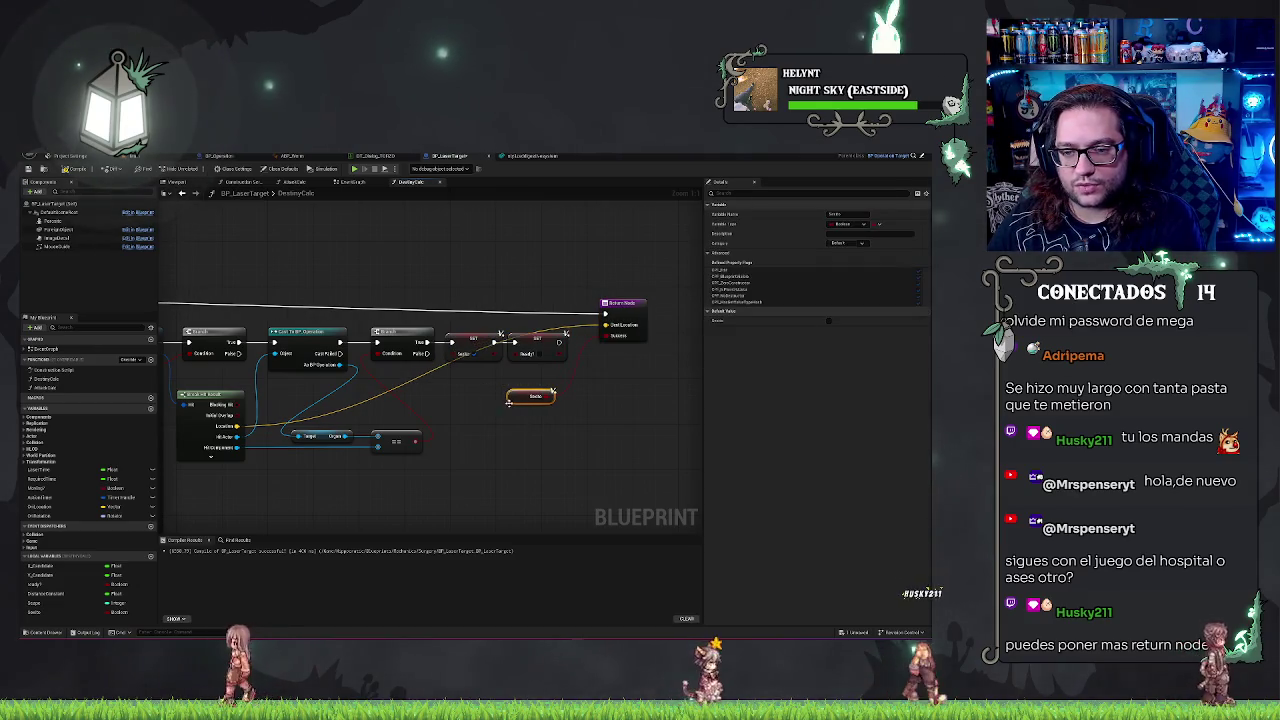
pyautogui.click(449, 437)
pyautogui.moveTo(552, 391); pyautogui.dragTo(587, 385)
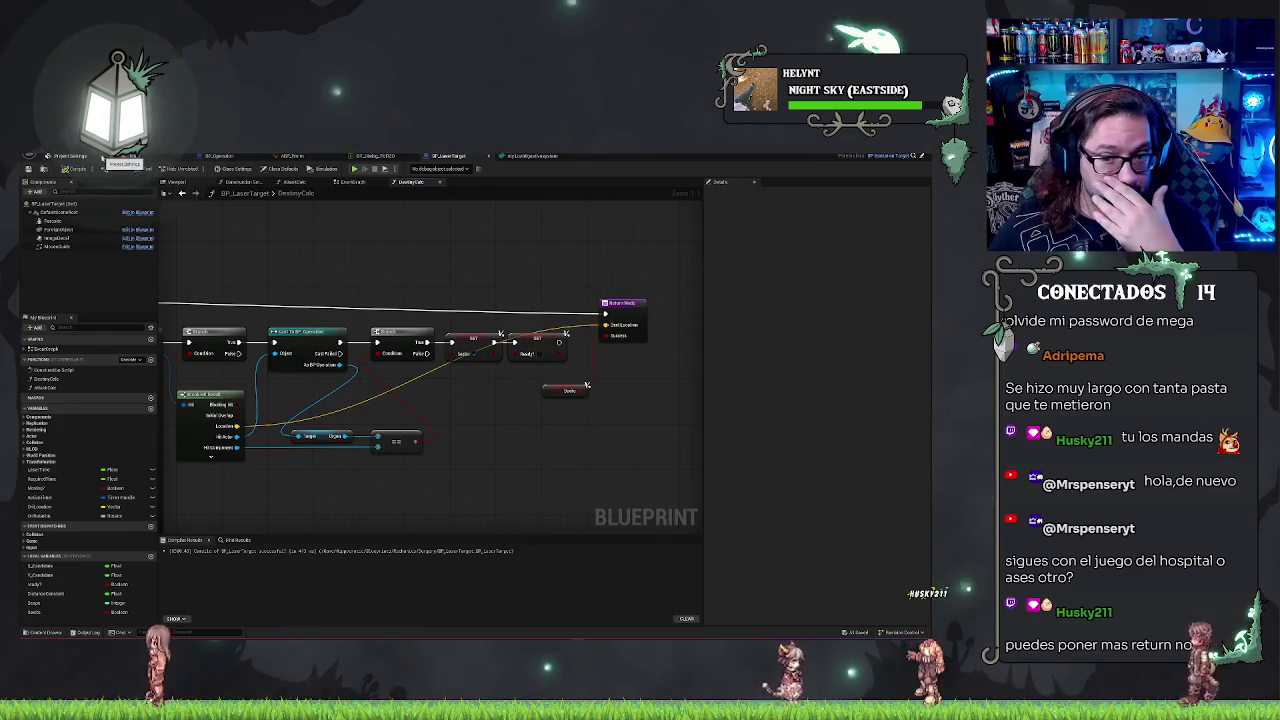
# Step: Zoom out of the function graph and return to the level editor
pyautogui.scroll(-3, 620, 320)
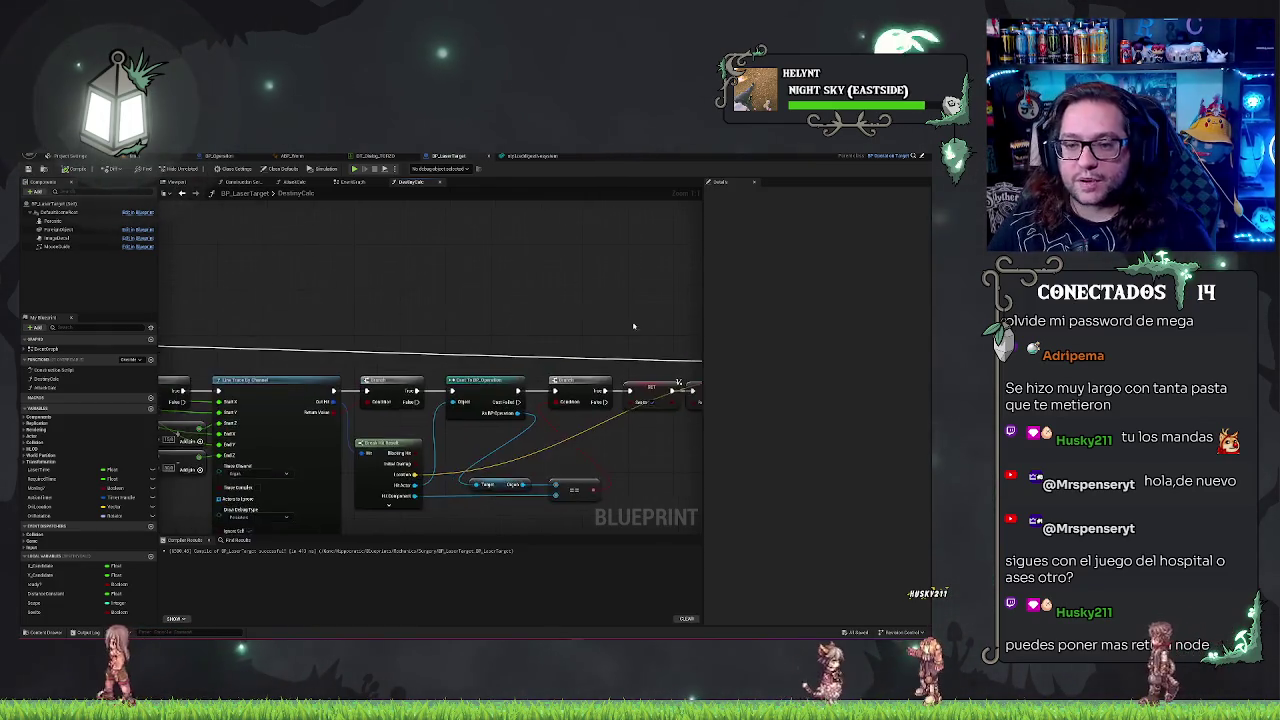
pyautogui.scroll(-2, 437, 300)
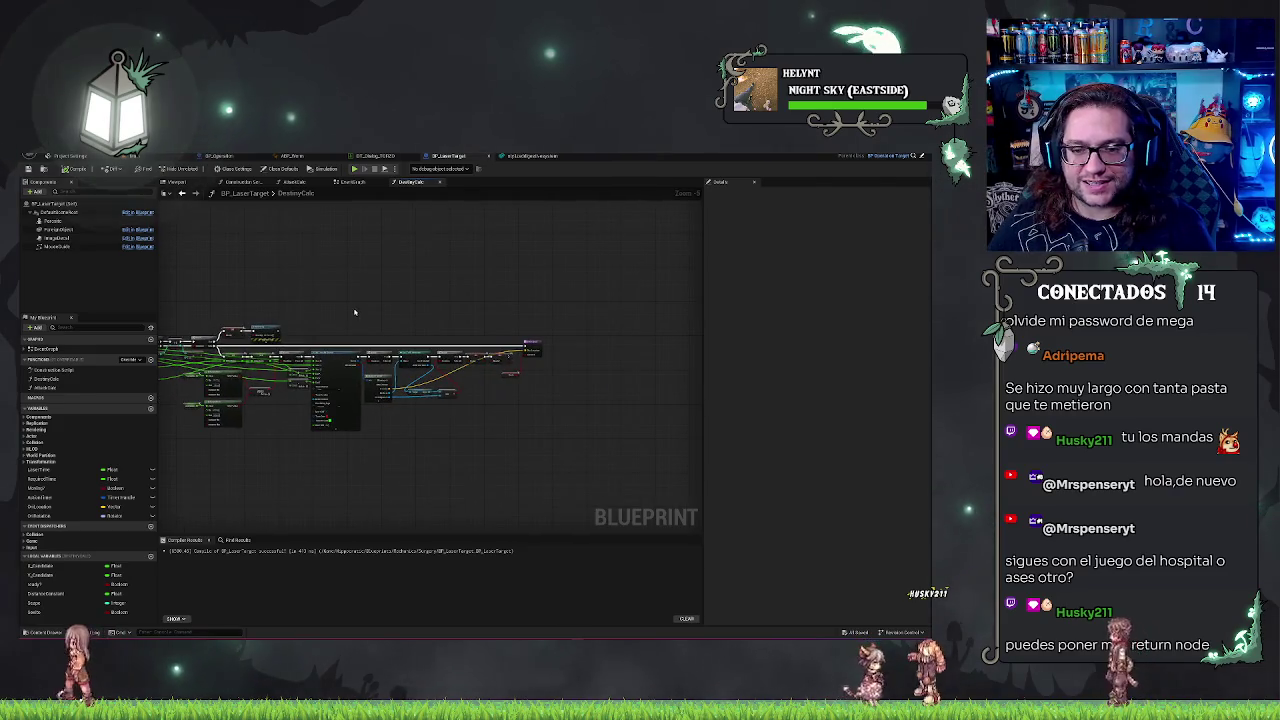
pyautogui.click(140, 156)
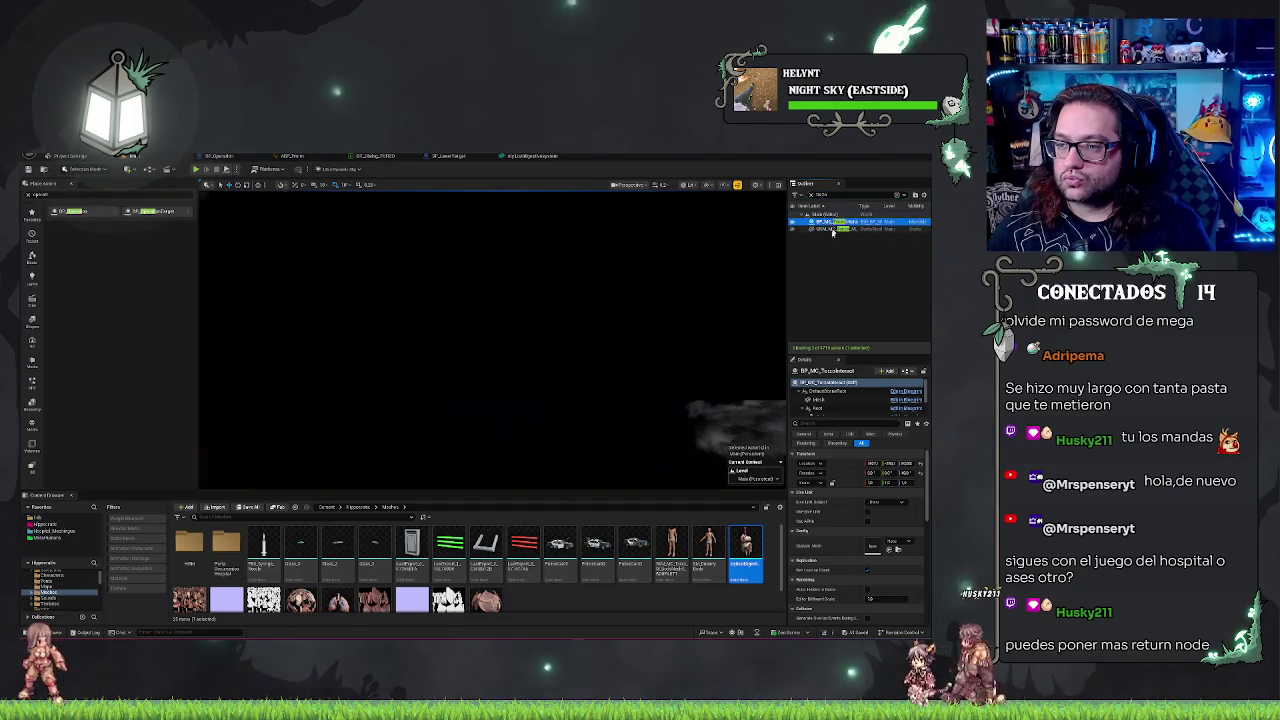
# Step: Frame the selected actor in the viewport and start Play In Editor
pyautogui.press('f')
pyautogui.scroll(5, 353, 213)
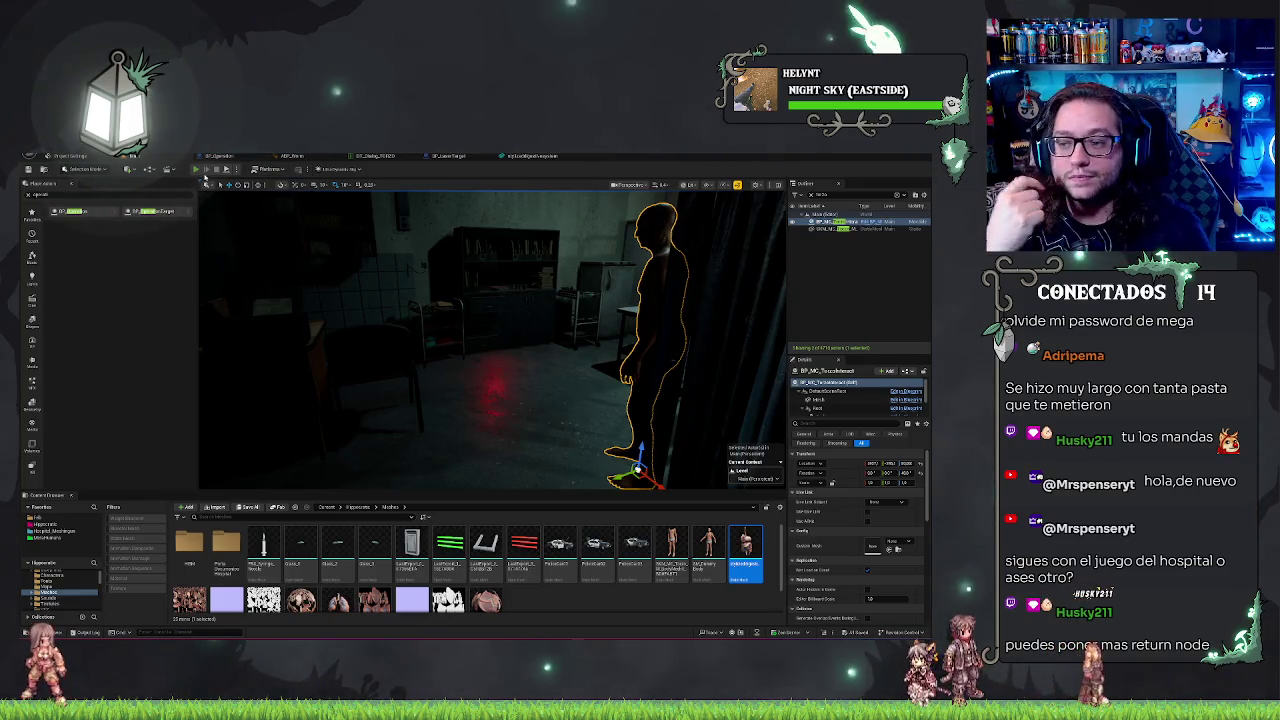
pyautogui.click(198, 170)
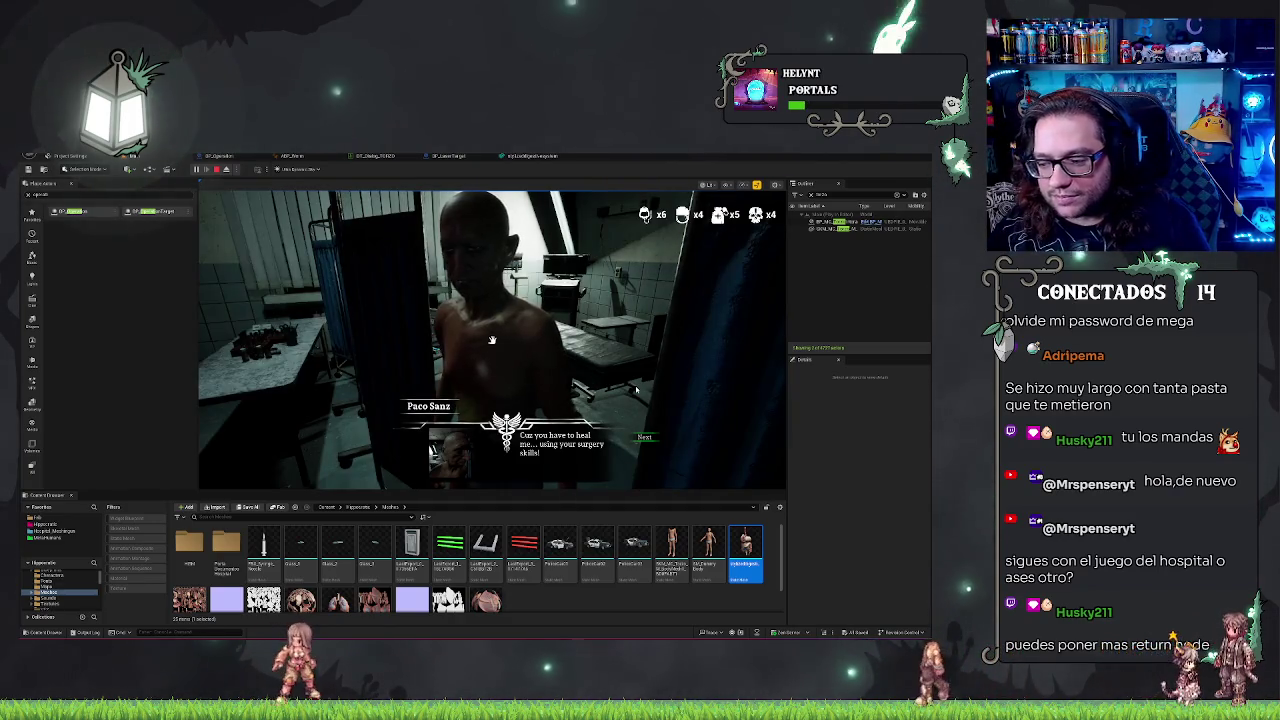
# Step: Advance and accept the dialogue, cut along the guide, switch tools, then eject with F8
pyautogui.click(644, 437)
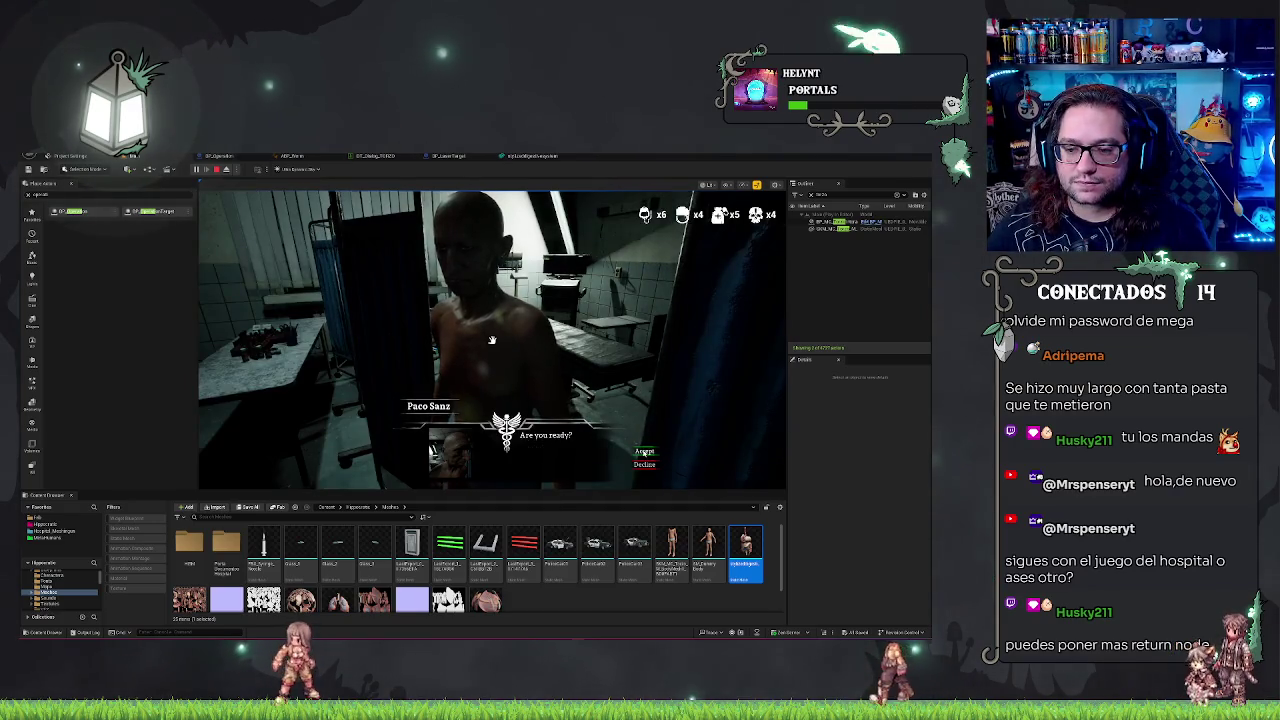
pyautogui.click(644, 437)
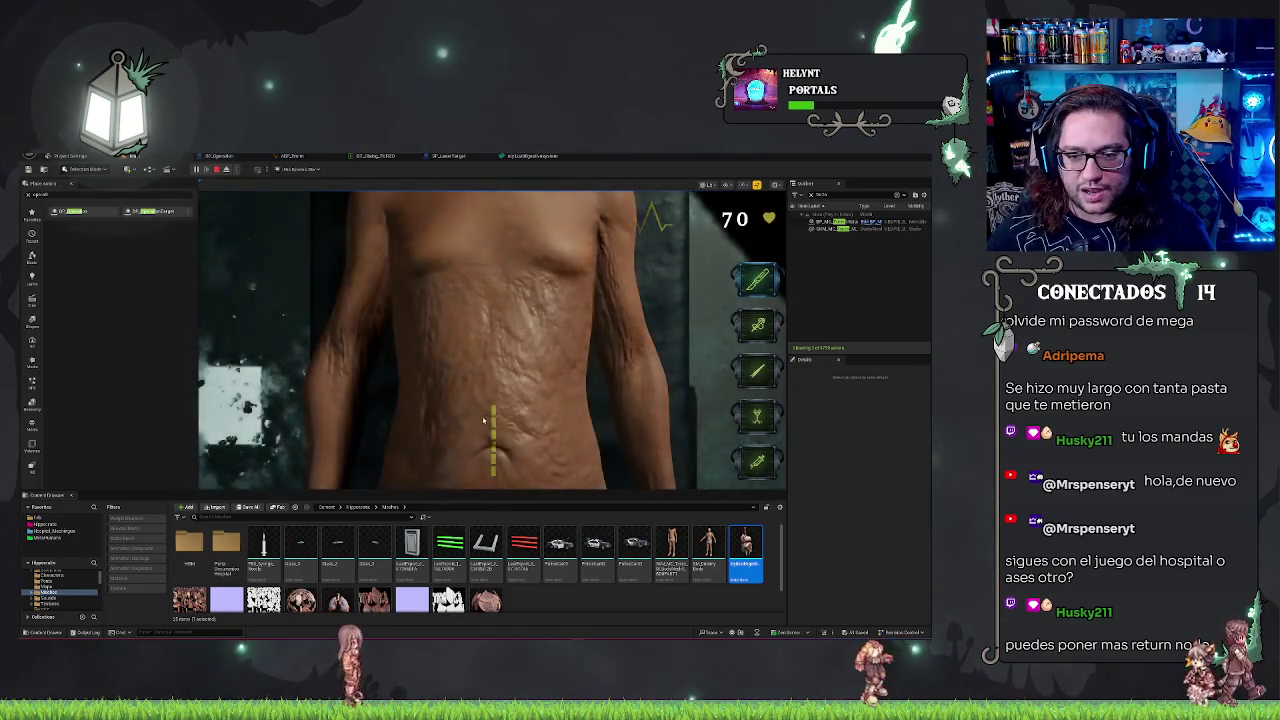
pyautogui.moveTo(491, 459); pyautogui.dragTo(492, 476)
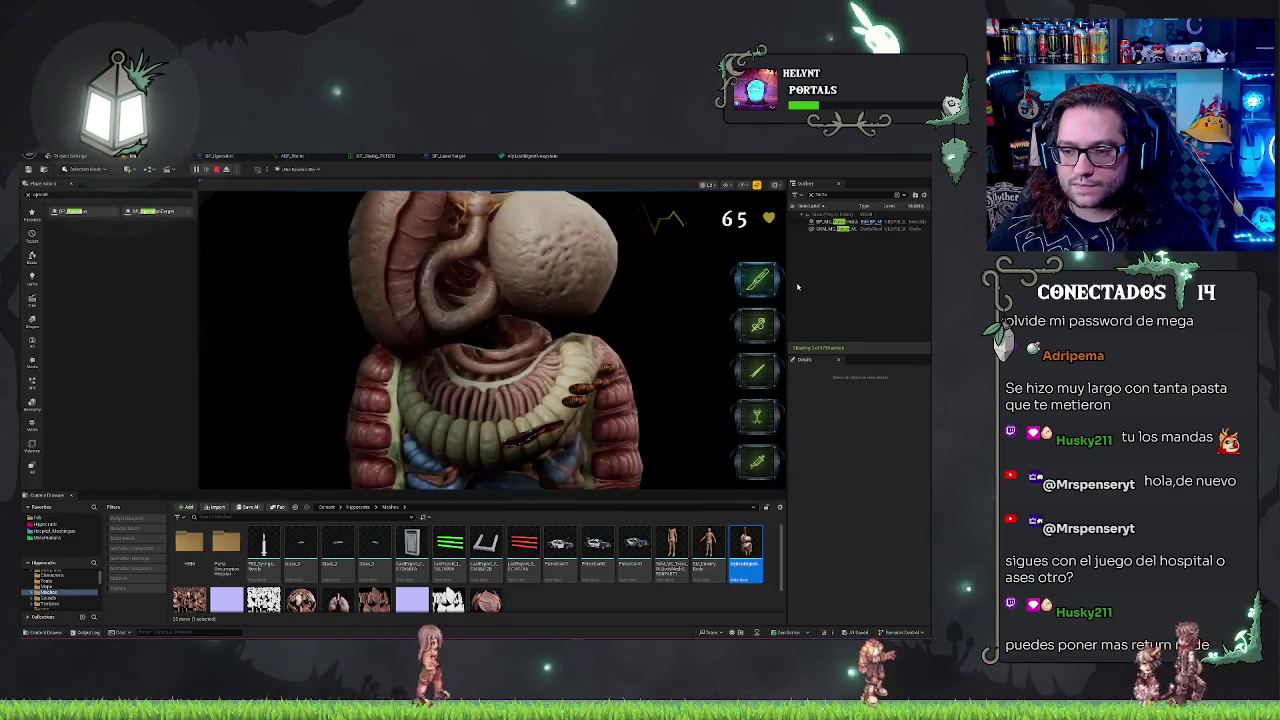
pyautogui.click(701, 441)
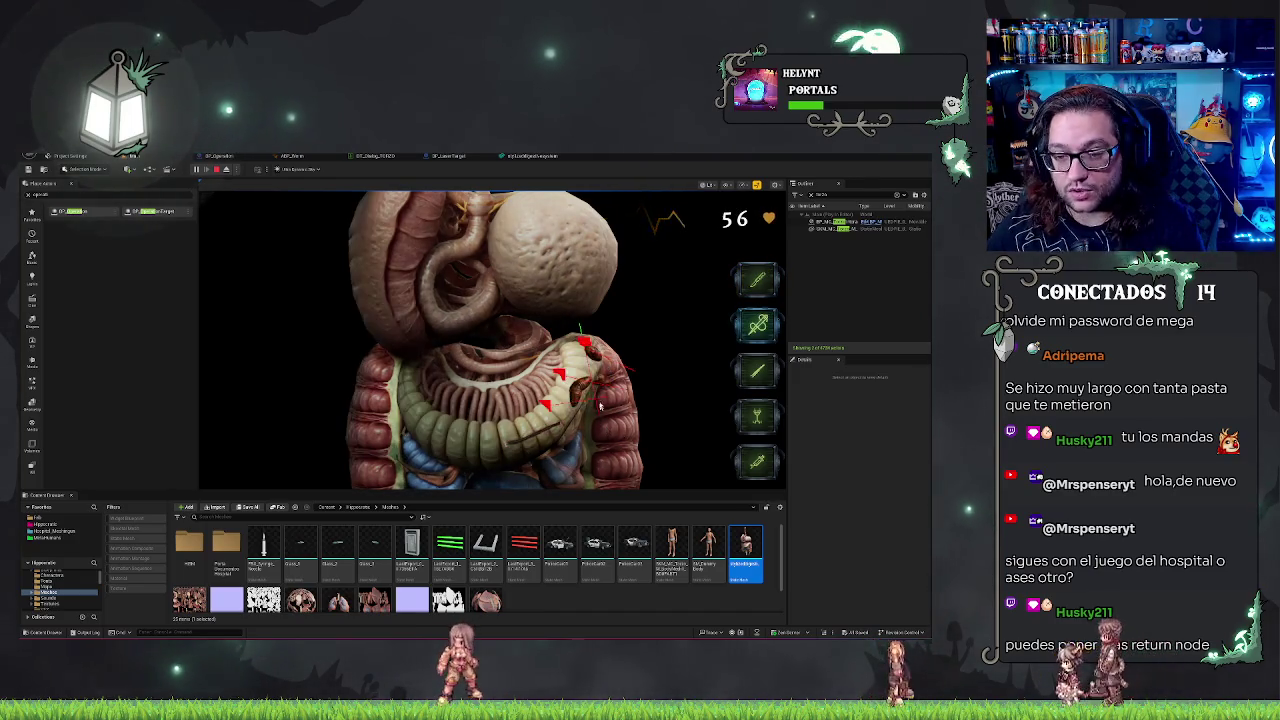
pyautogui.press('5')
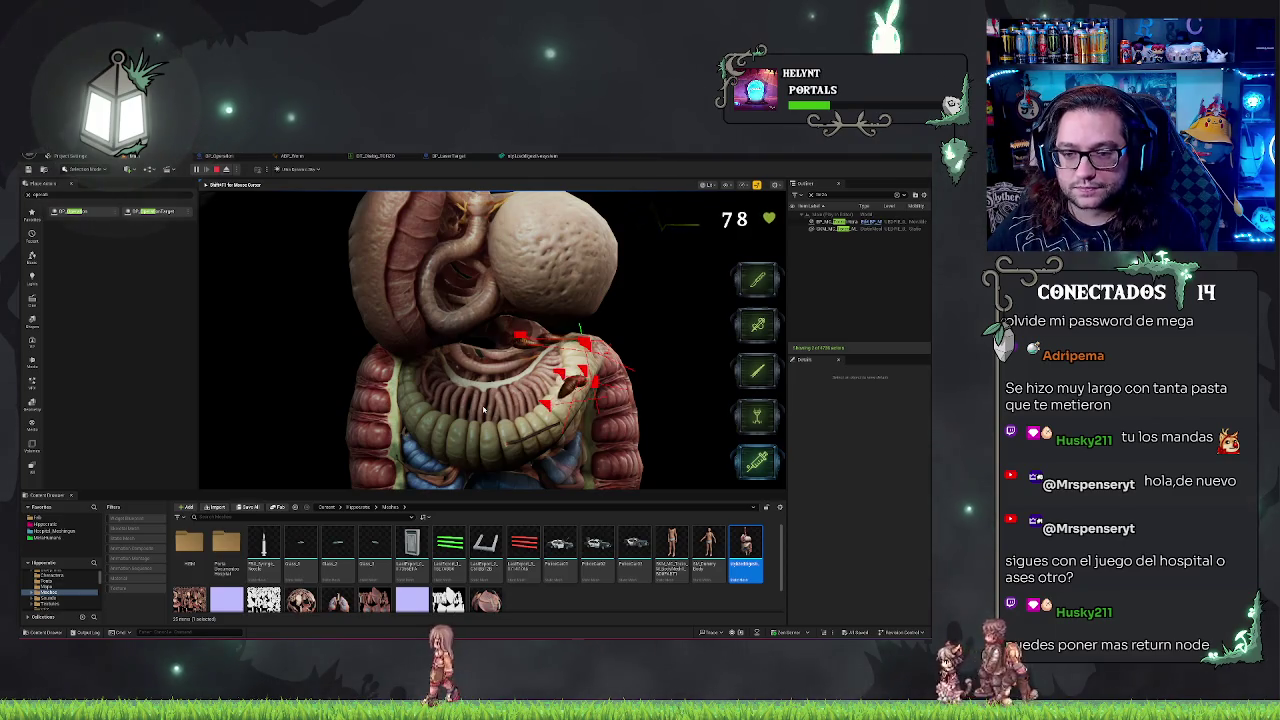
pyautogui.press('F8')
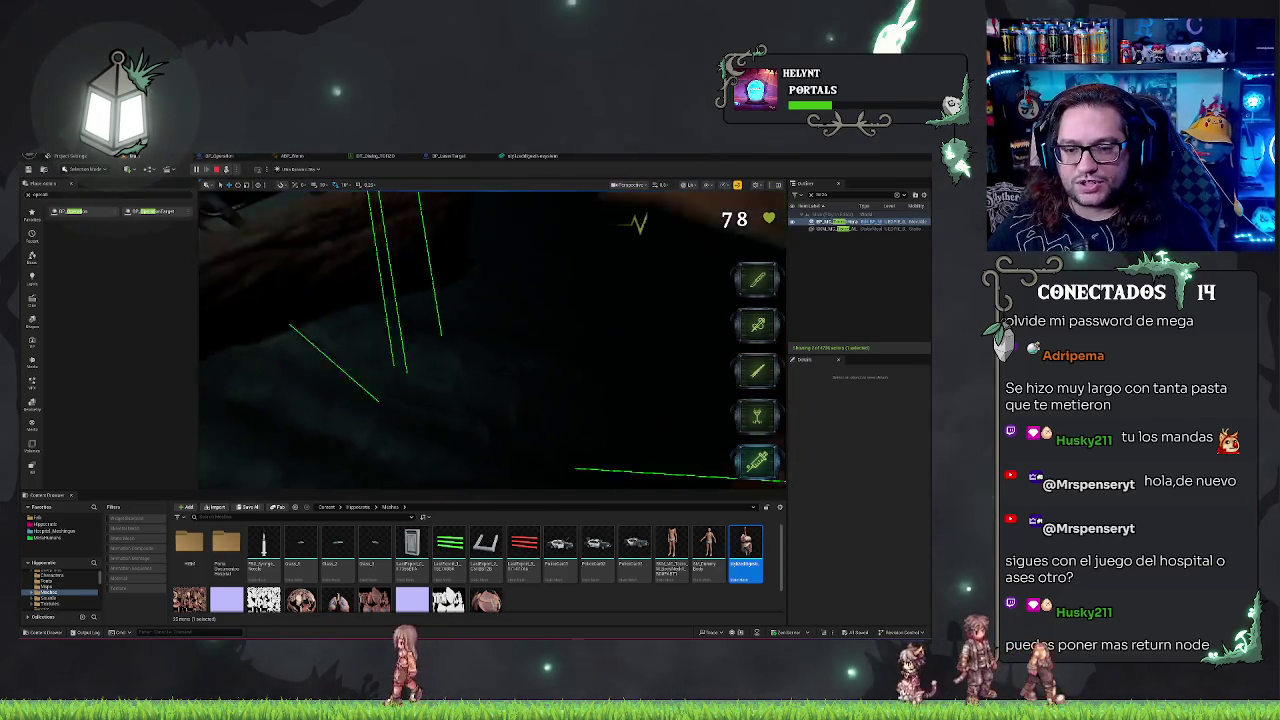
# Step: Filter the Outliner for laser targets and focus one, then stop Play and reopen BP_LaserTarget
pyautogui.press('f')
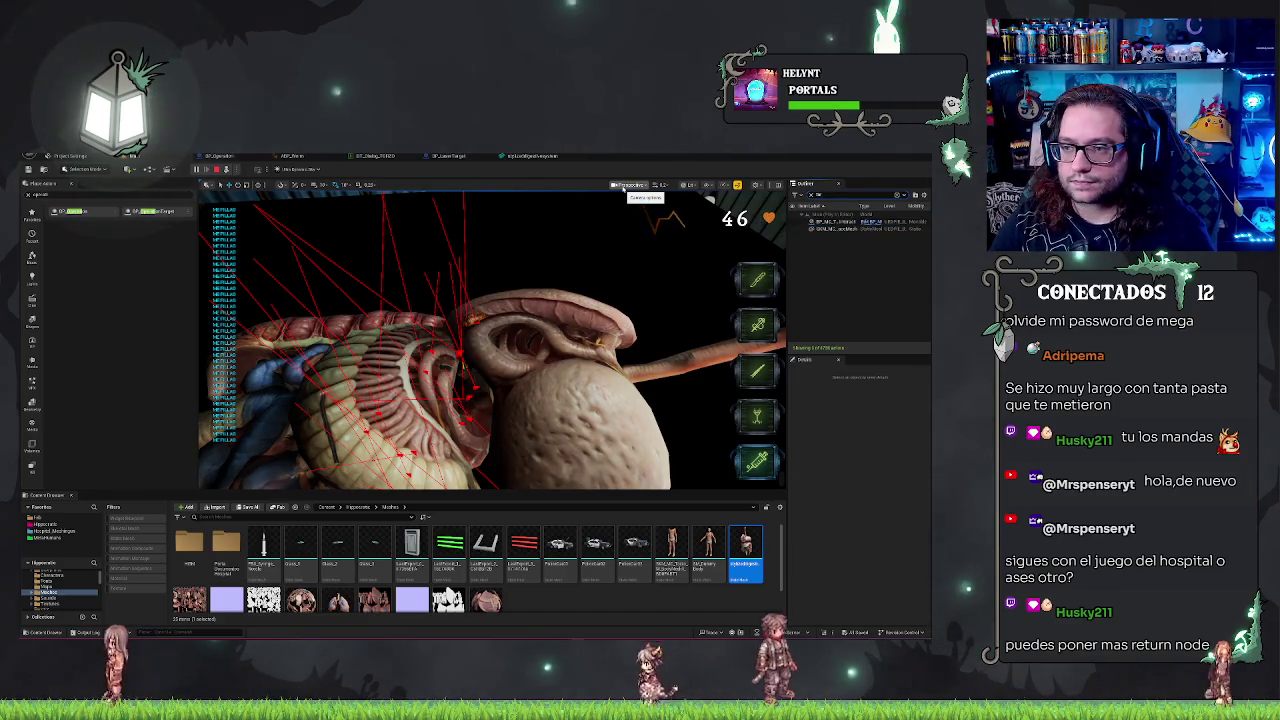
pyautogui.write('target')
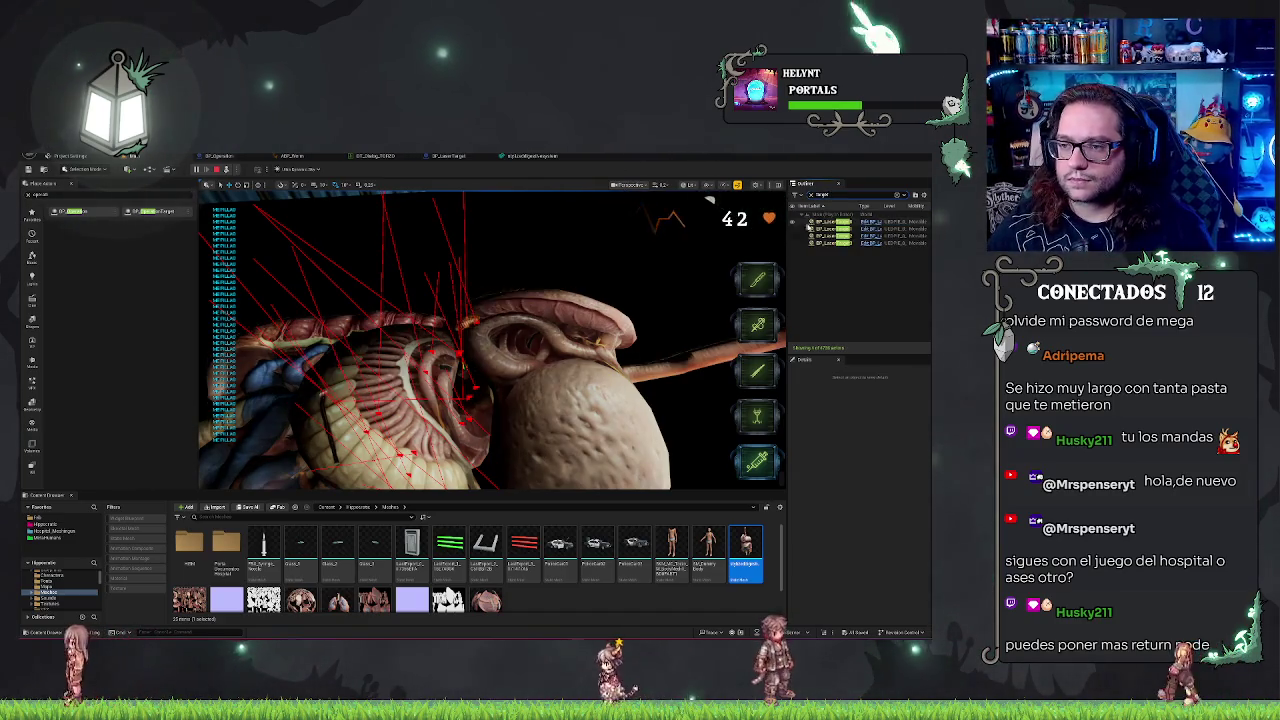
pyautogui.click(820, 236)
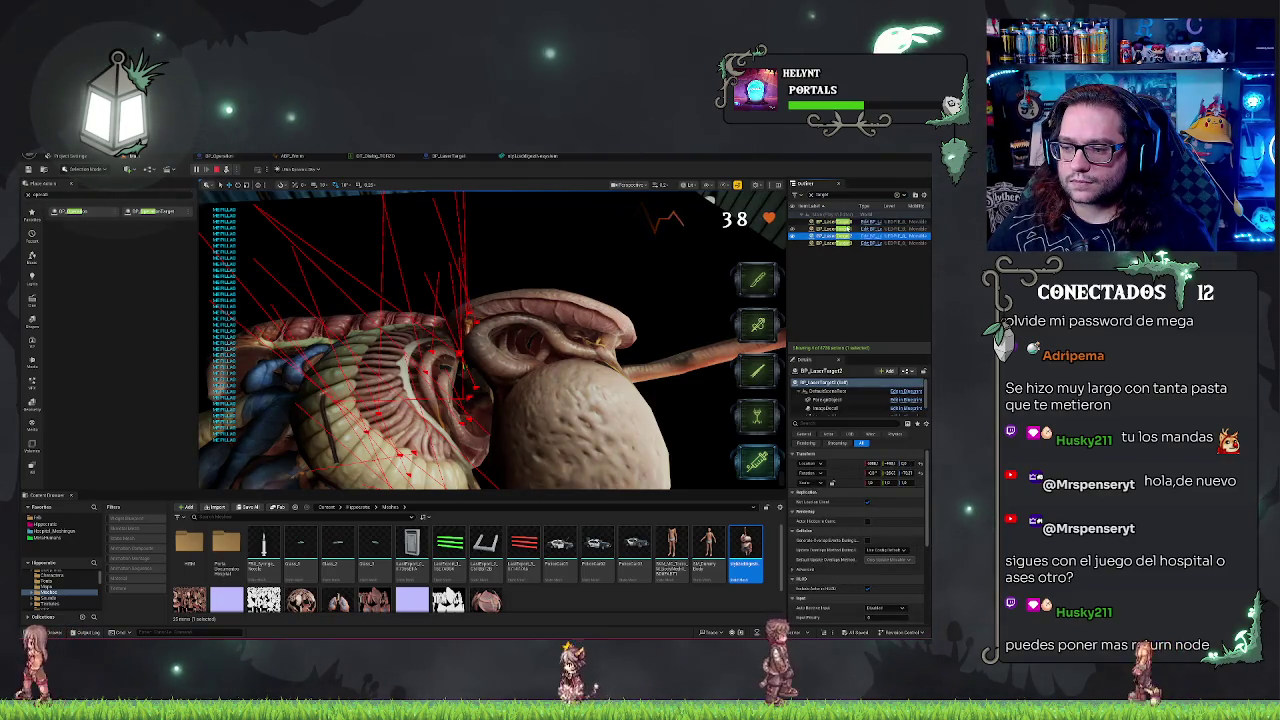
pyautogui.click(820, 229)
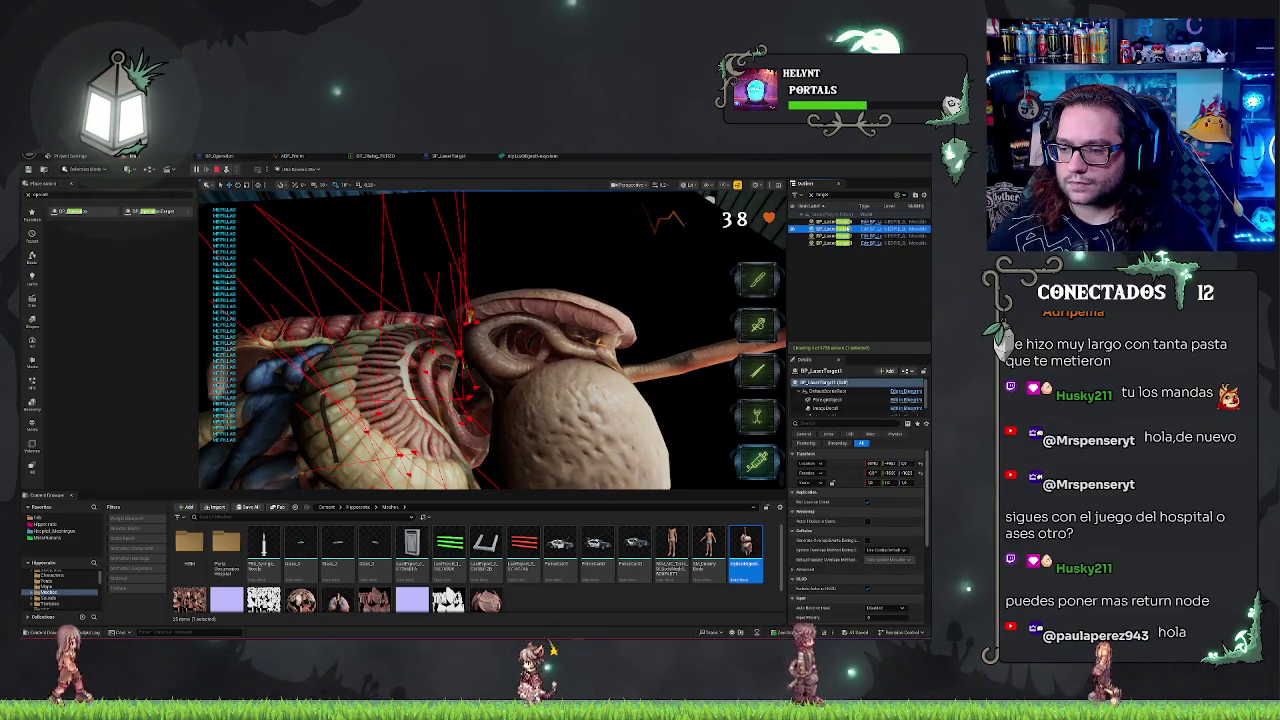
pyautogui.doubleClick(820, 243)
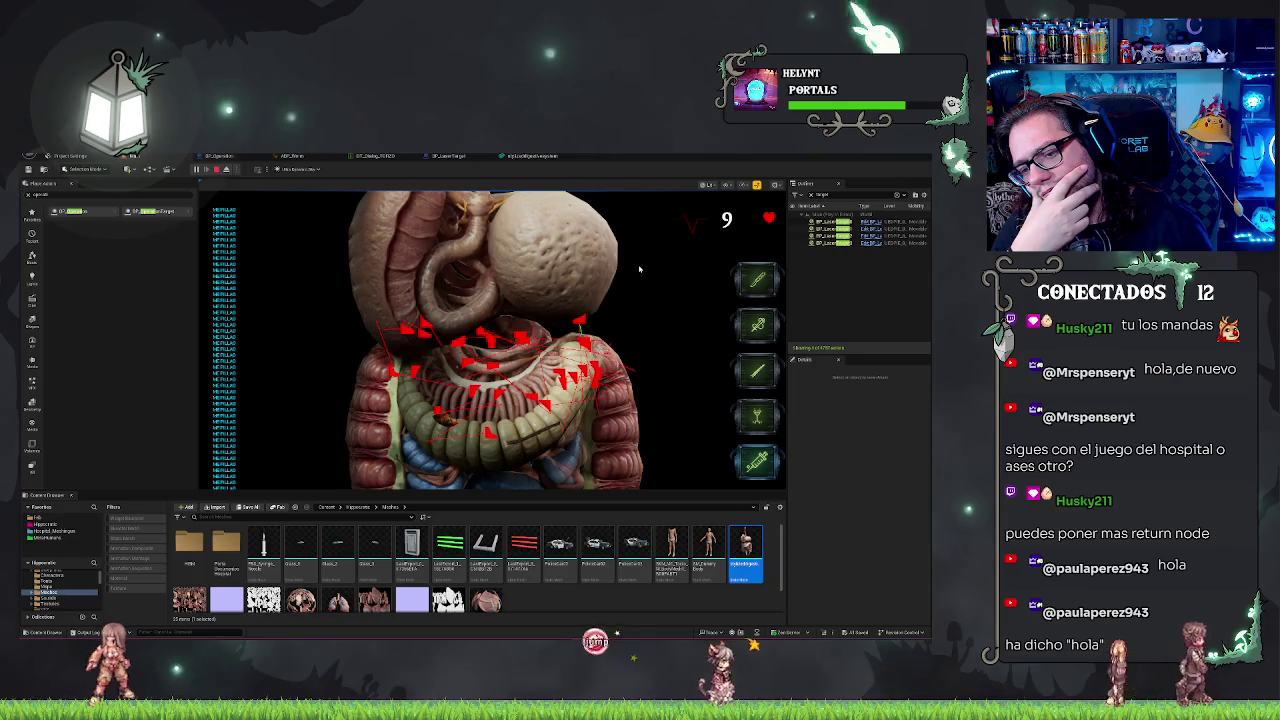
pyautogui.press('Escape')
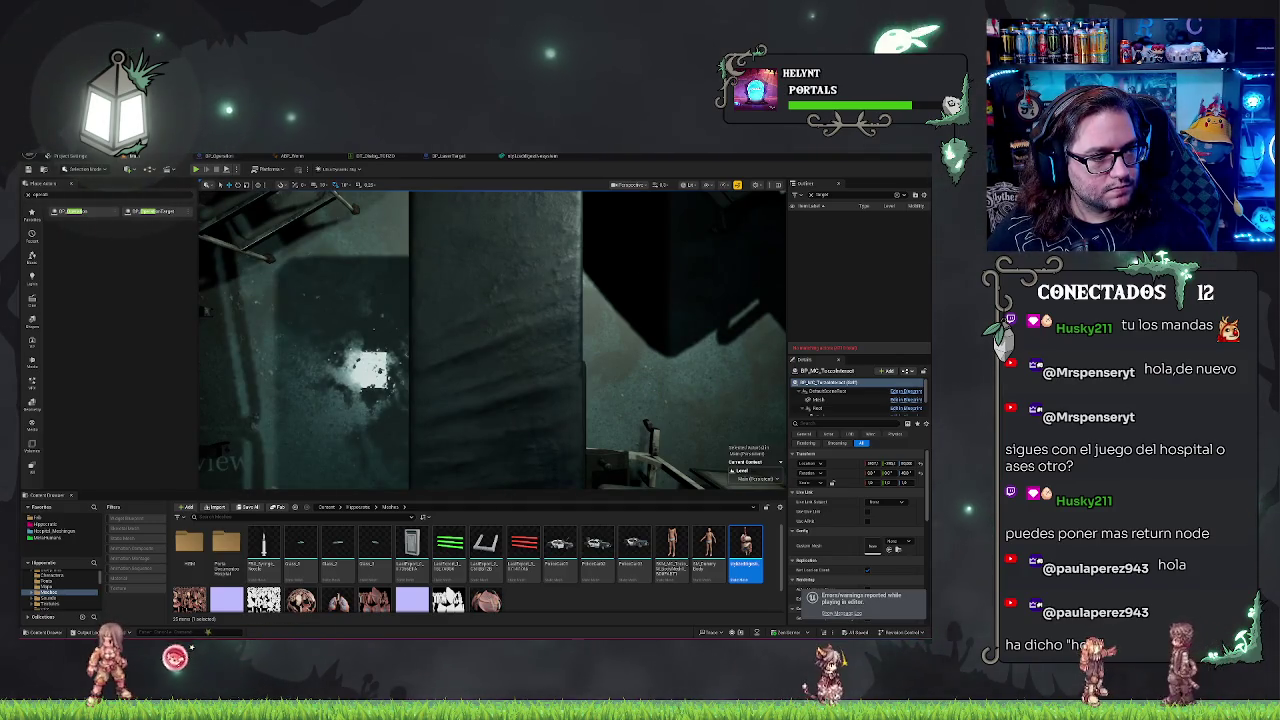
pyautogui.click(476, 157)
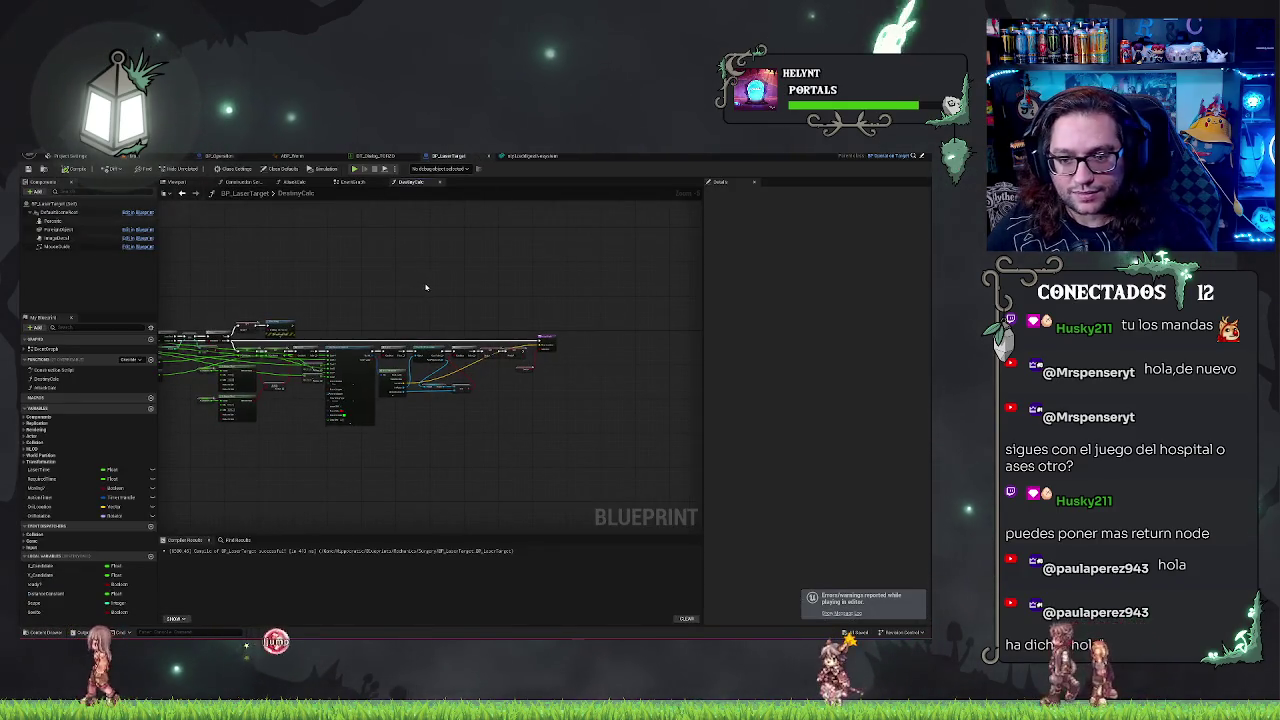
# Step: Check the outputs of the DestroyCells Return Node in BP_LaserTarget, then go to its EventGraph
pyautogui.scroll(4, 426, 286)
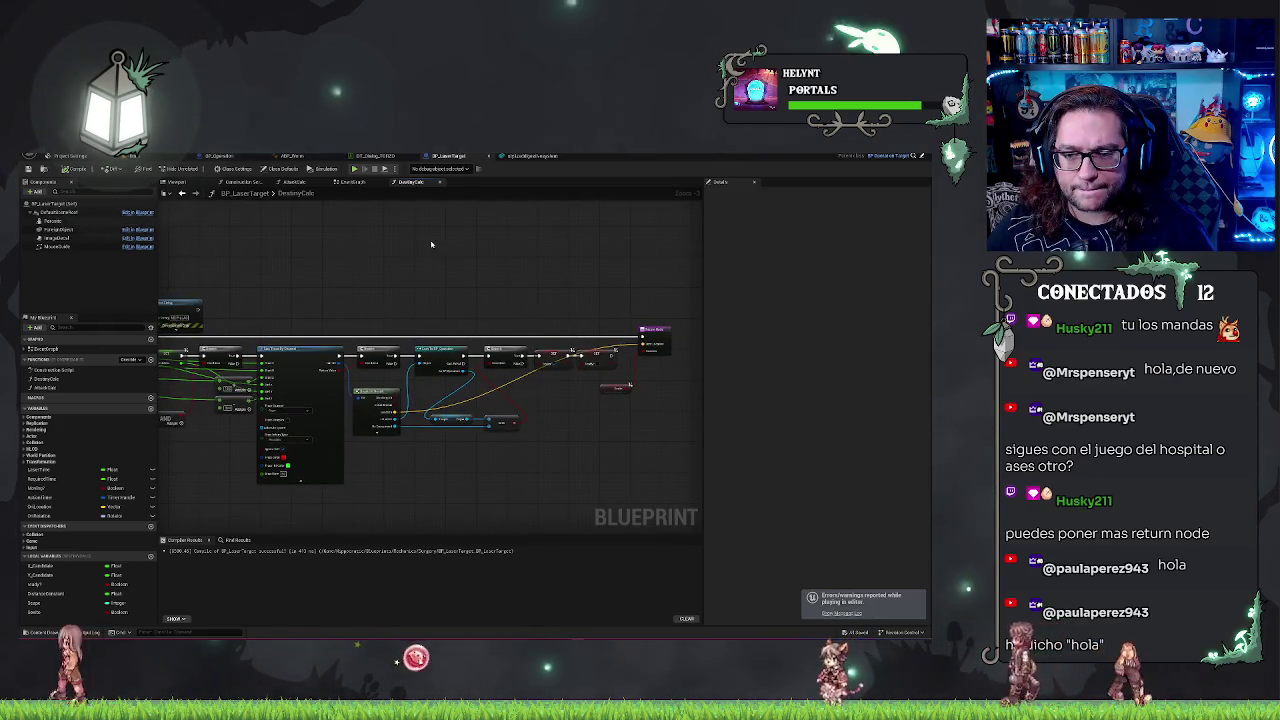
pyautogui.click(612, 333)
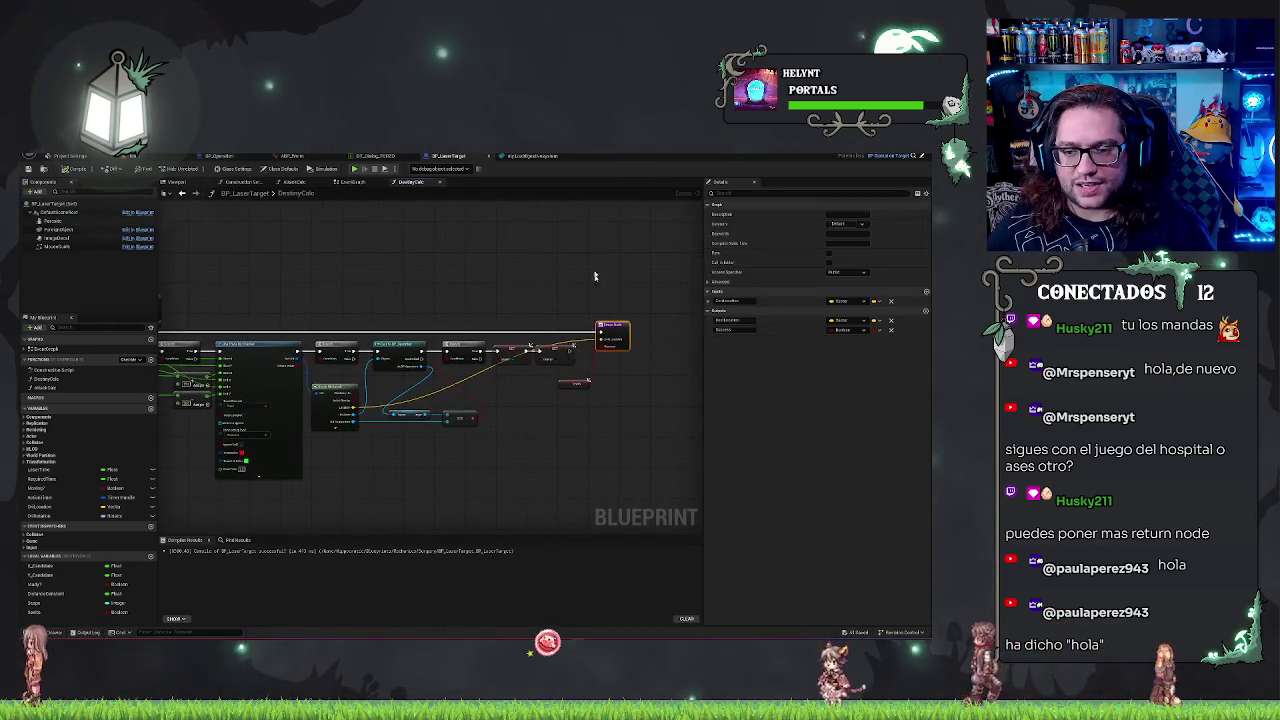
pyautogui.rightClick(597, 291)
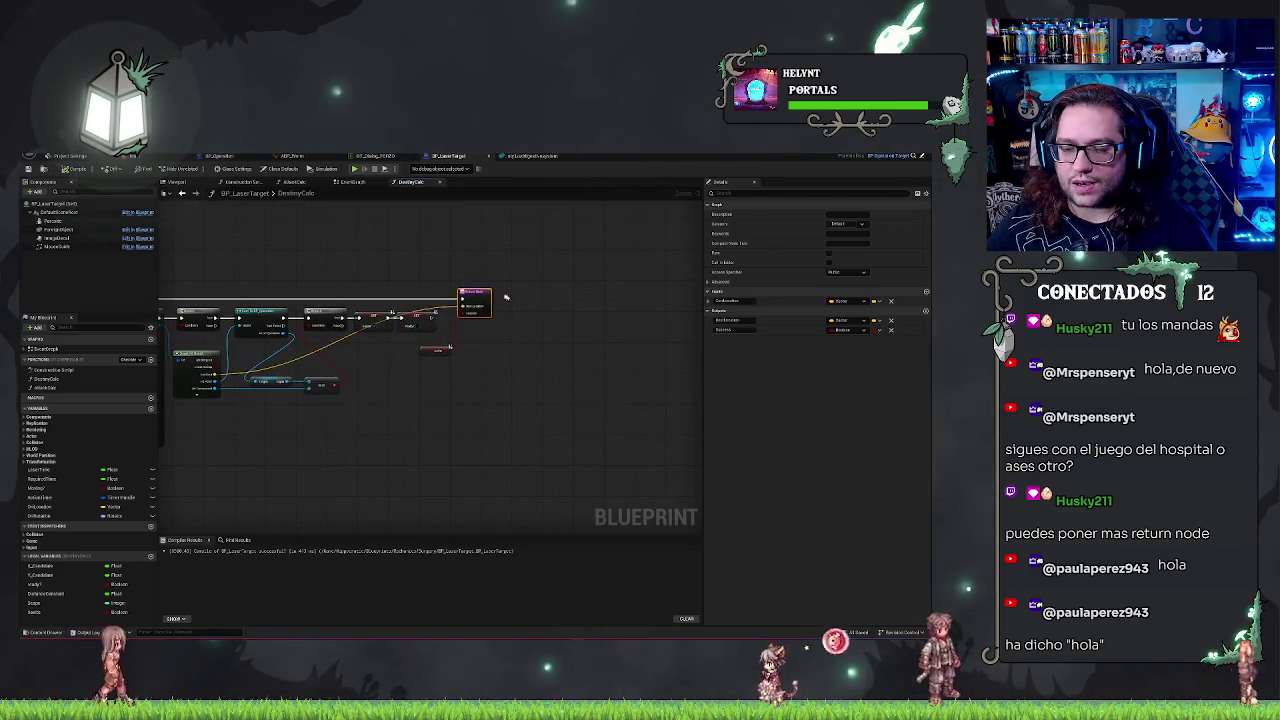
pyautogui.moveTo(470, 276); pyautogui.dragTo(524, 270)
pyautogui.click(531, 271)
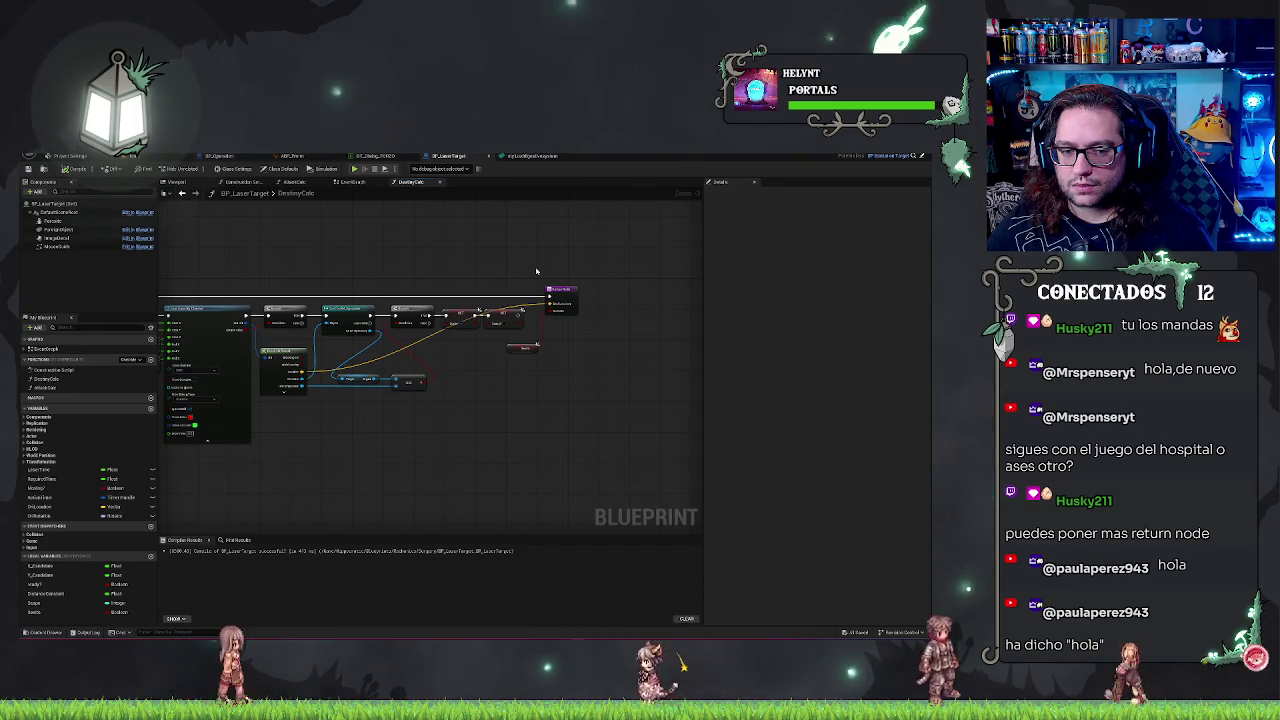
pyautogui.click(351, 182)
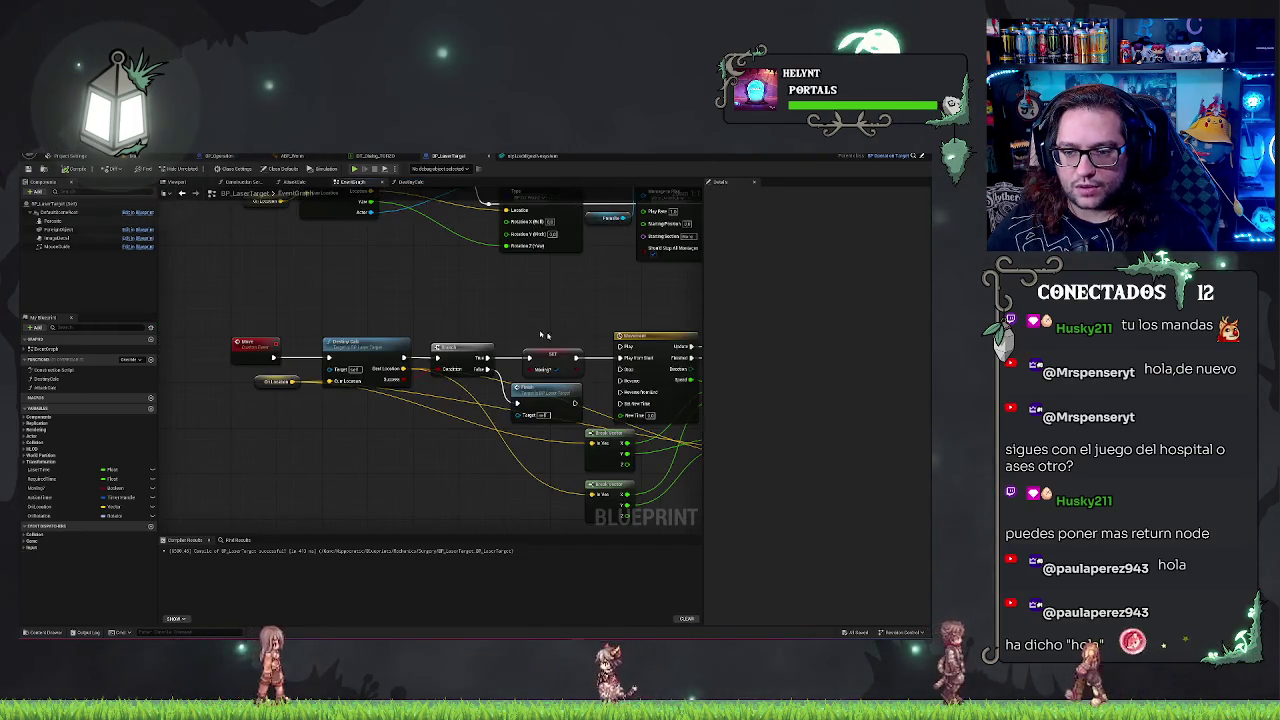
pyautogui.moveTo(432, 437); pyautogui.dragTo(597, 444)
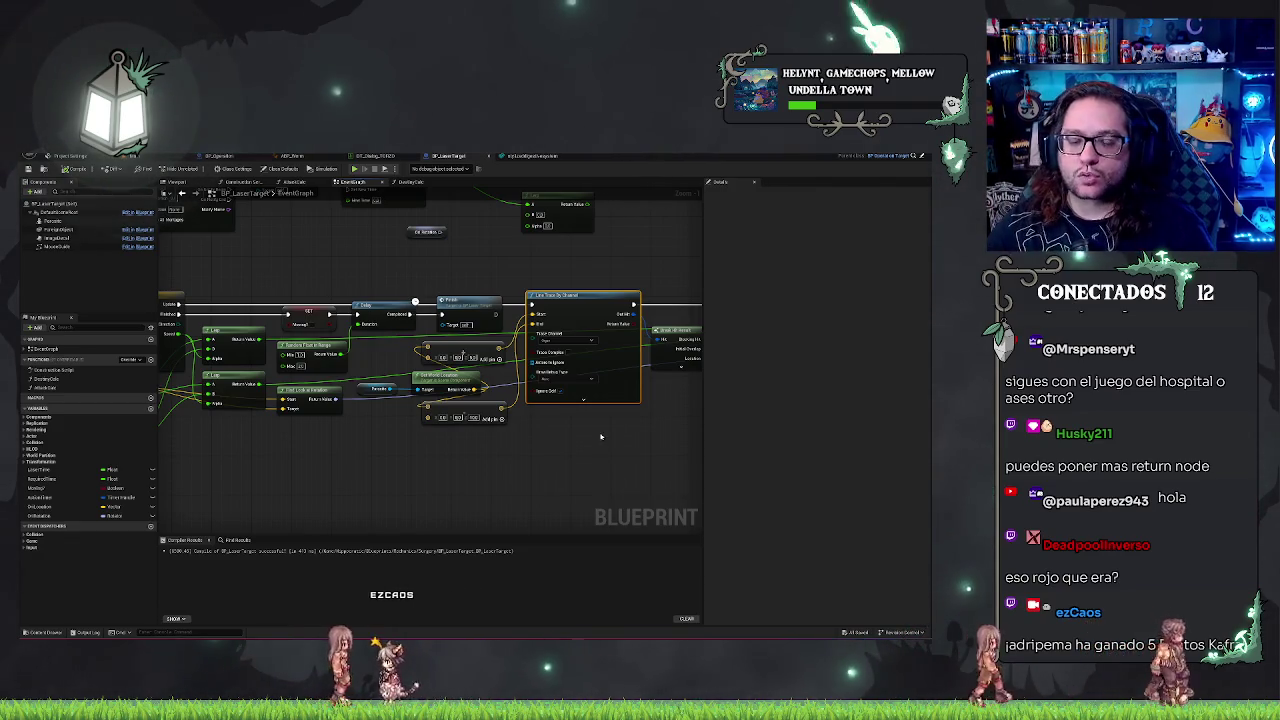
pyautogui.moveTo(245, 462); pyautogui.dragTo(425, 455)
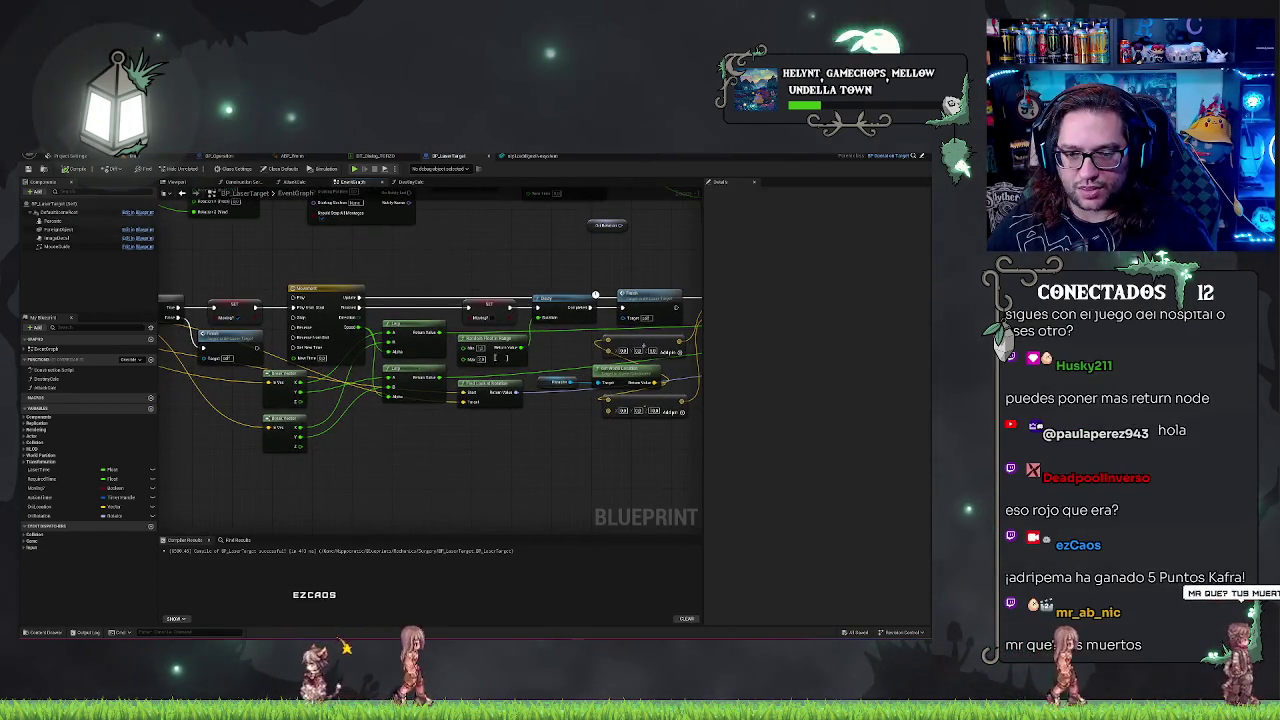
pyautogui.moveTo(565, 476)
pyautogui.mouseDown()
pyautogui.moveTo(500, 463)
pyautogui.moveTo(388, 472)
pyautogui.moveTo(328, 450)
pyautogui.mouseUp()
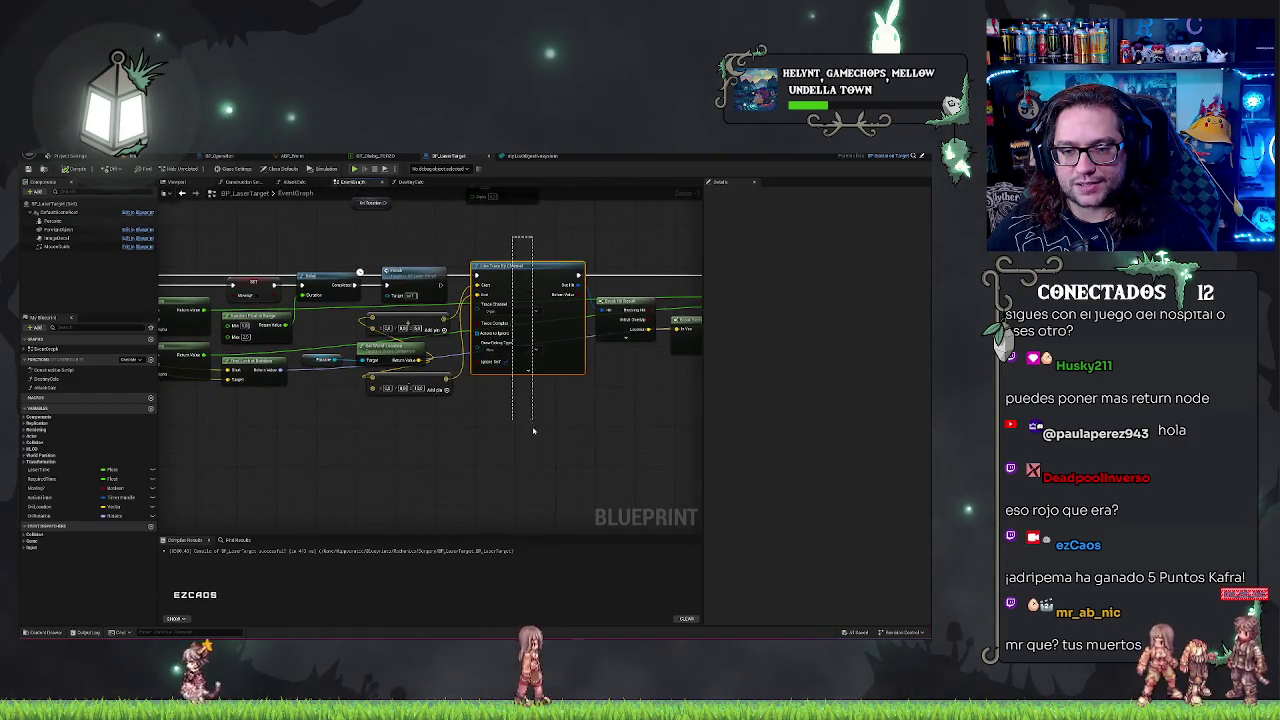
pyautogui.moveTo(534, 434); pyautogui.dragTo(535, 436)
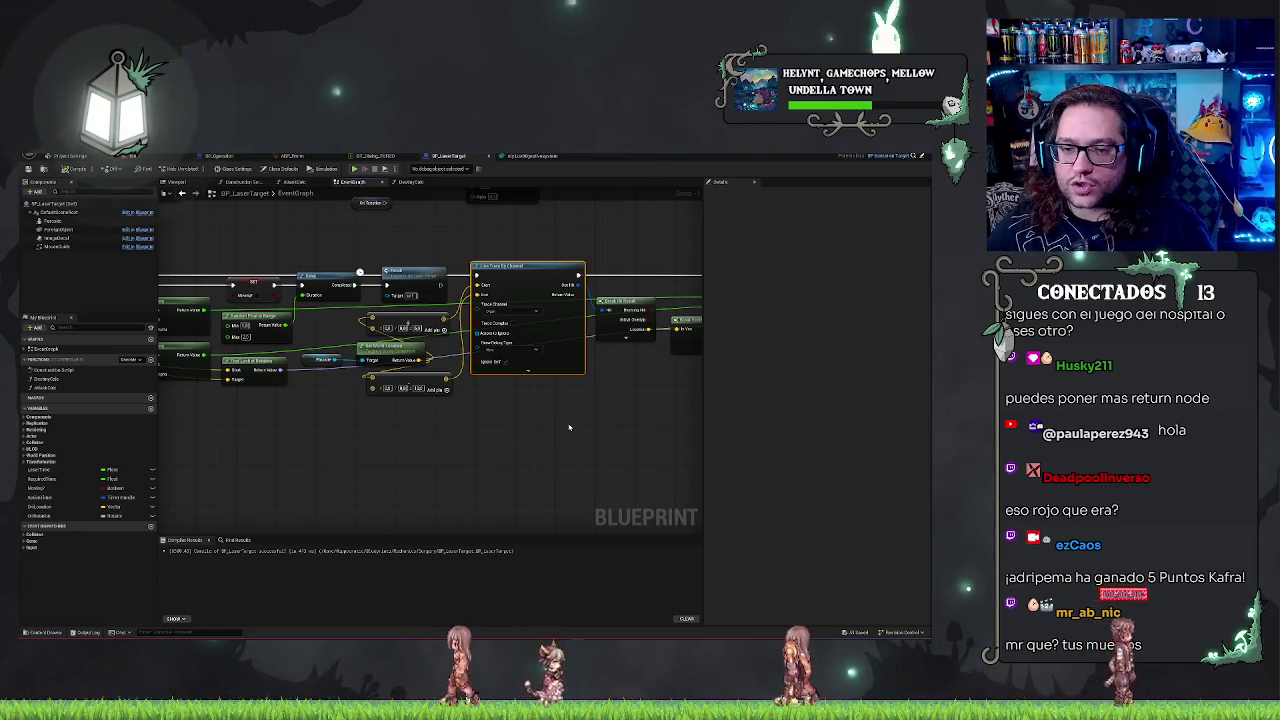
pyautogui.moveTo(542, 434); pyautogui.dragTo(397, 464)
pyautogui.moveTo(502, 423); pyautogui.dragTo(457, 437)
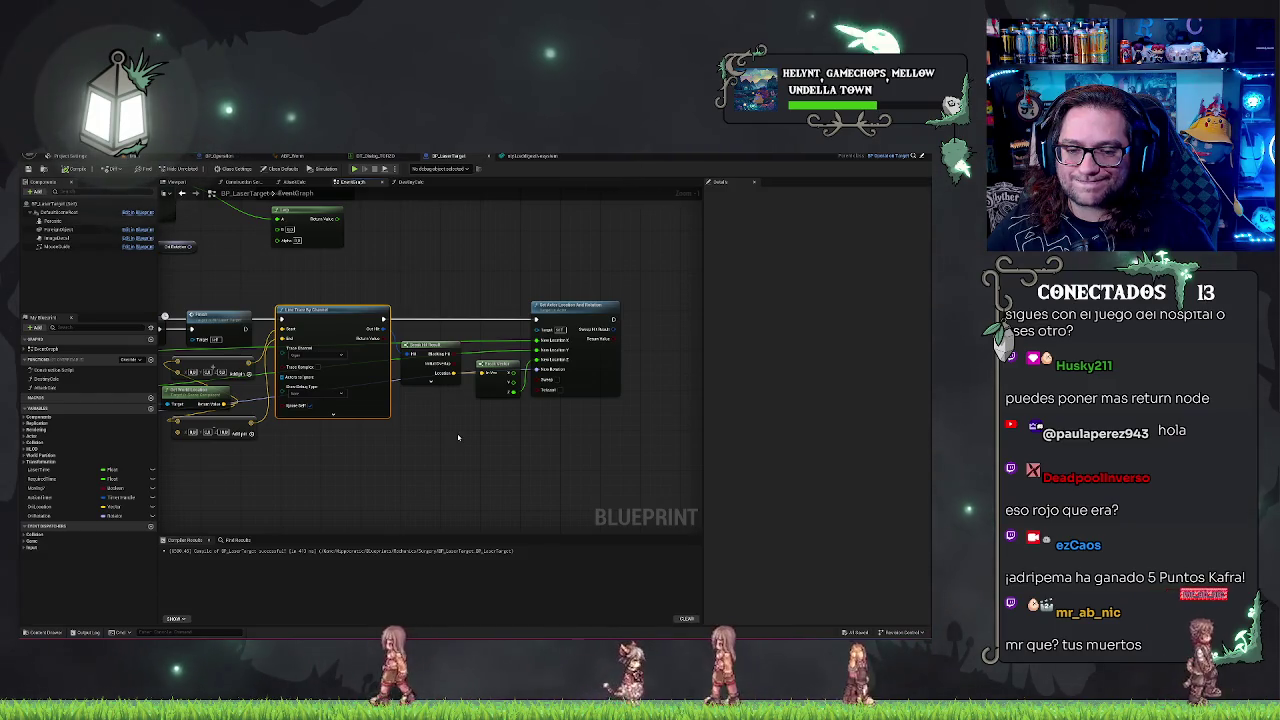
# Step: Leave the BP_LaserTarget graph and bring the level editor viewport back up
pyautogui.moveTo(458, 437); pyautogui.dragTo(497, 433)
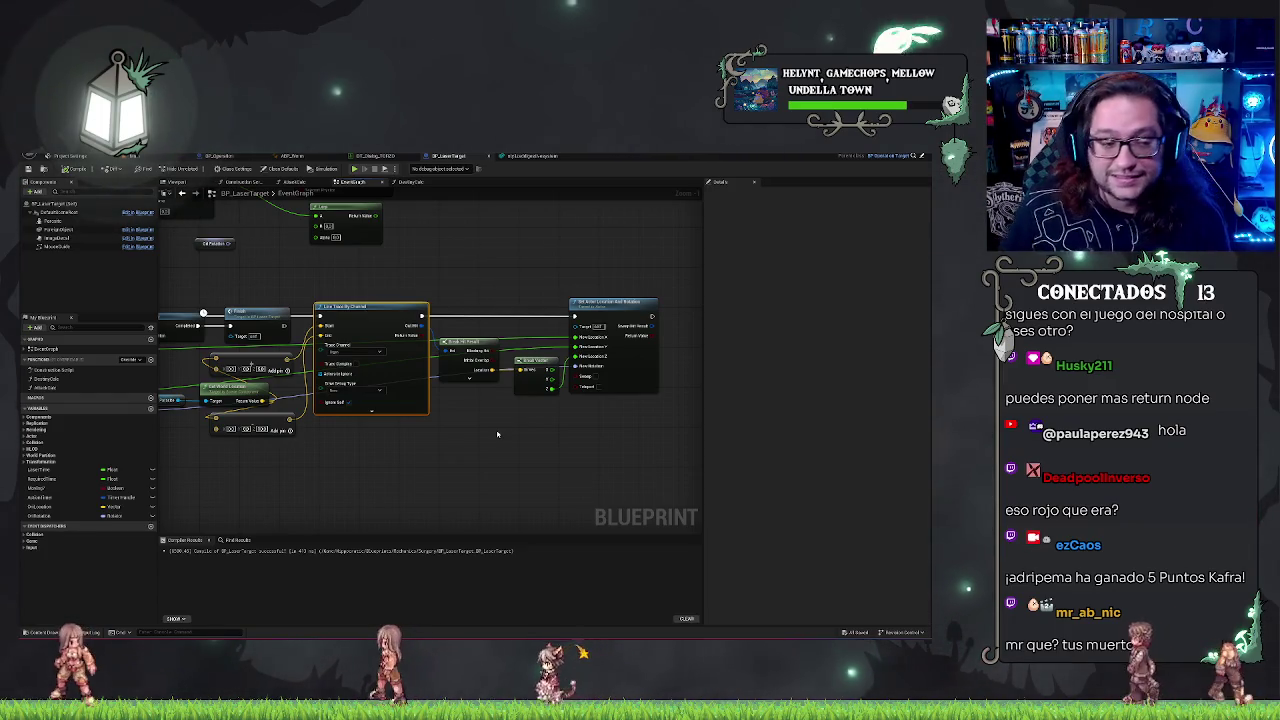
pyautogui.click(530, 155)
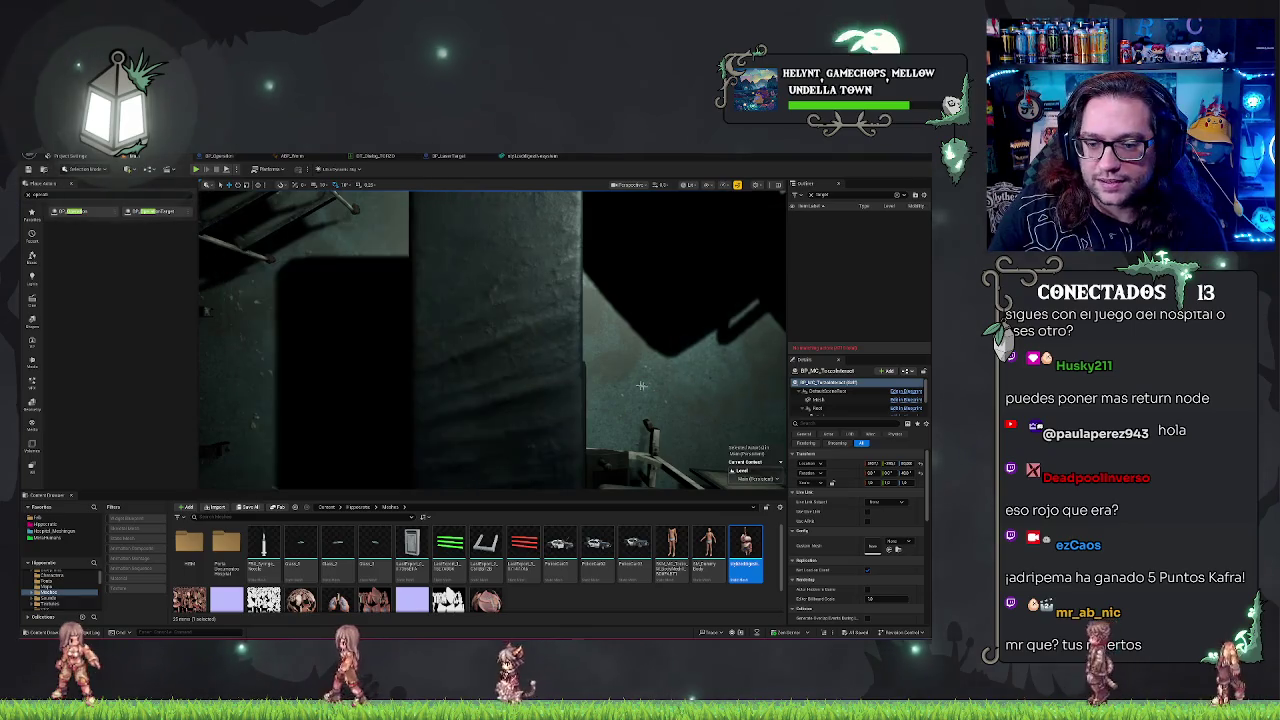
# Step: Frame and orbit around the patient character by the beds, then return to BP_LaserTarget's event graph
pyautogui.press('f')
pyautogui.moveTo(490, 400); pyautogui.dragTo(380, 400)
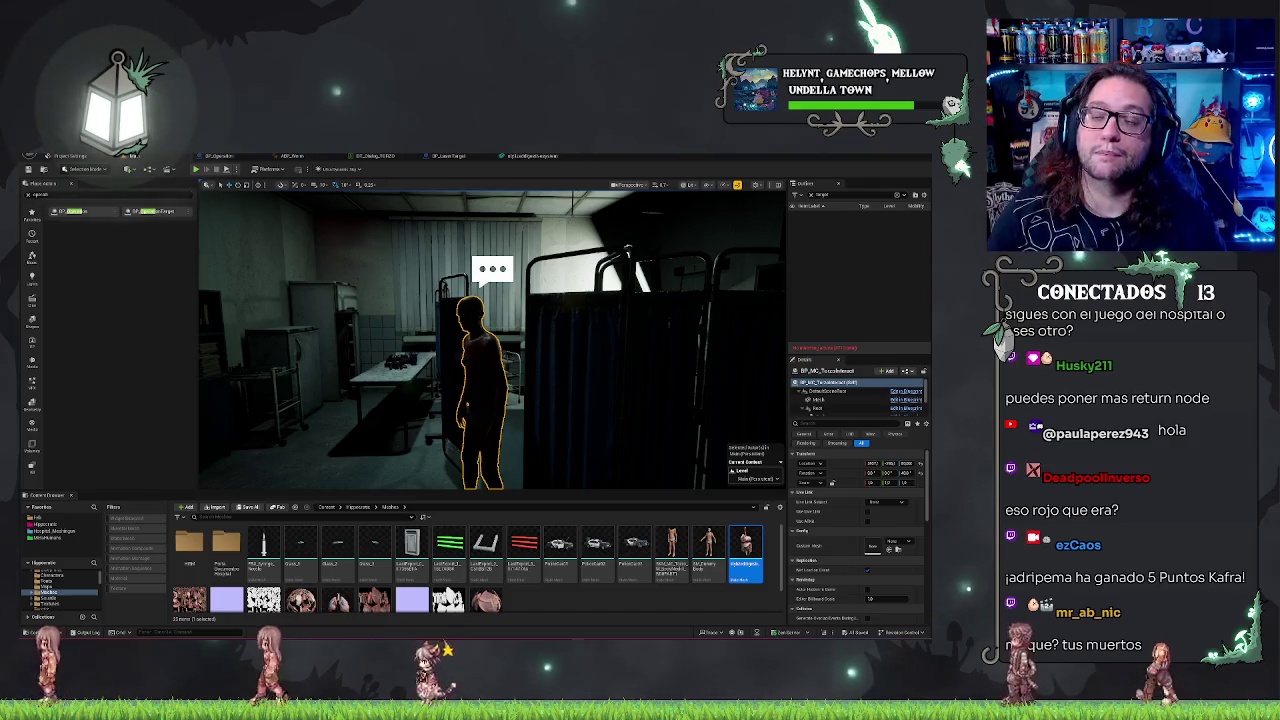
pyautogui.click(447, 155)
pyautogui.click(476, 251)
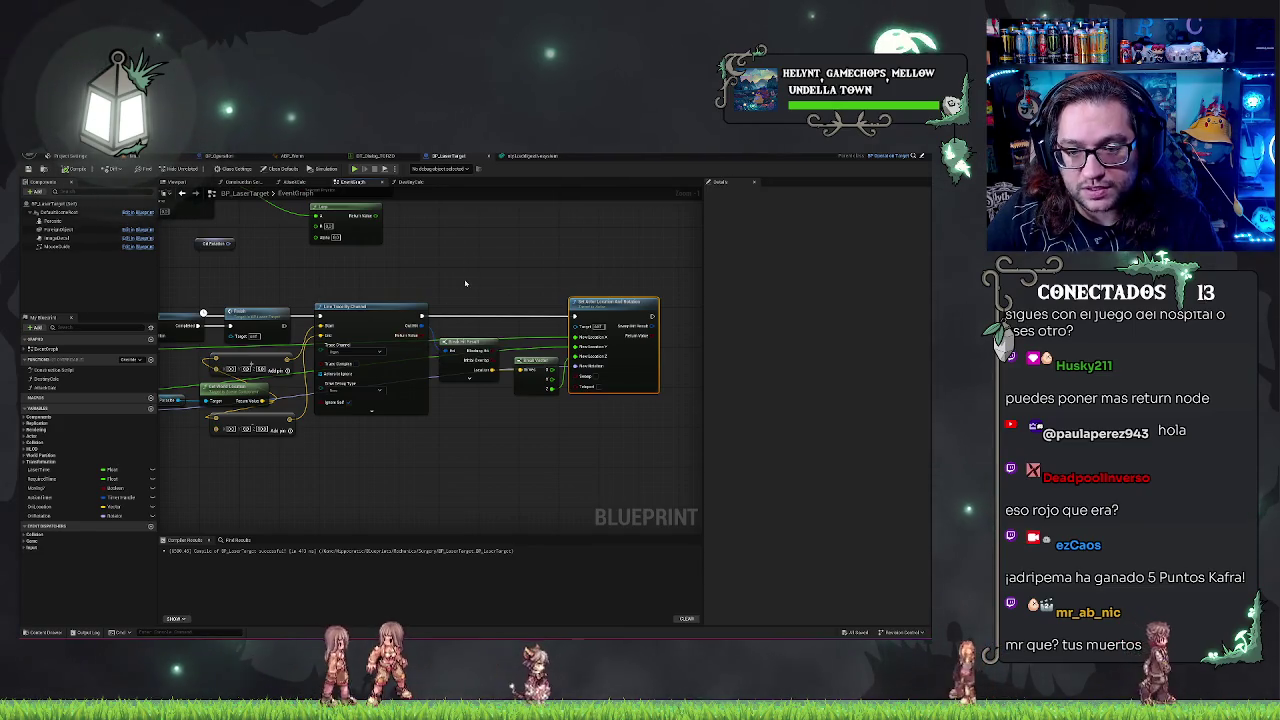
# Step: Insert a Branch before Set Actor Location And Rotation, compile BP_LaserTarget, and return to the level
pyautogui.moveTo(465, 282); pyautogui.dragTo(502, 278)
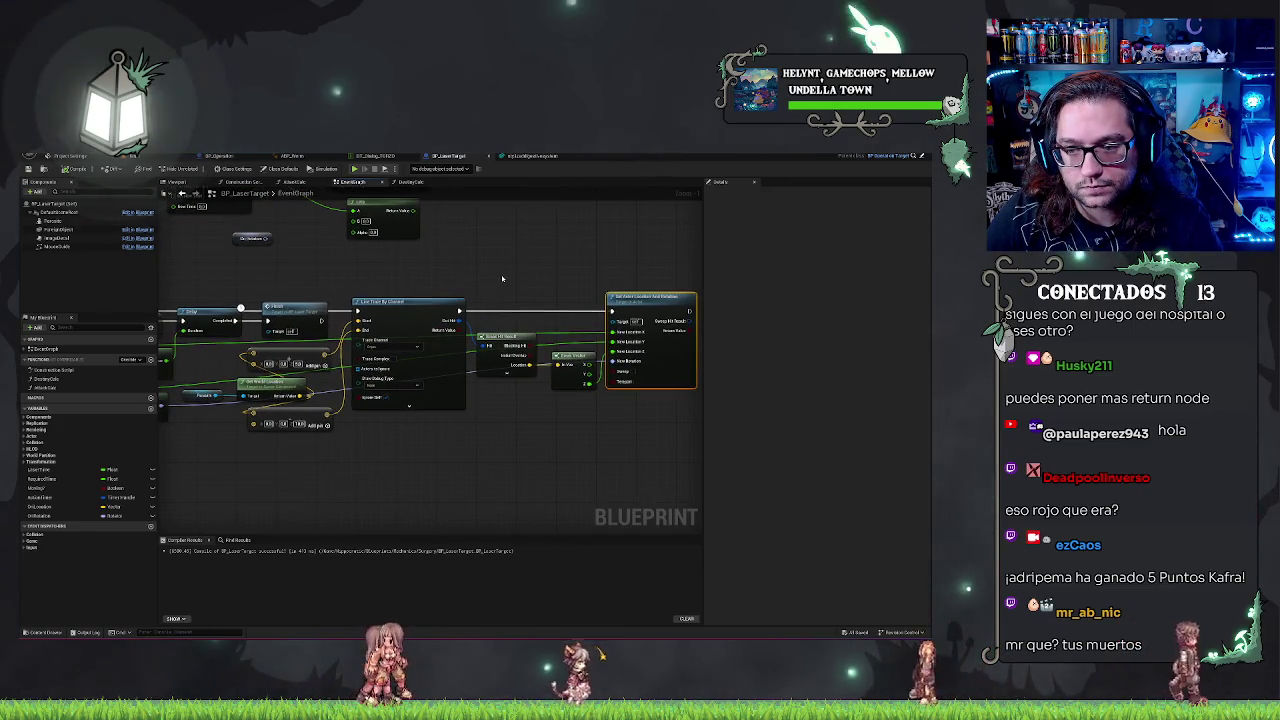
pyautogui.click(478, 300)
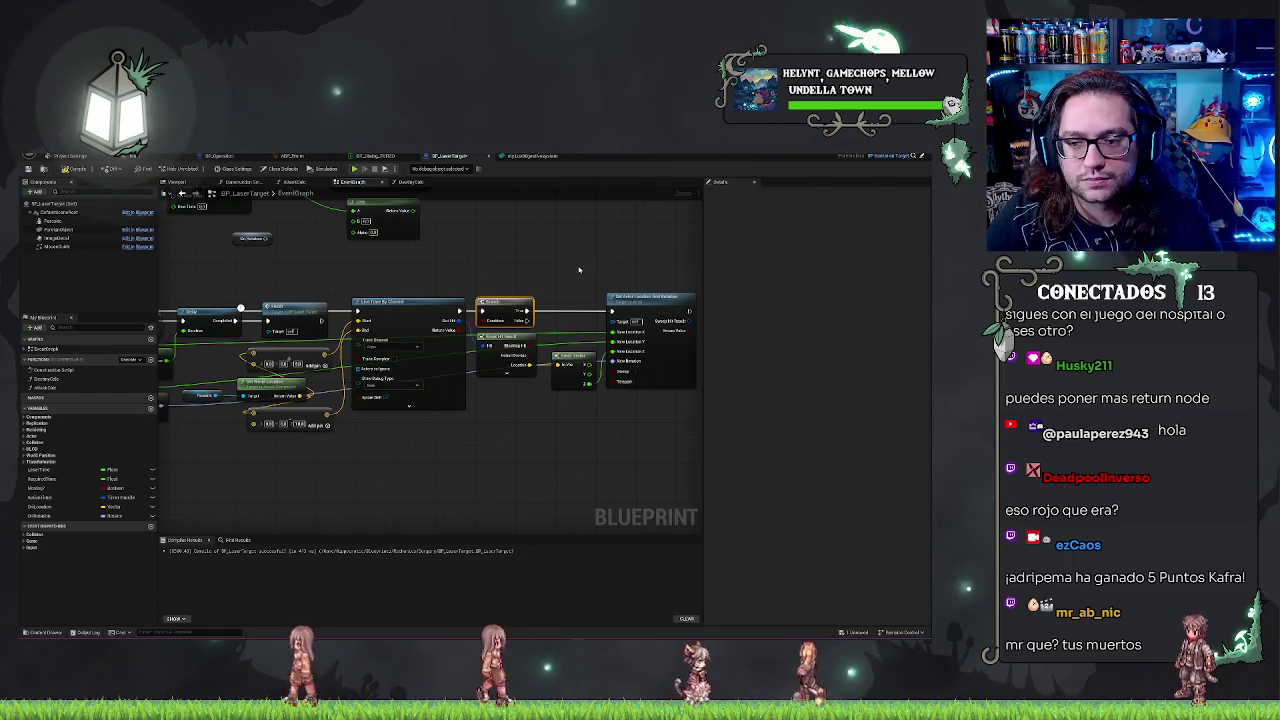
pyautogui.moveTo(580, 270); pyautogui.dragTo(560, 277)
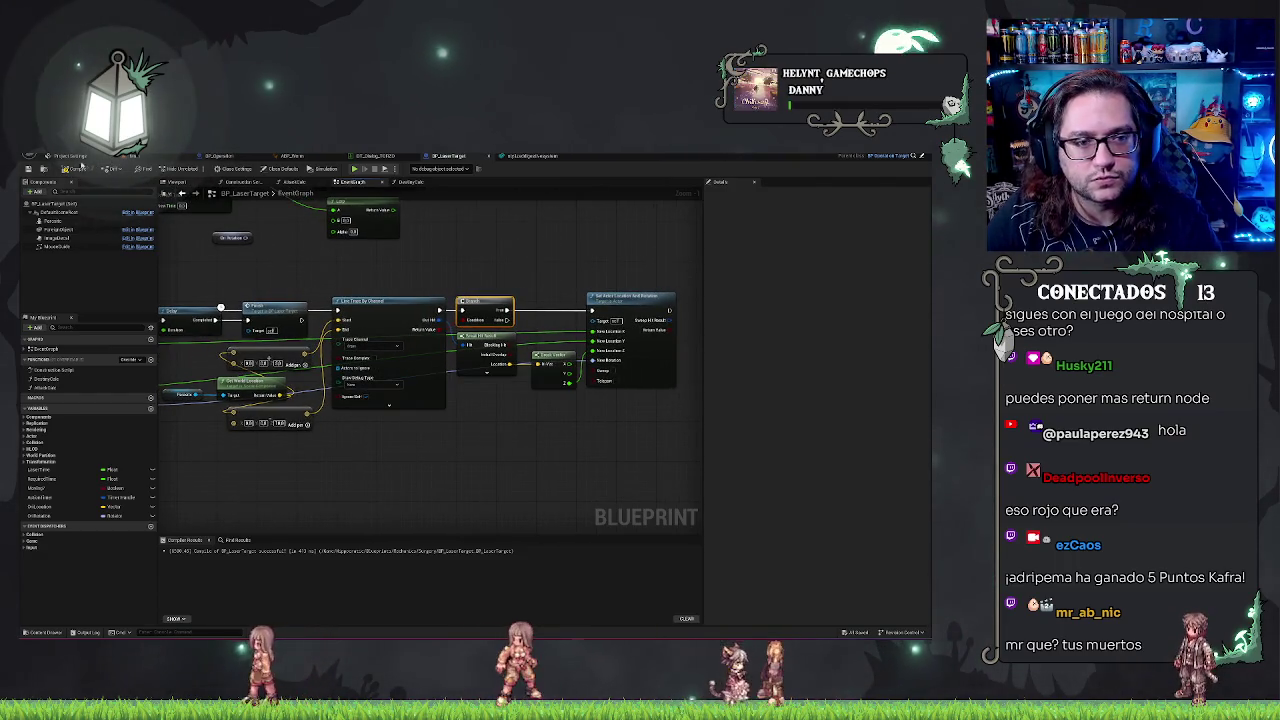
pyautogui.click(28, 168)
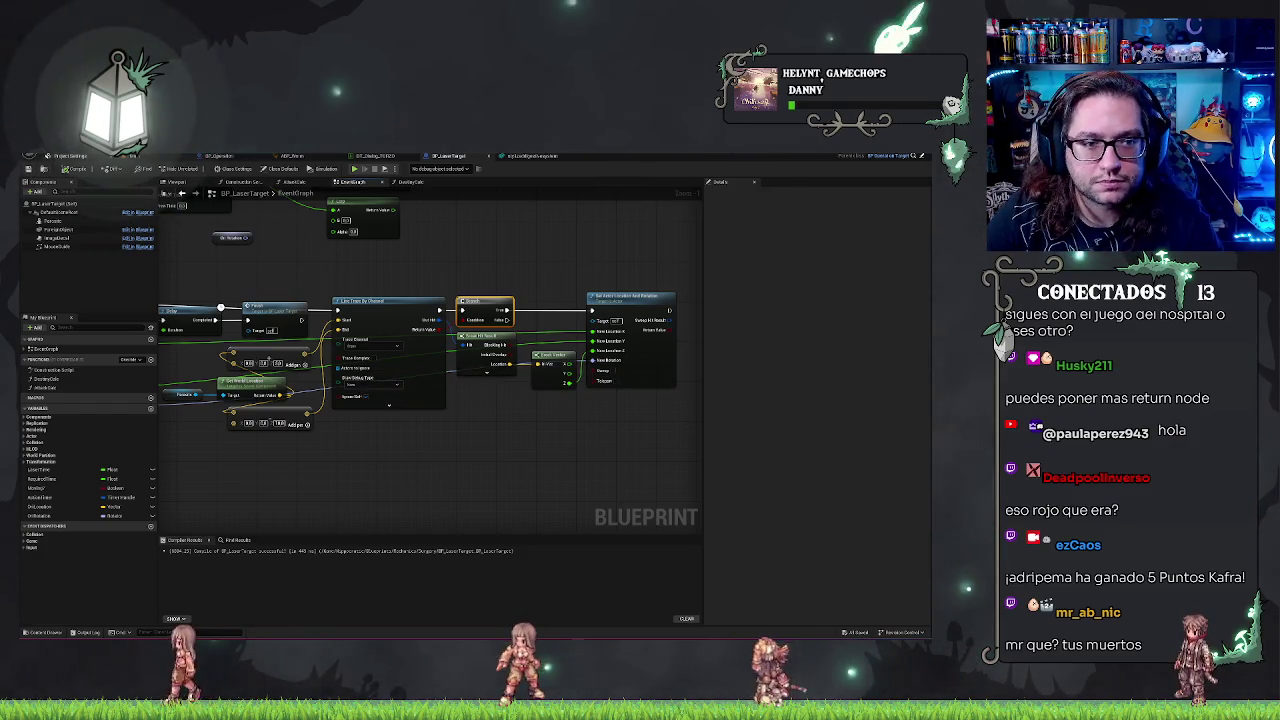
pyautogui.click(131, 155)
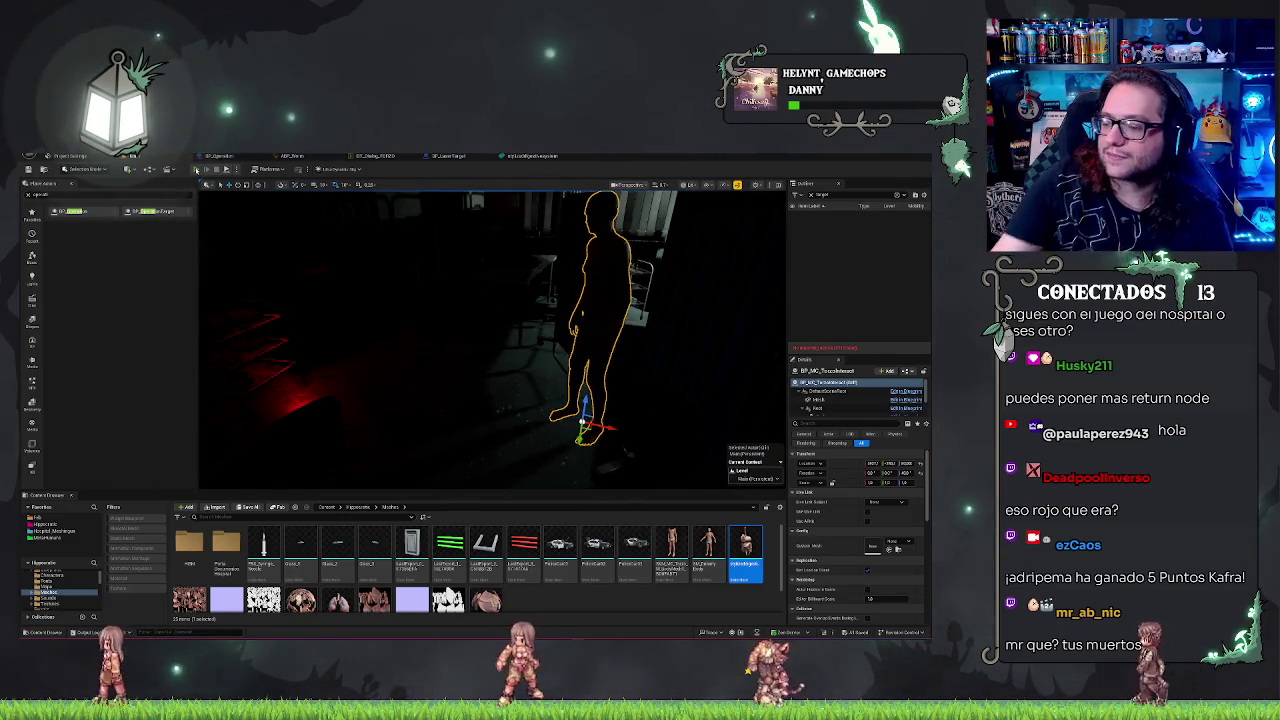
# Step: Play the game, talk to the patient and close the dialogue, then cut along the yellow abdominal incision guide
pyautogui.click(197, 169)
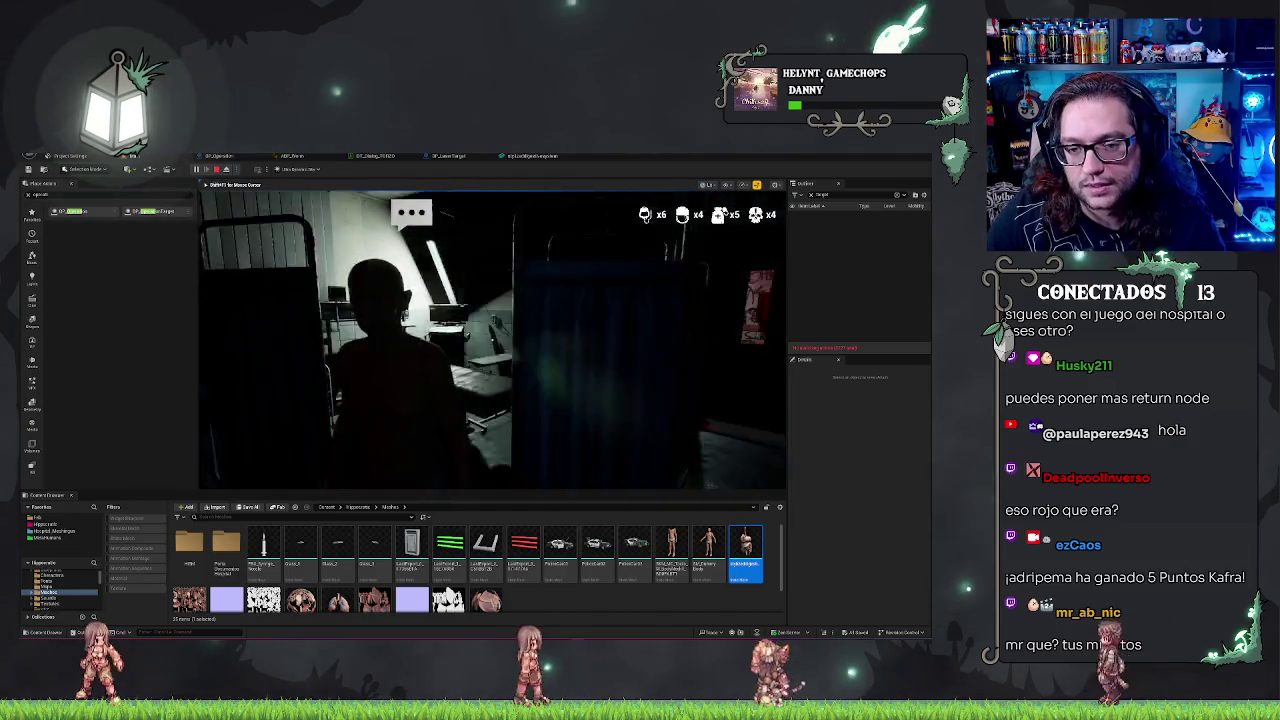
pyautogui.press('e')
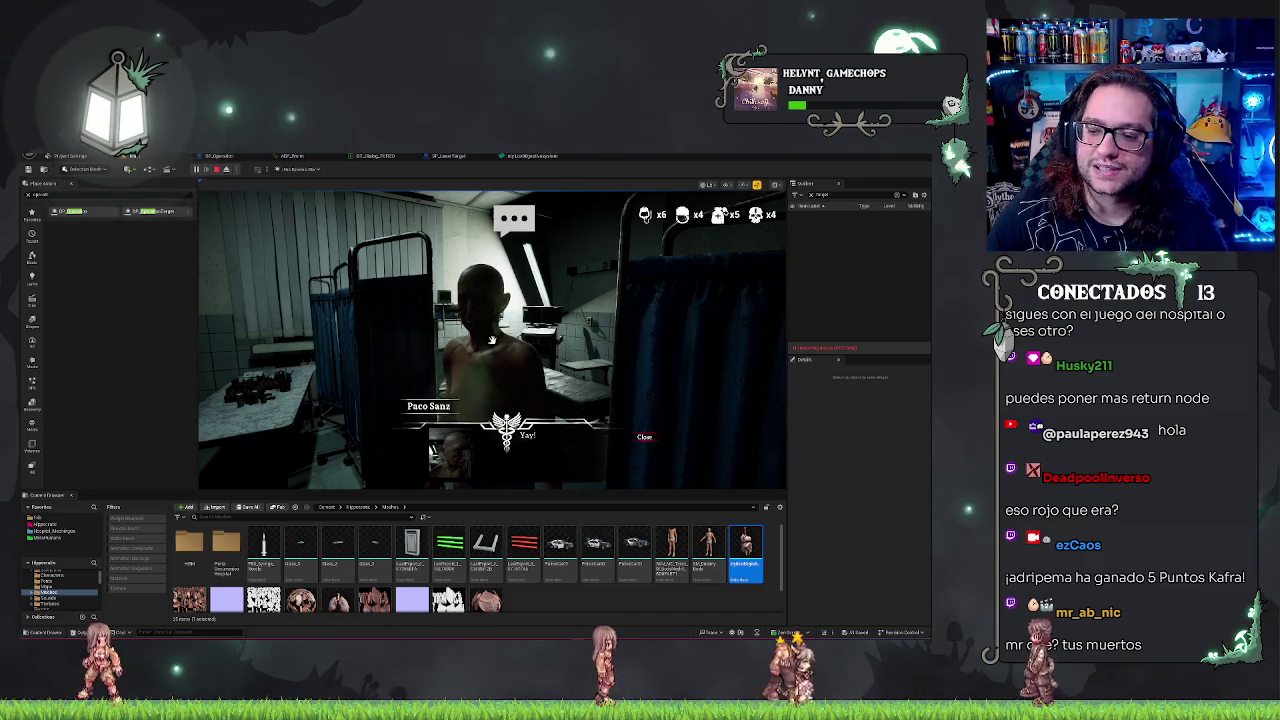
pyautogui.click(645, 439)
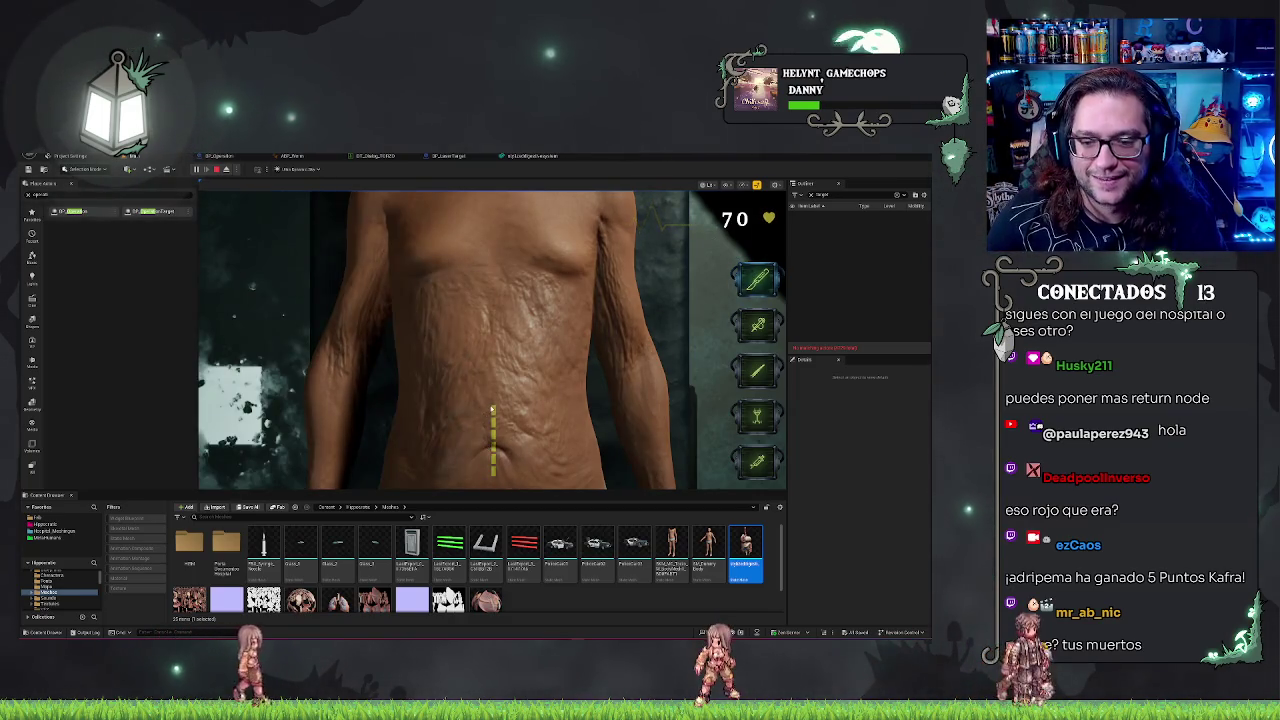
pyautogui.moveTo(492, 408); pyautogui.dragTo(496, 476)
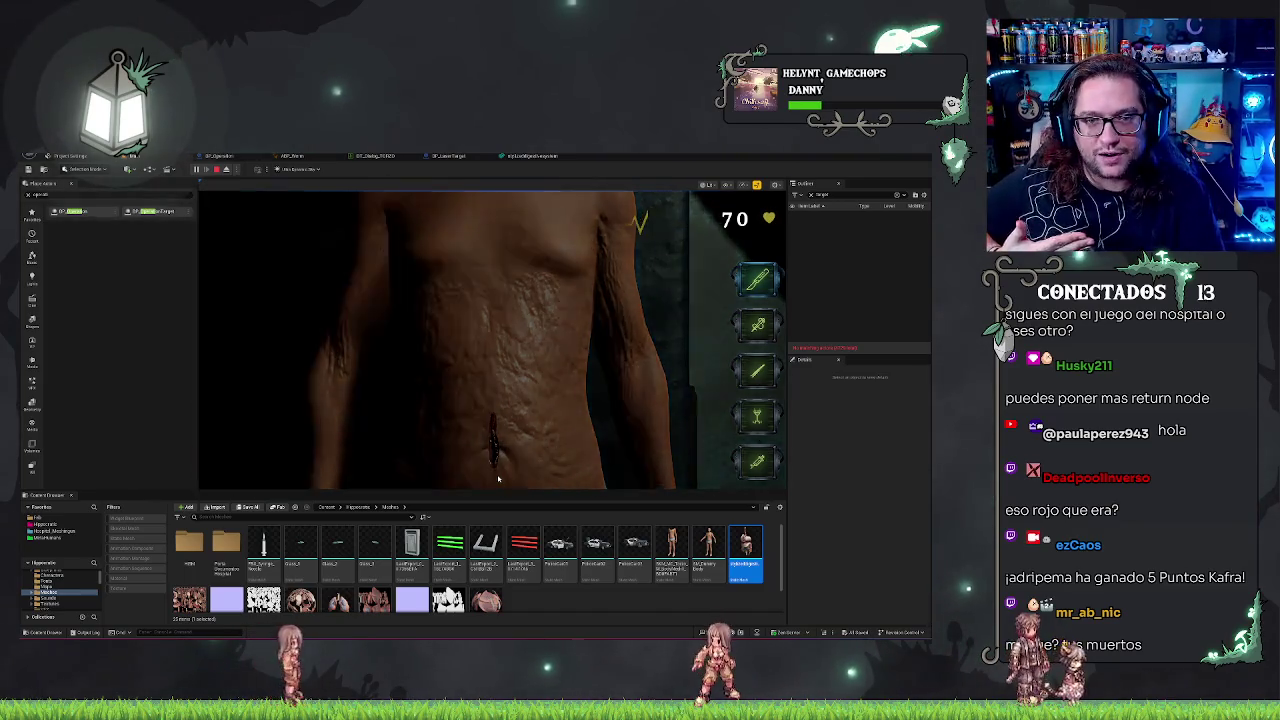
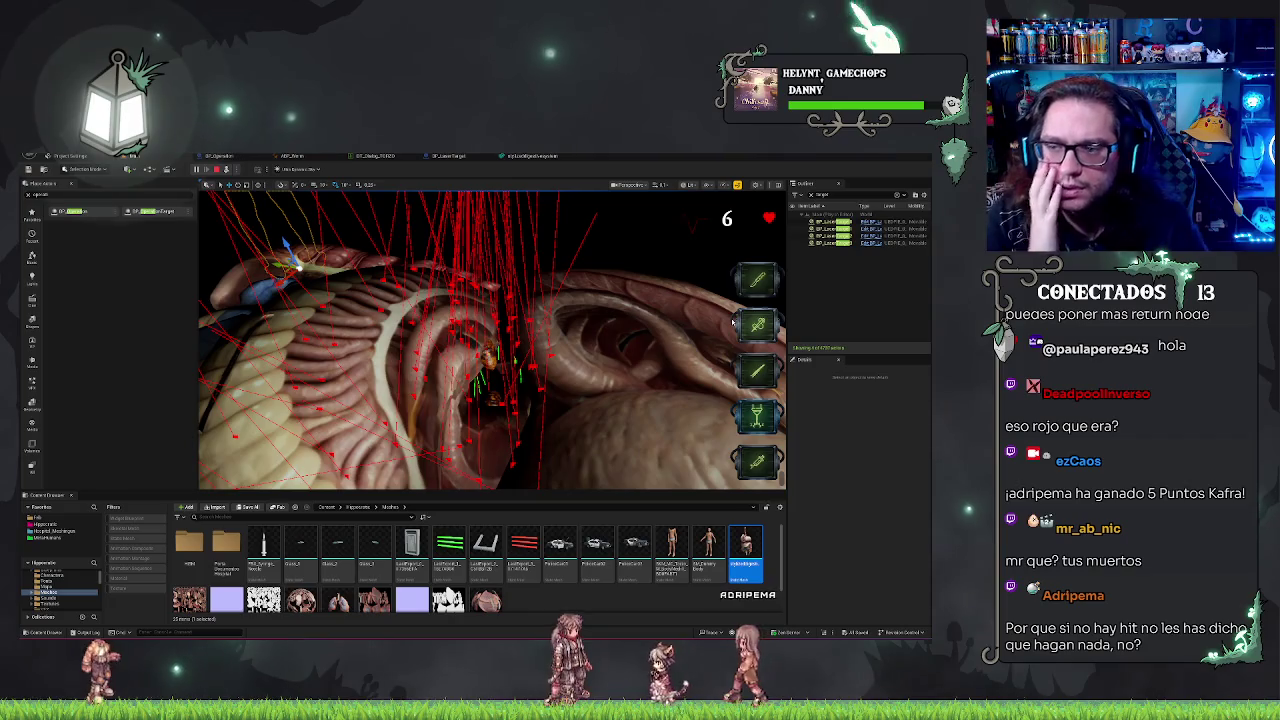
# Step: End the Play-In-Editor session and go back to BP_Operation's event graph
pyautogui.press('Escape')
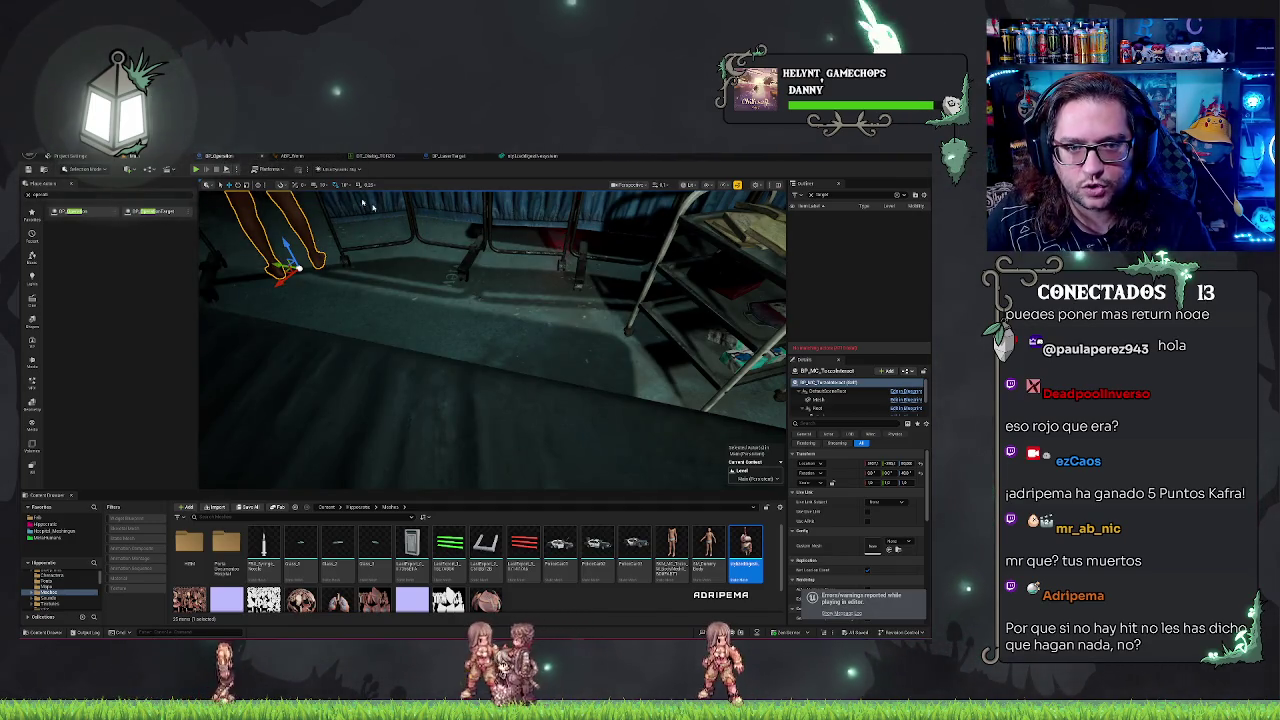
pyautogui.click(218, 155)
pyautogui.moveTo(572, 285); pyautogui.dragTo(480, 276)
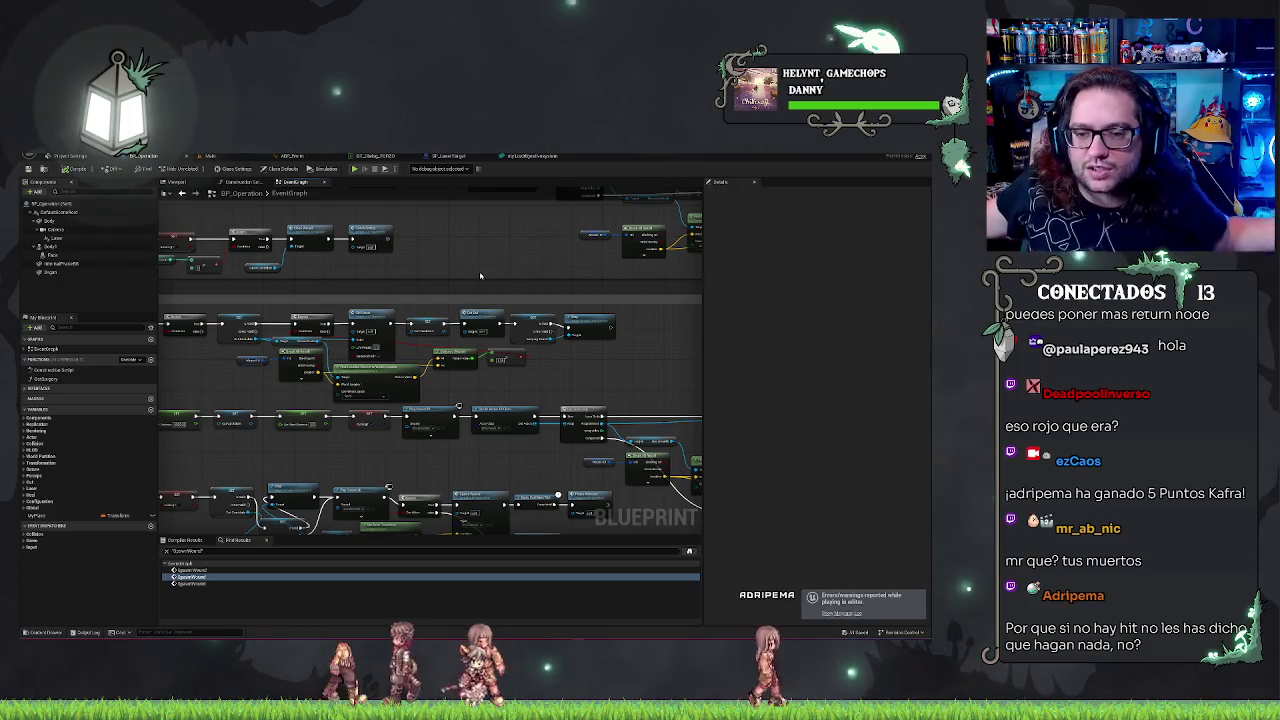
# Step: Zoom out over BP_Operation's graph, then switch to BP_LaserTarget's event graph with its line trace nodes
pyautogui.moveTo(529, 381); pyautogui.dragTo(260, 475)
pyautogui.scroll(-2, 260, 475)
pyautogui.moveTo(400, 430)
pyautogui.mouseDown()
pyautogui.moveTo(503, 391)
pyautogui.moveTo(637, 366)
pyautogui.moveTo(326, 382)
pyautogui.mouseUp()
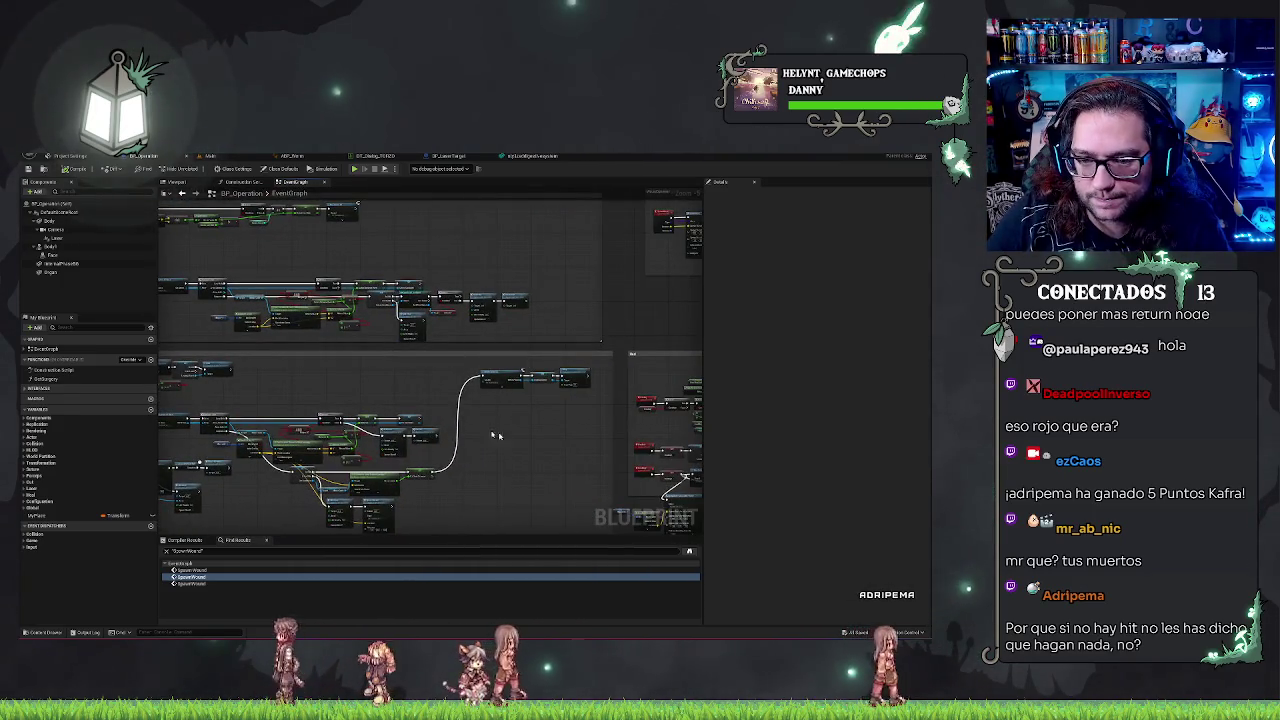
pyautogui.click(441, 157)
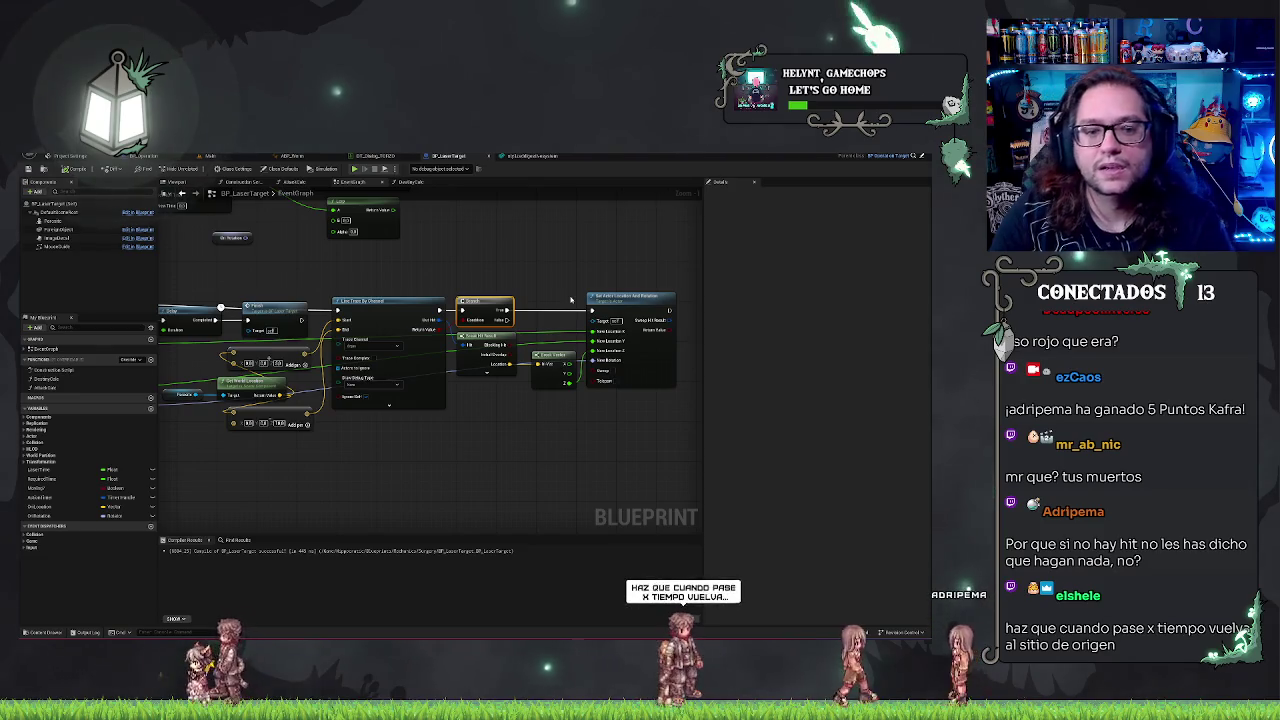
# Step: Look over BP_LaserTarget's Timeline and Lerp nodes, then open the DestroyCalc function graph
pyautogui.moveTo(473, 242); pyautogui.dragTo(538, 246)
pyautogui.moveTo(523, 449)
pyautogui.mouseDown()
pyautogui.moveTo(505, 457)
pyautogui.moveTo(537, 451)
pyautogui.moveTo(465, 496)
pyautogui.moveTo(448, 489)
pyautogui.moveTo(534, 491)
pyautogui.moveTo(531, 477)
pyautogui.moveTo(703, 463)
pyautogui.mouseUp()
pyautogui.moveTo(519, 438); pyautogui.dragTo(406, 436)
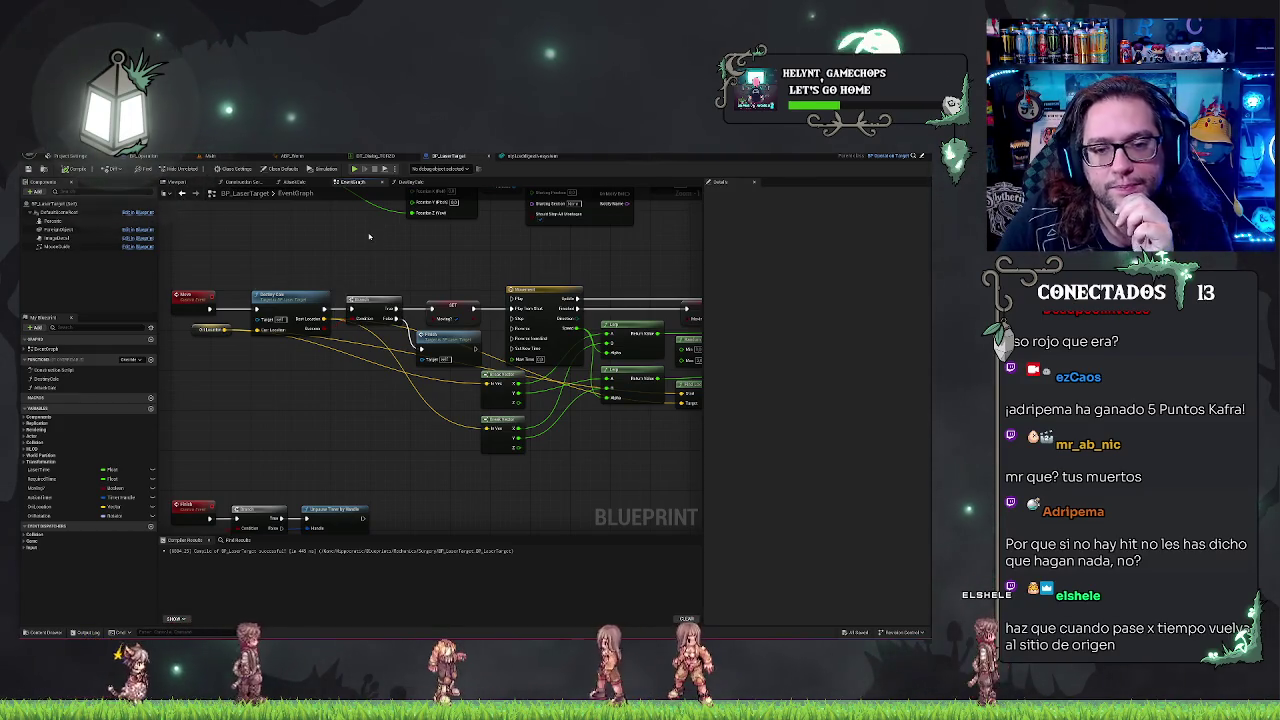
pyautogui.doubleClick(308, 301)
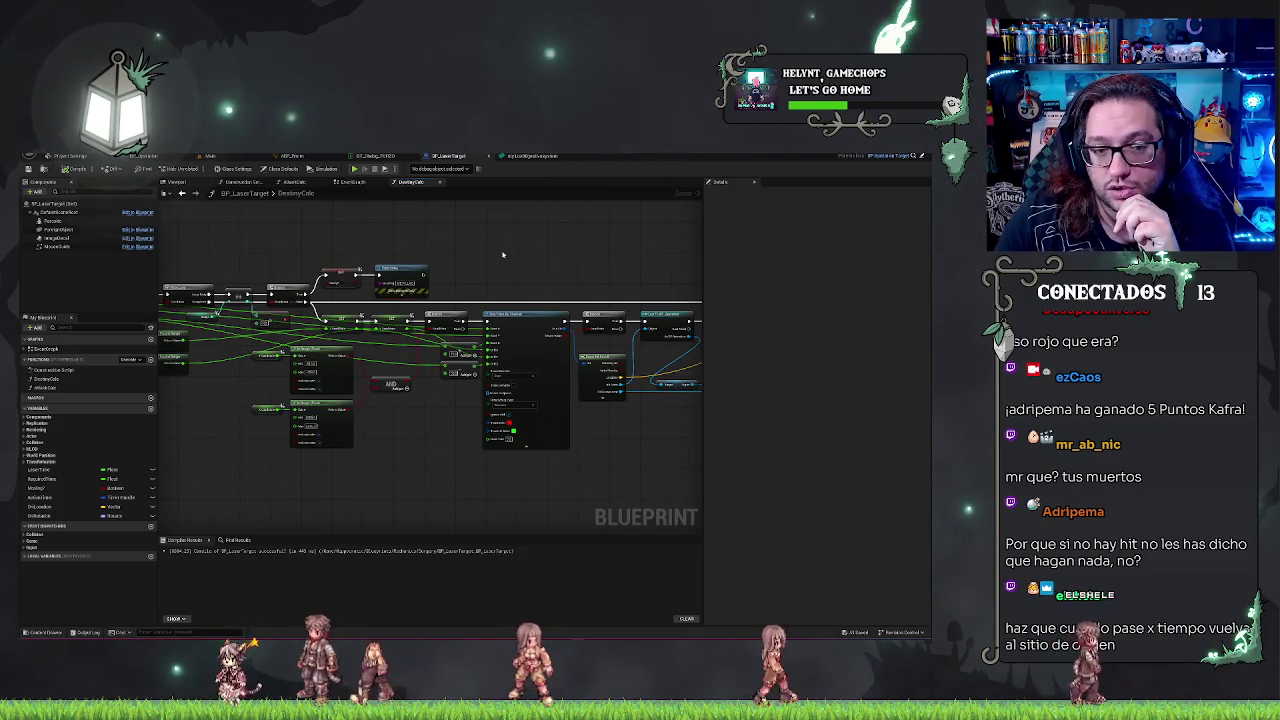
# Step: Inspect the DestroyCalc Return Node's outputs in Details, then go back to BP_LaserTarget's EventGraph
pyautogui.scroll(2, 550, 265)
pyautogui.scroll(-2, 534, 280)
pyautogui.scroll(2, 598, 313)
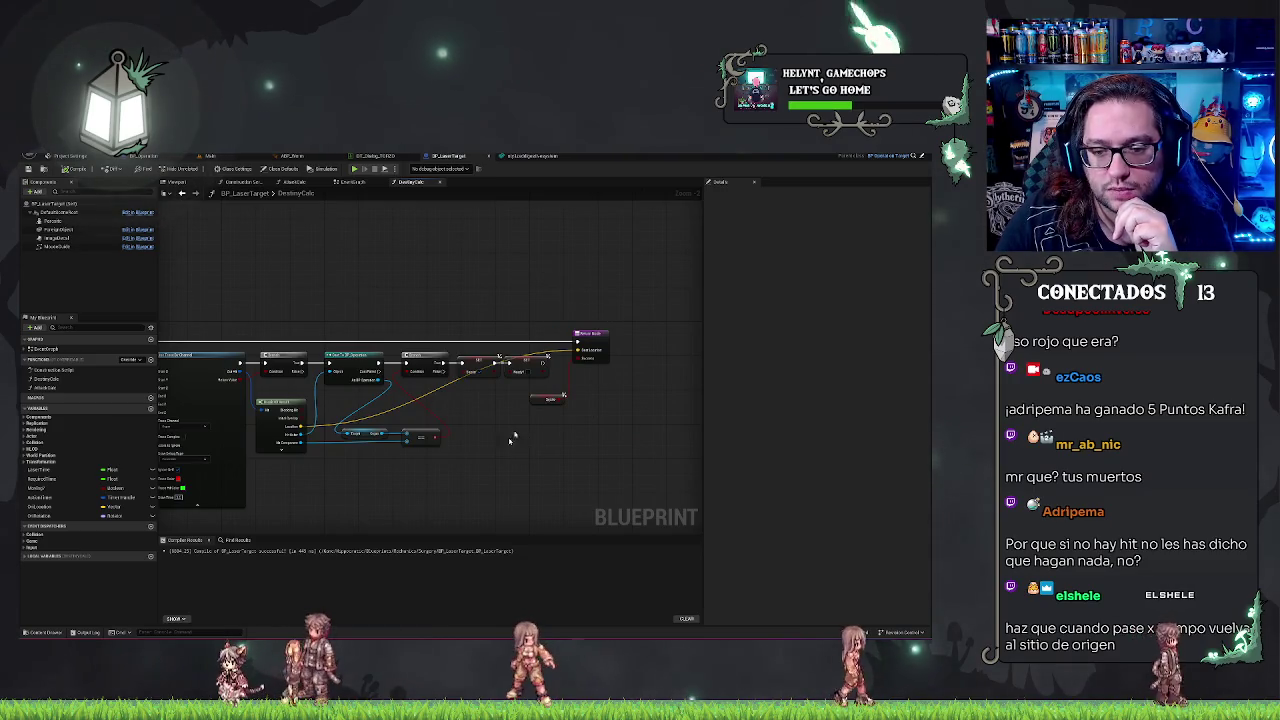
pyautogui.click(590, 340)
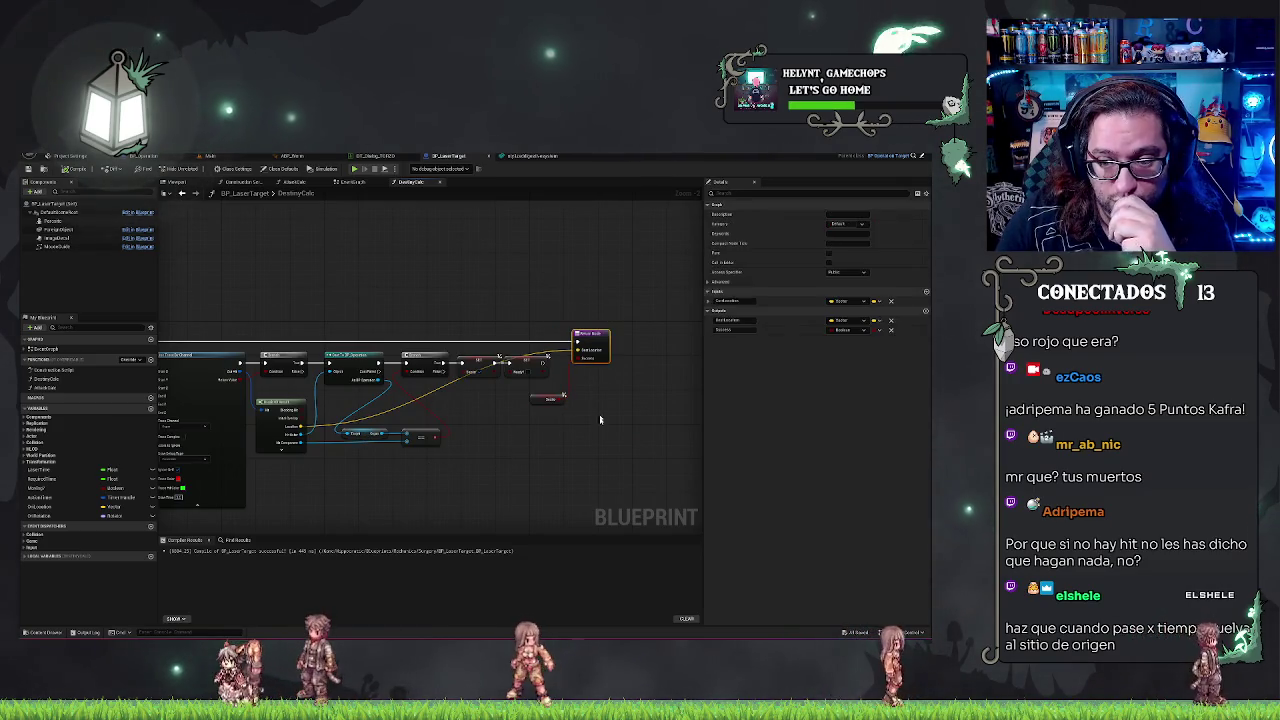
pyautogui.click(363, 183)
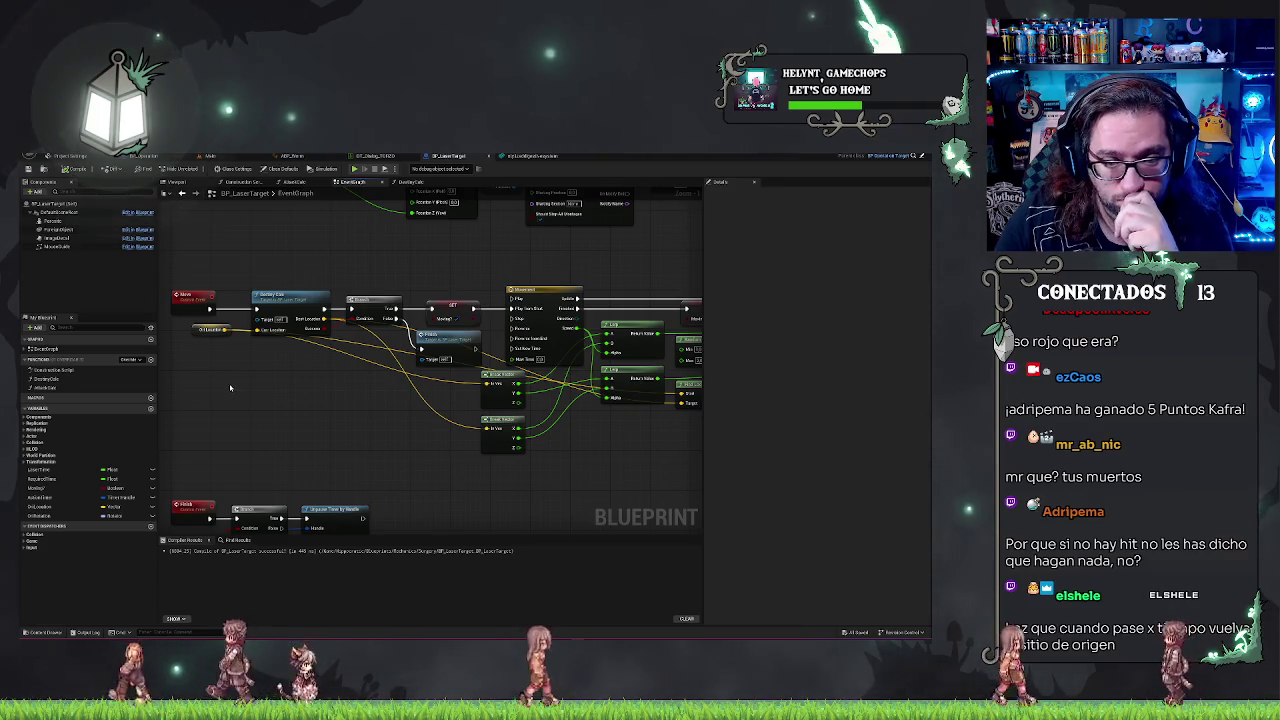
# Step: Inspect the Movement timeline node in BP_LaserTarget's event graph
pyautogui.moveTo(528, 267); pyautogui.dragTo(486, 271)
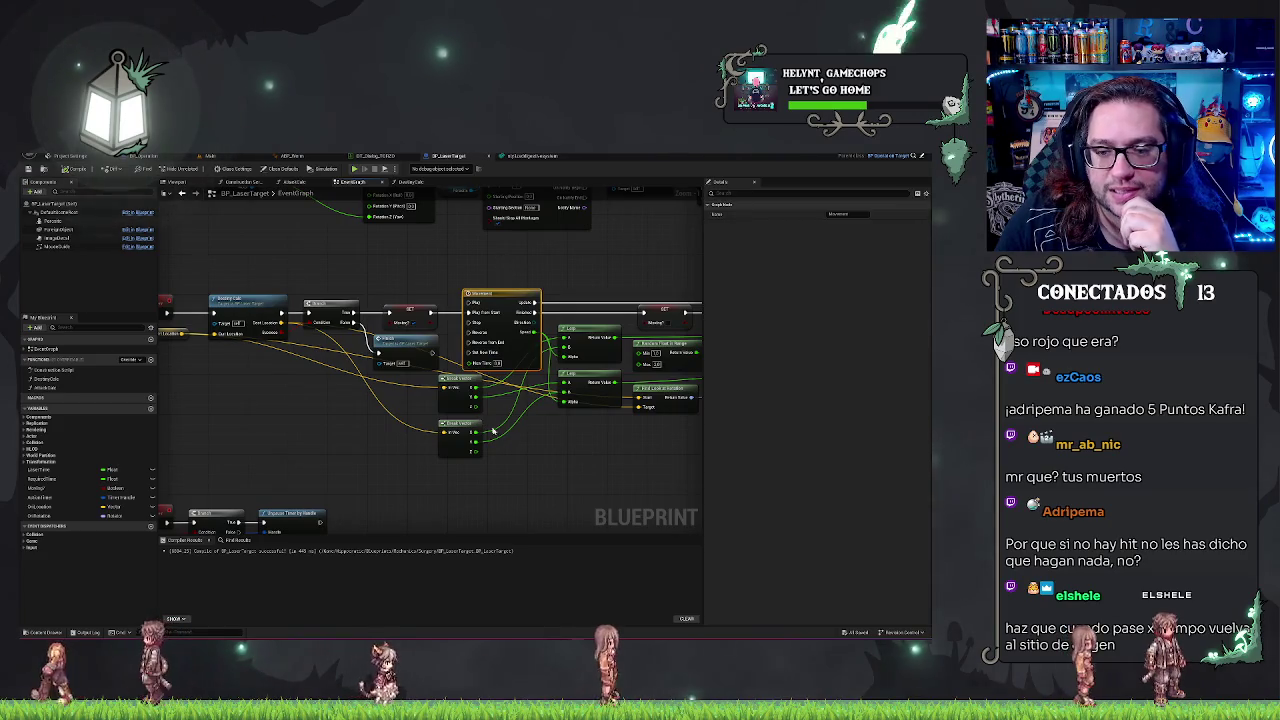
pyautogui.click(500, 297)
pyautogui.moveTo(593, 266); pyautogui.dragTo(366, 262)
# Step: Check the Line Trace By Channel settings and the location-setting nodes, then return to the level editor
pyautogui.moveTo(486, 284); pyautogui.dragTo(341, 284)
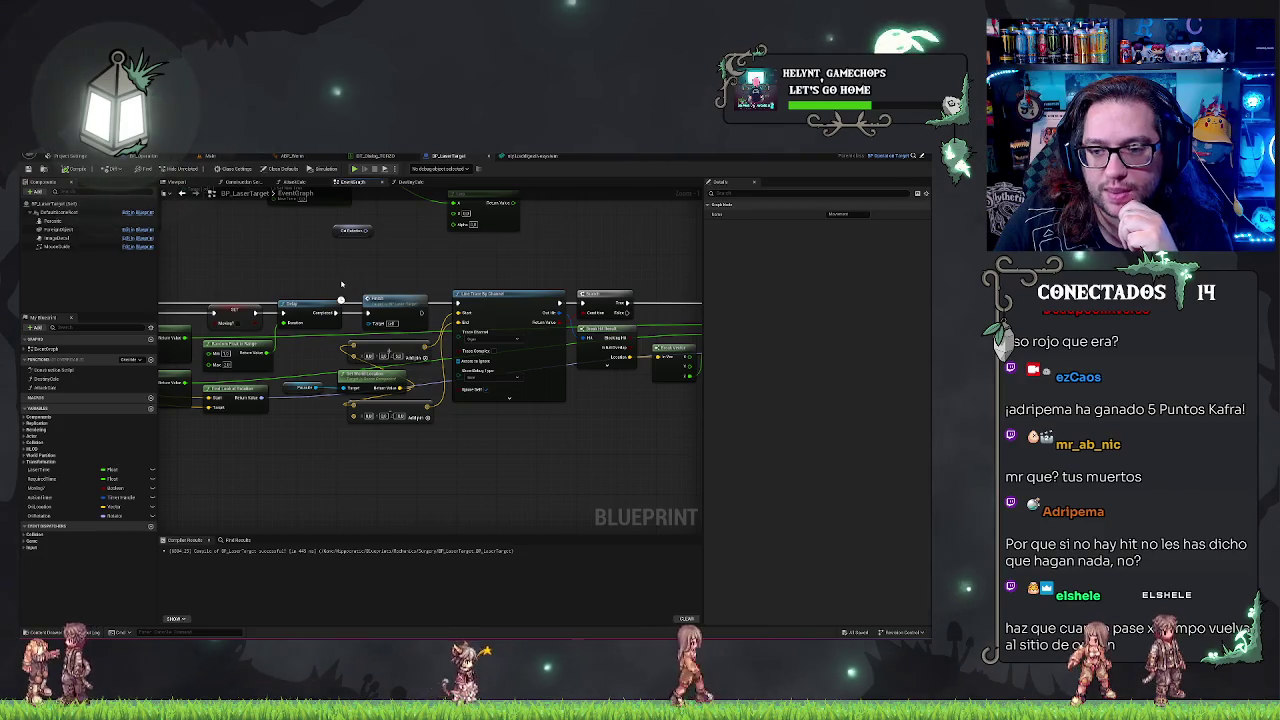
pyautogui.moveTo(521, 270)
pyautogui.mouseDown()
pyautogui.moveTo(309, 273)
pyautogui.moveTo(678, 256)
pyautogui.moveTo(380, 283)
pyautogui.mouseUp()
pyautogui.click(381, 348)
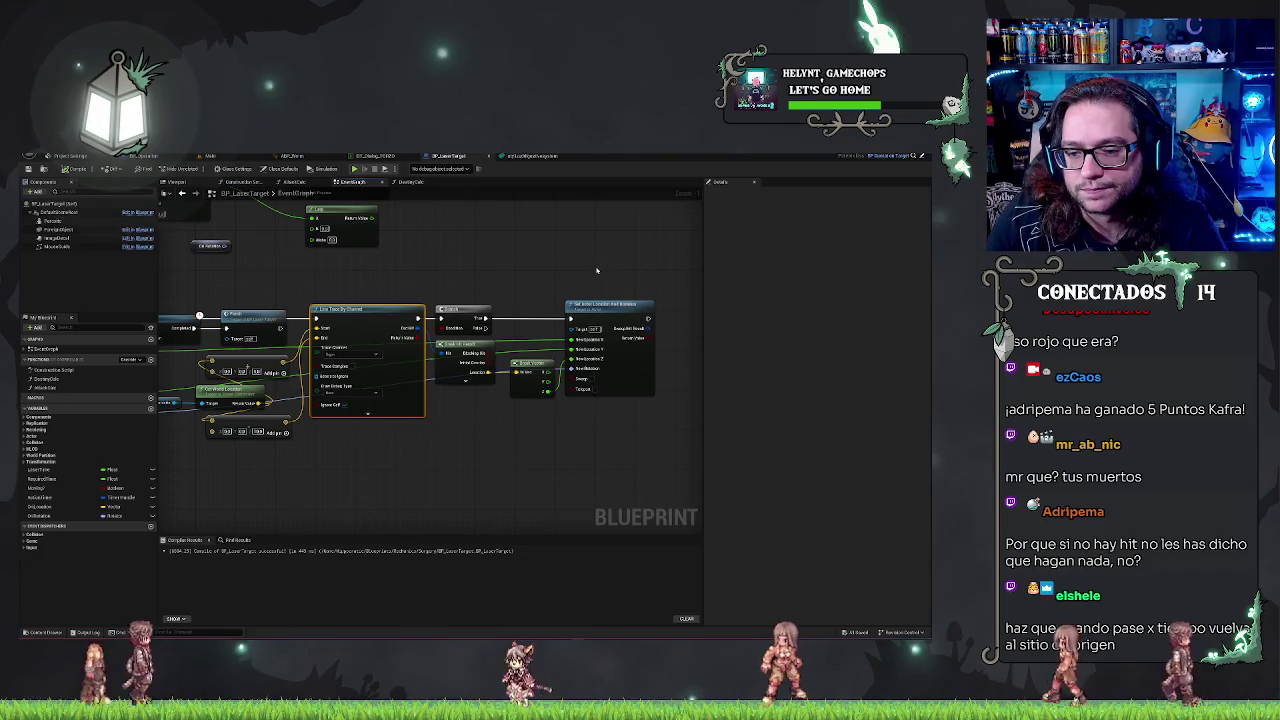
pyautogui.moveTo(428, 349); pyautogui.dragTo(386, 378)
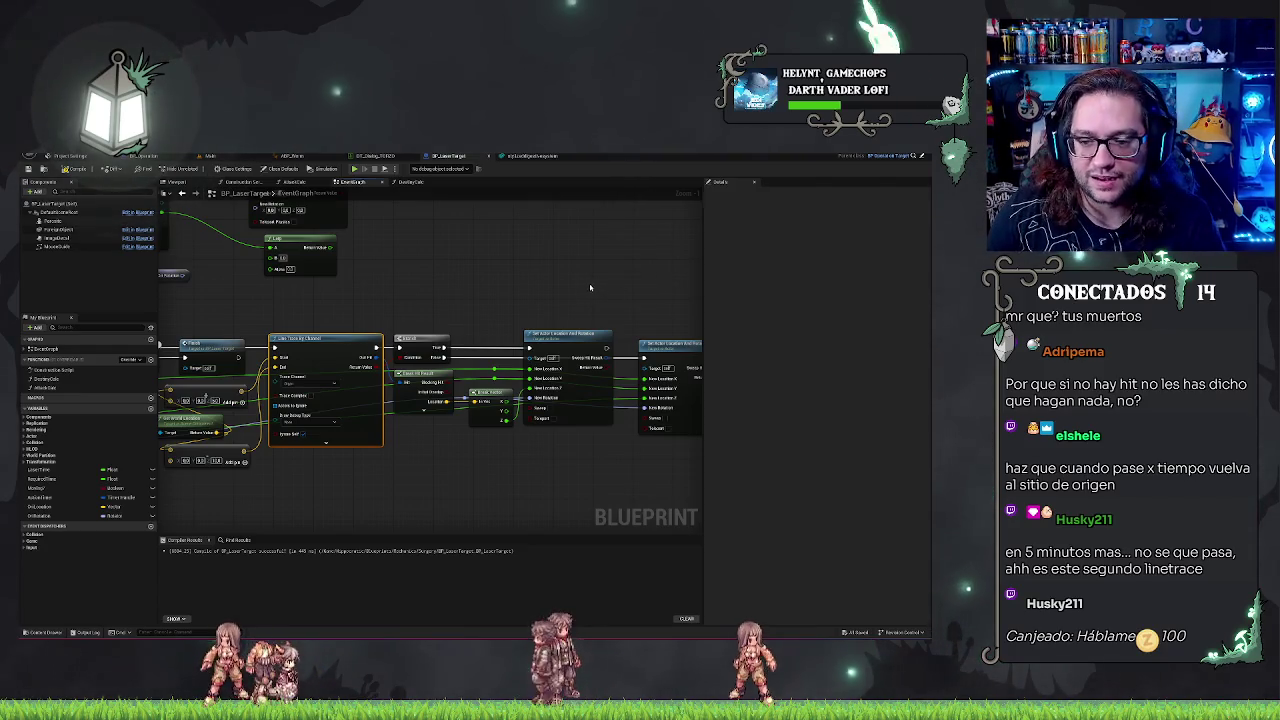
pyautogui.moveTo(636, 294); pyautogui.dragTo(567, 287)
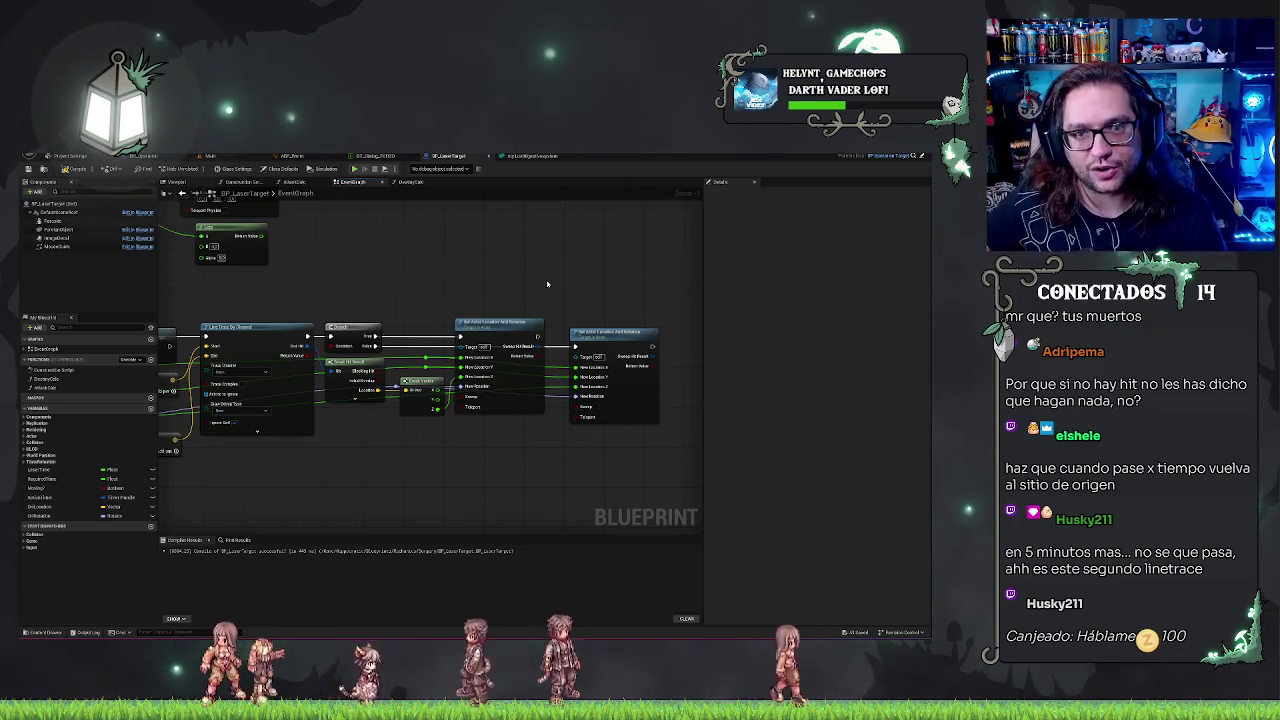
pyautogui.click(205, 156)
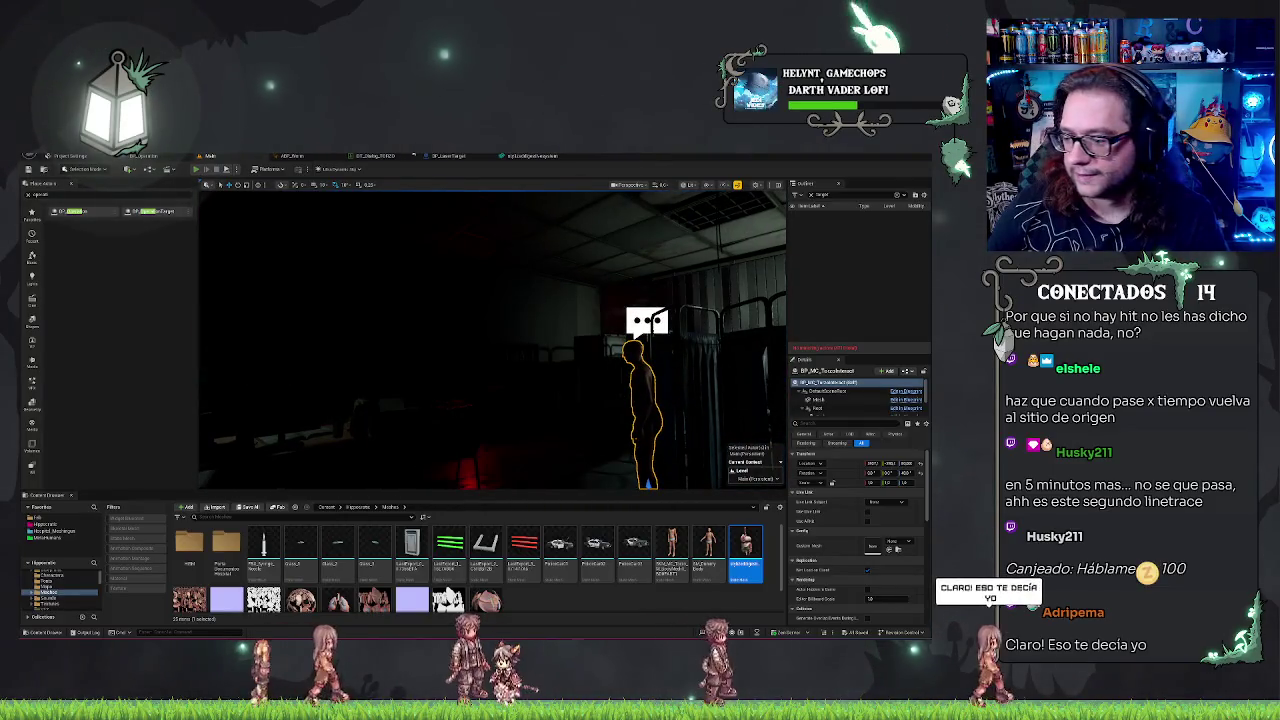
# Step: Launch Play-In-Editor on the dark hospital level with Alt+P
pyautogui.hotkey('alt', 'p')
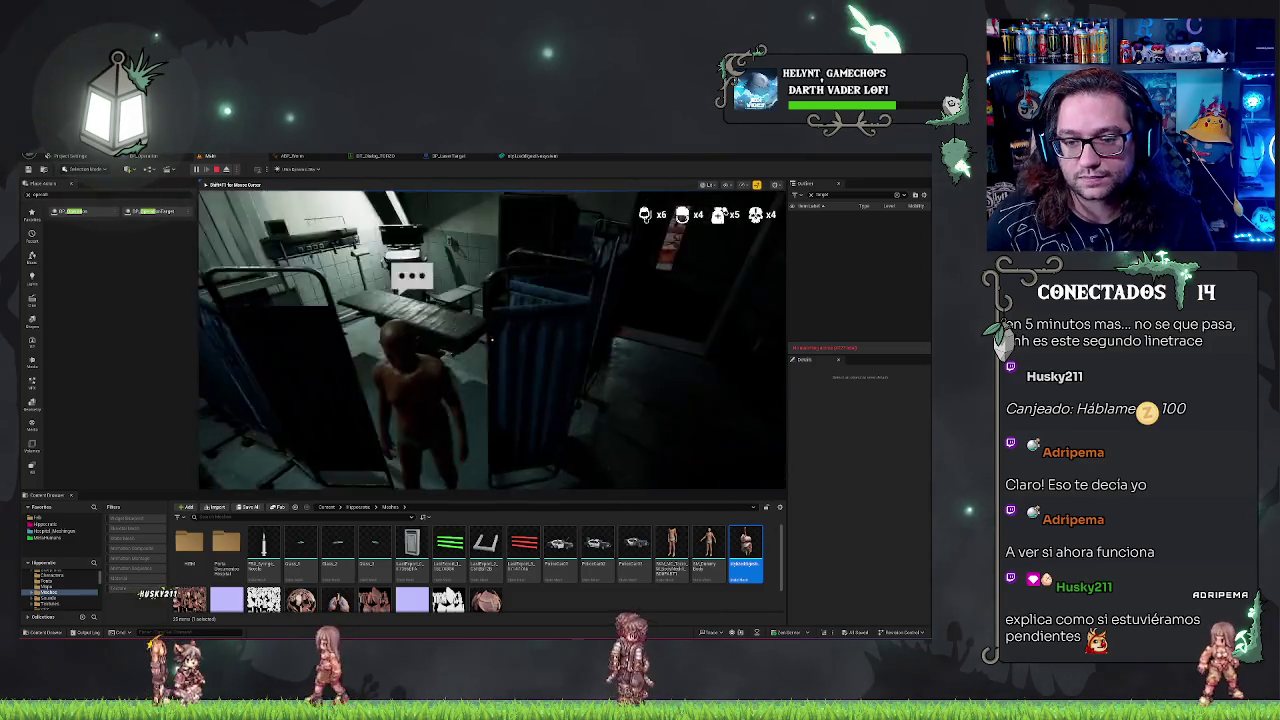
# Step: Talk to the patient, accept the surgery, and cut along the torso's yellow dashed guide
pyautogui.press('e')
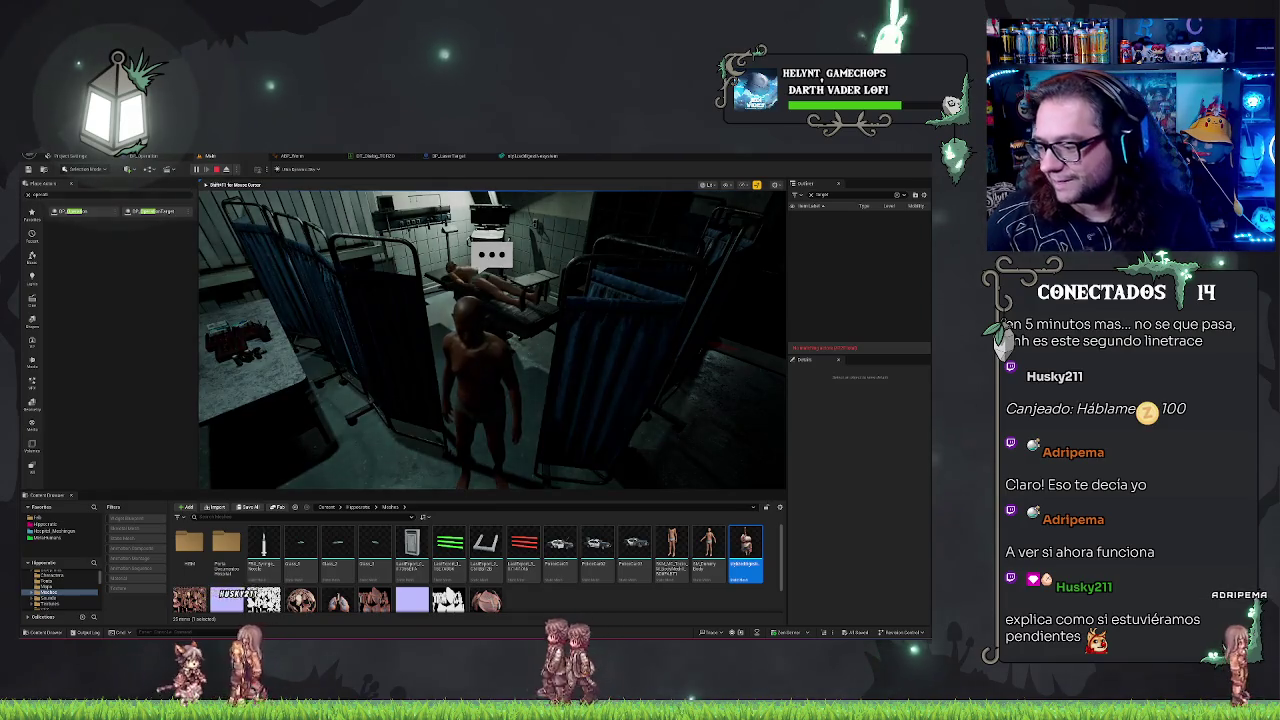
pyautogui.click(644, 451)
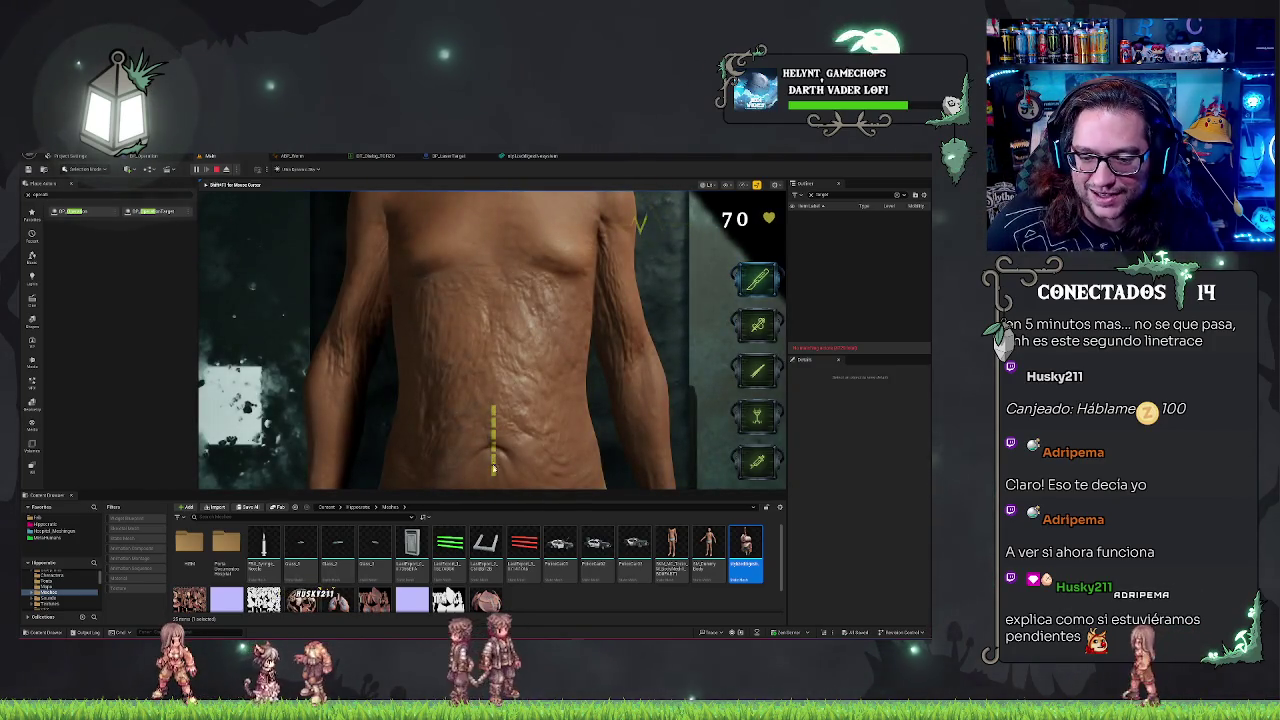
pyautogui.moveTo(493, 463); pyautogui.dragTo(493, 406)
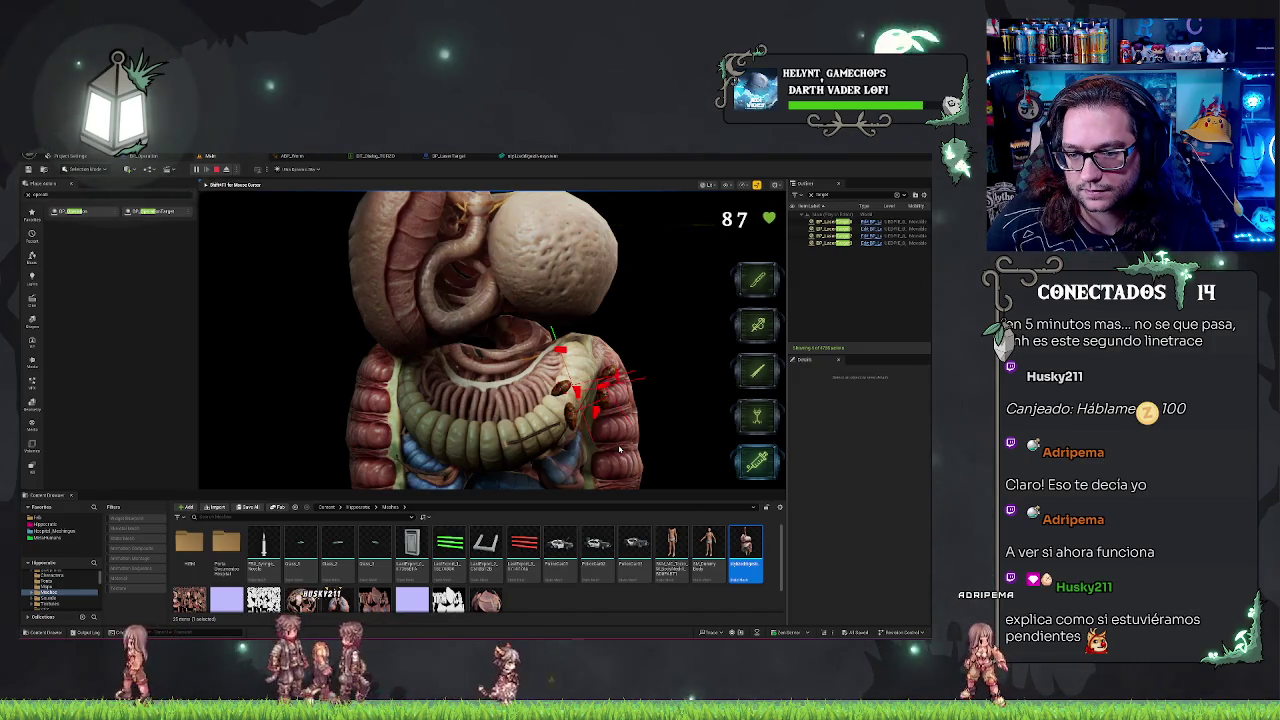
# Step: Fire the laser tool at the exposed intestines to confirm the hit, then stop the playtest
pyautogui.press('F8')
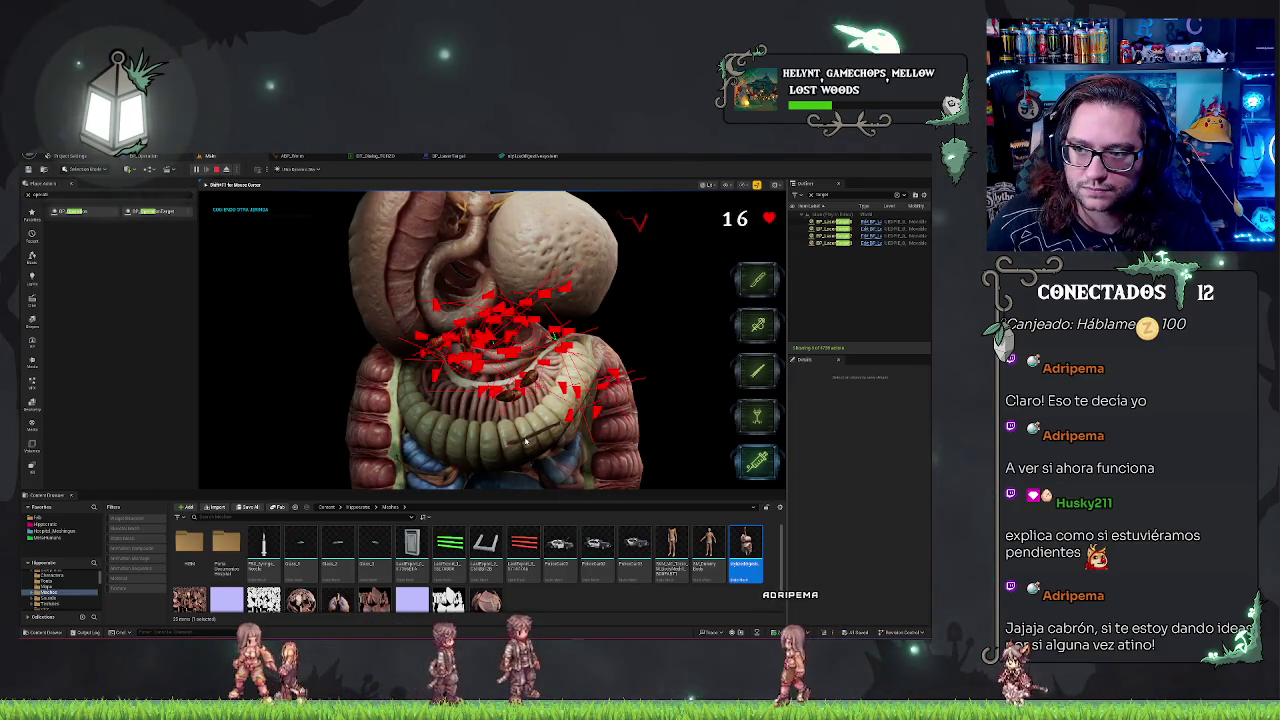
pyautogui.click(601, 372)
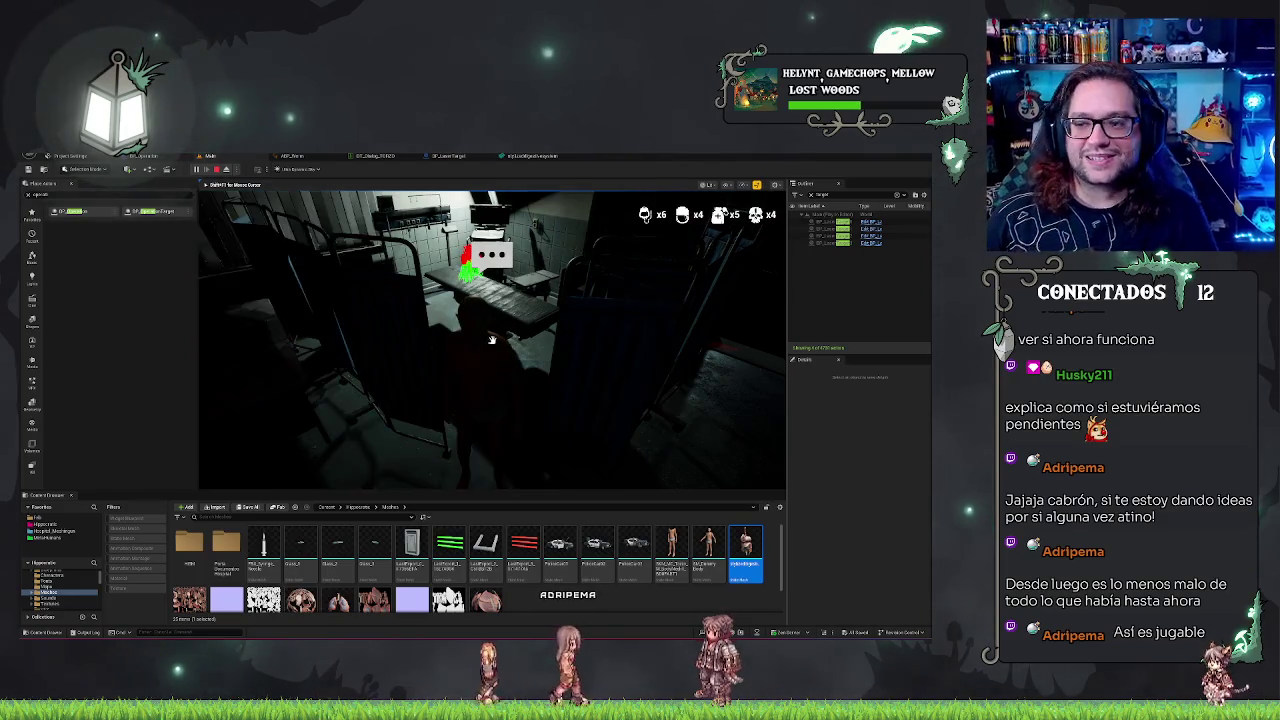
pyautogui.press('w')
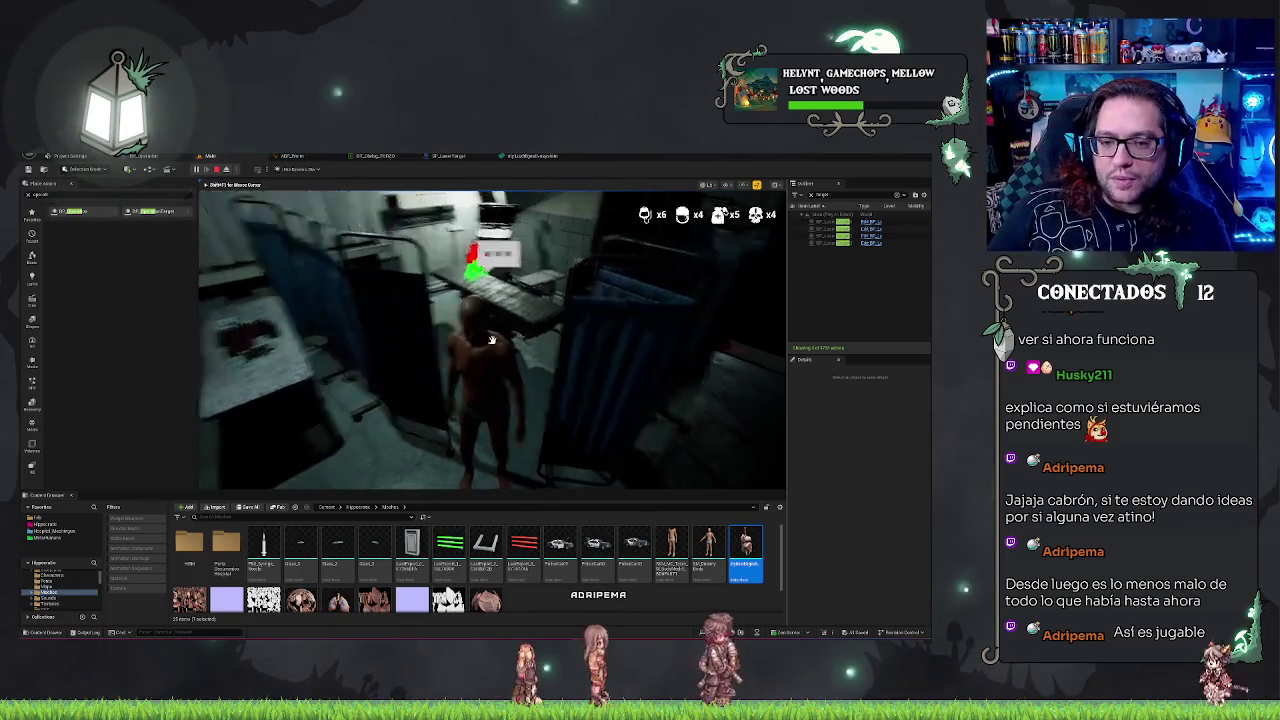
pyautogui.press('Escape')
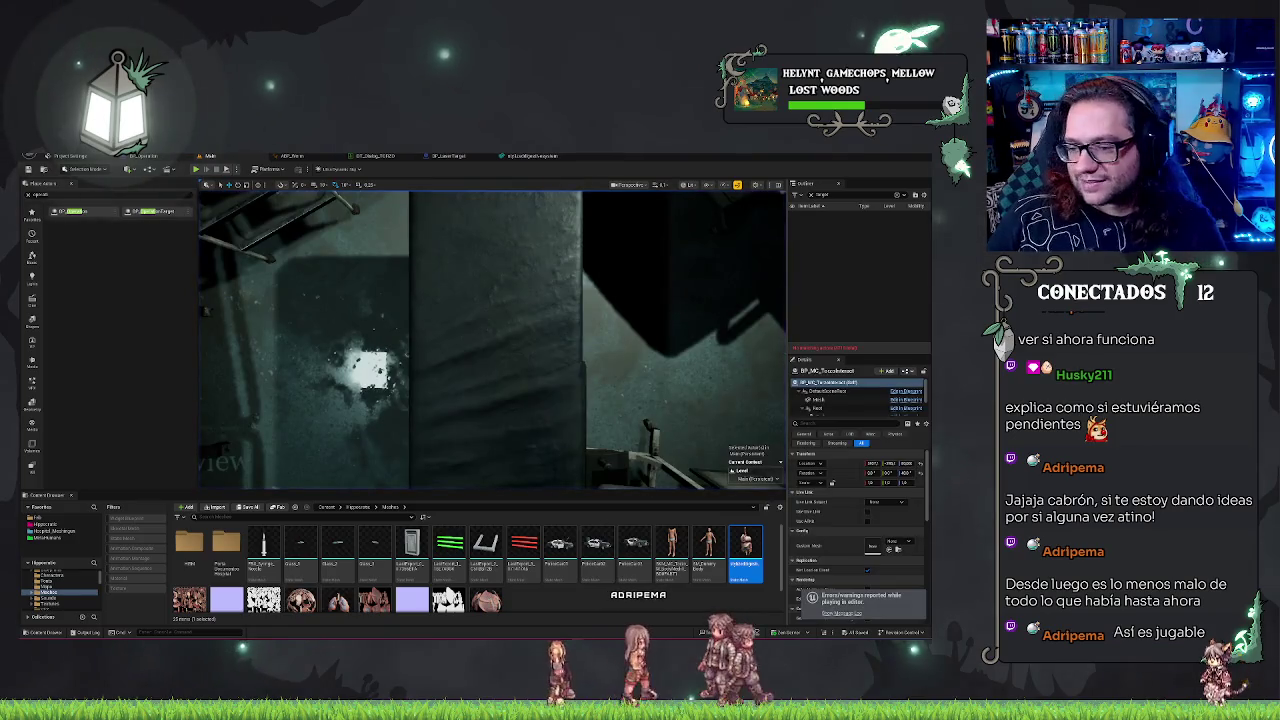
# Step: Focus the viewport on the patient NPC and switch to the mesh editor showing the wireframe organ model
pyautogui.press('f')
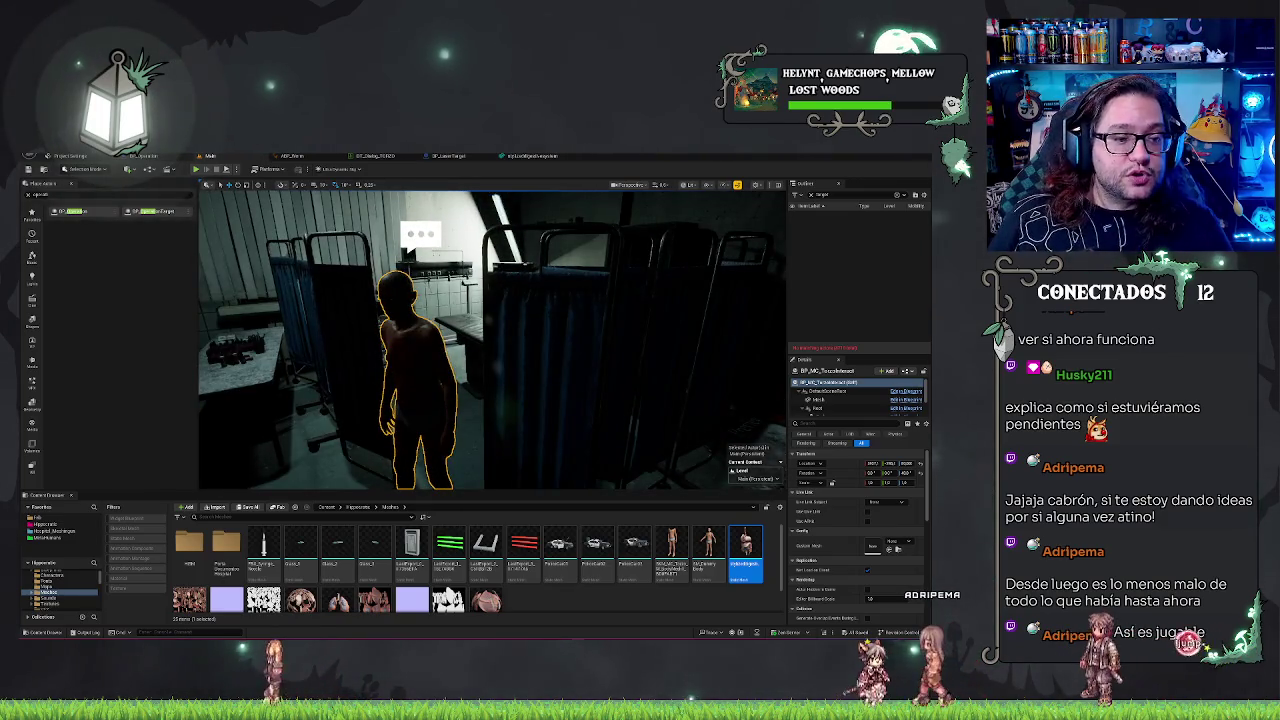
pyautogui.click(538, 156)
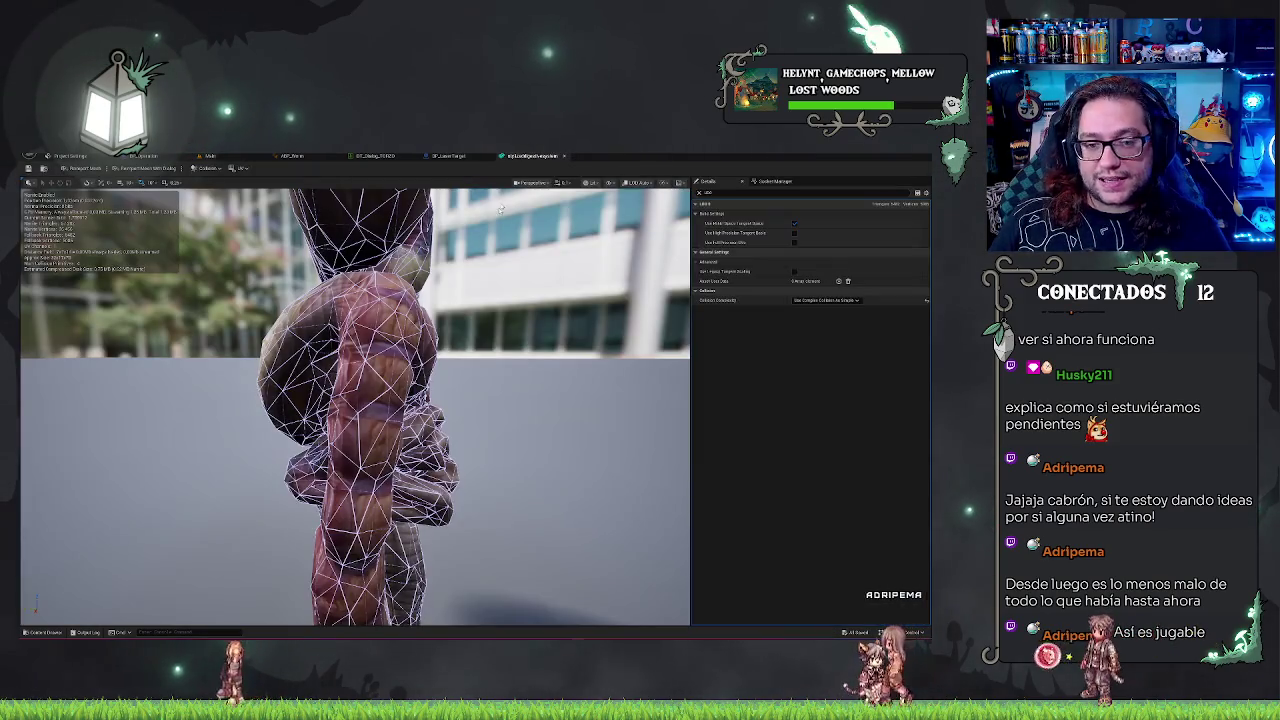
# Step: Close the mesh editor tab and return to the level editor showing the patient in the ward
pyautogui.middleClick(510, 156)
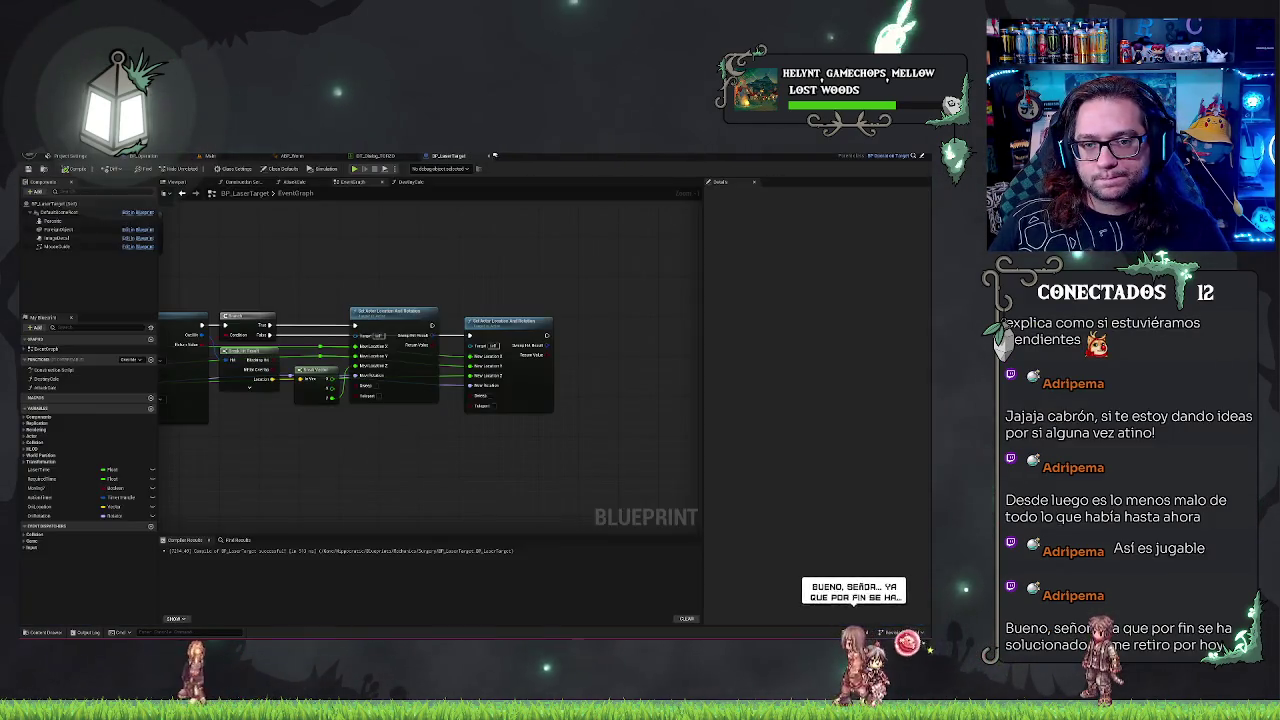
pyautogui.click(231, 162)
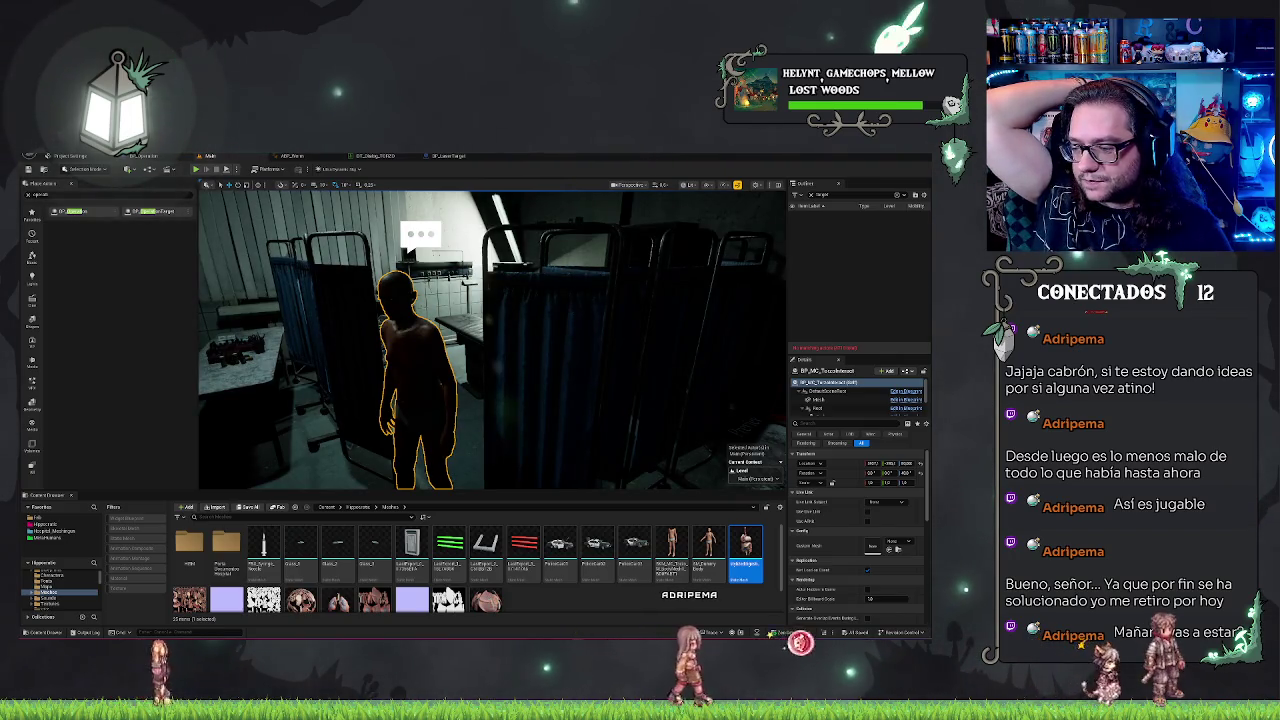
pyautogui.moveTo(586, 354); pyautogui.dragTo(560, 374)
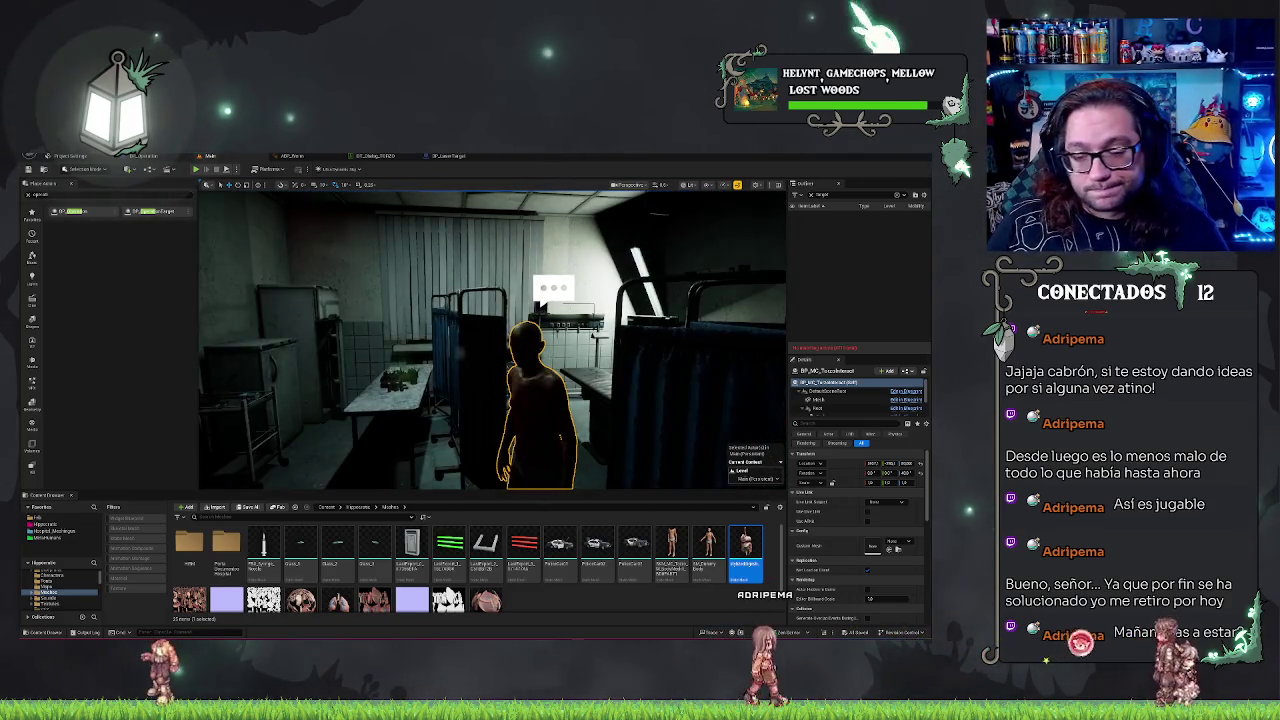
pyautogui.moveTo(560, 374); pyautogui.dragTo(536, 384)
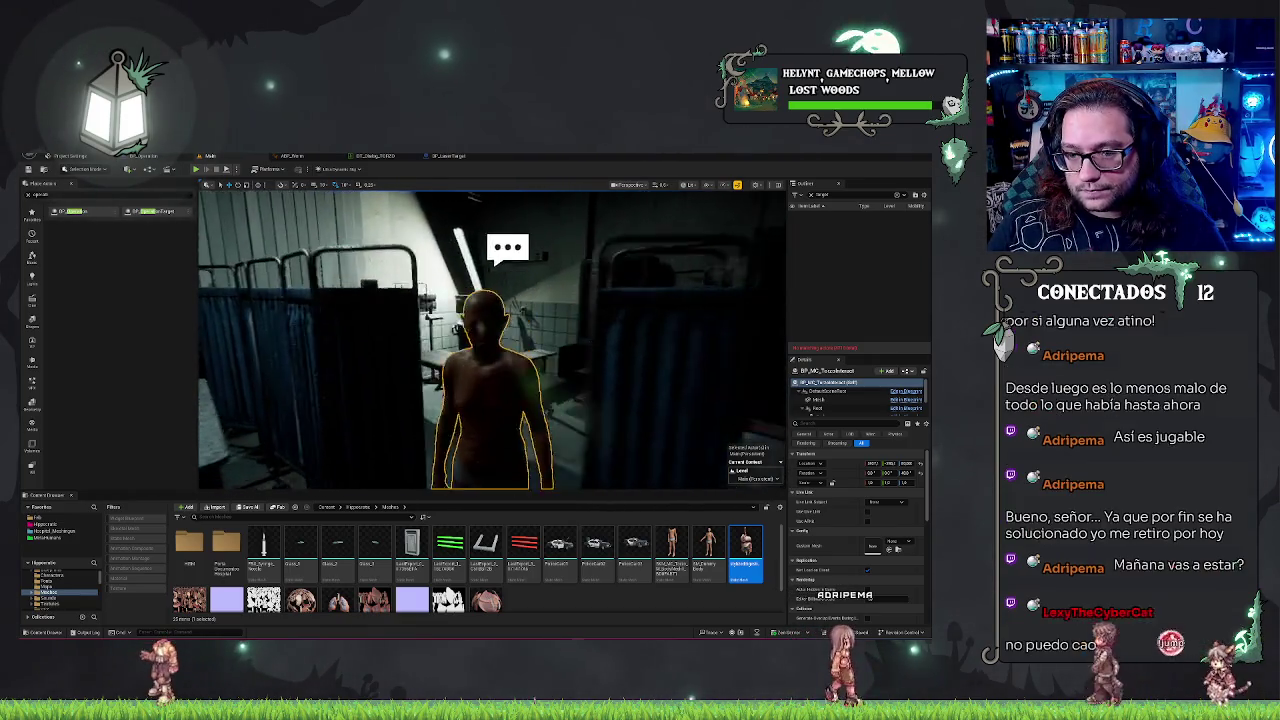